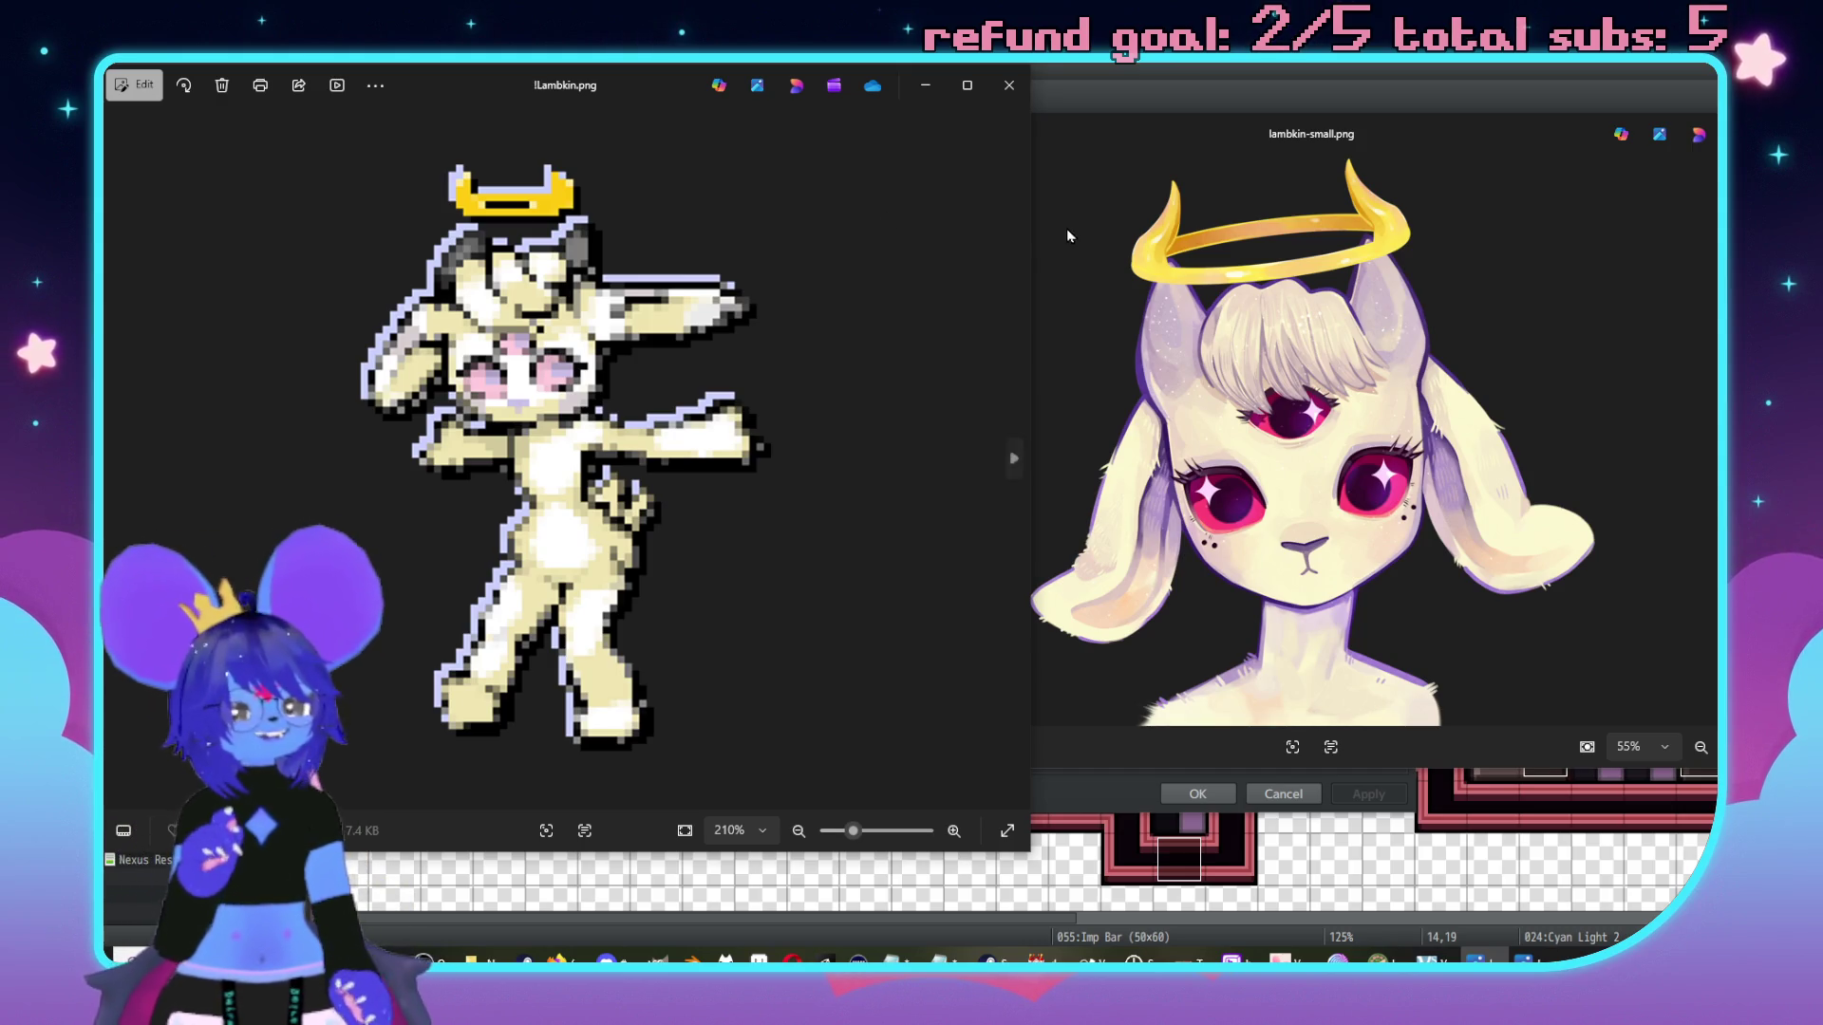
Close the !Lambkin.png preview in Windows Photos to get back to the RPG Maker Database.
click(1009, 86)
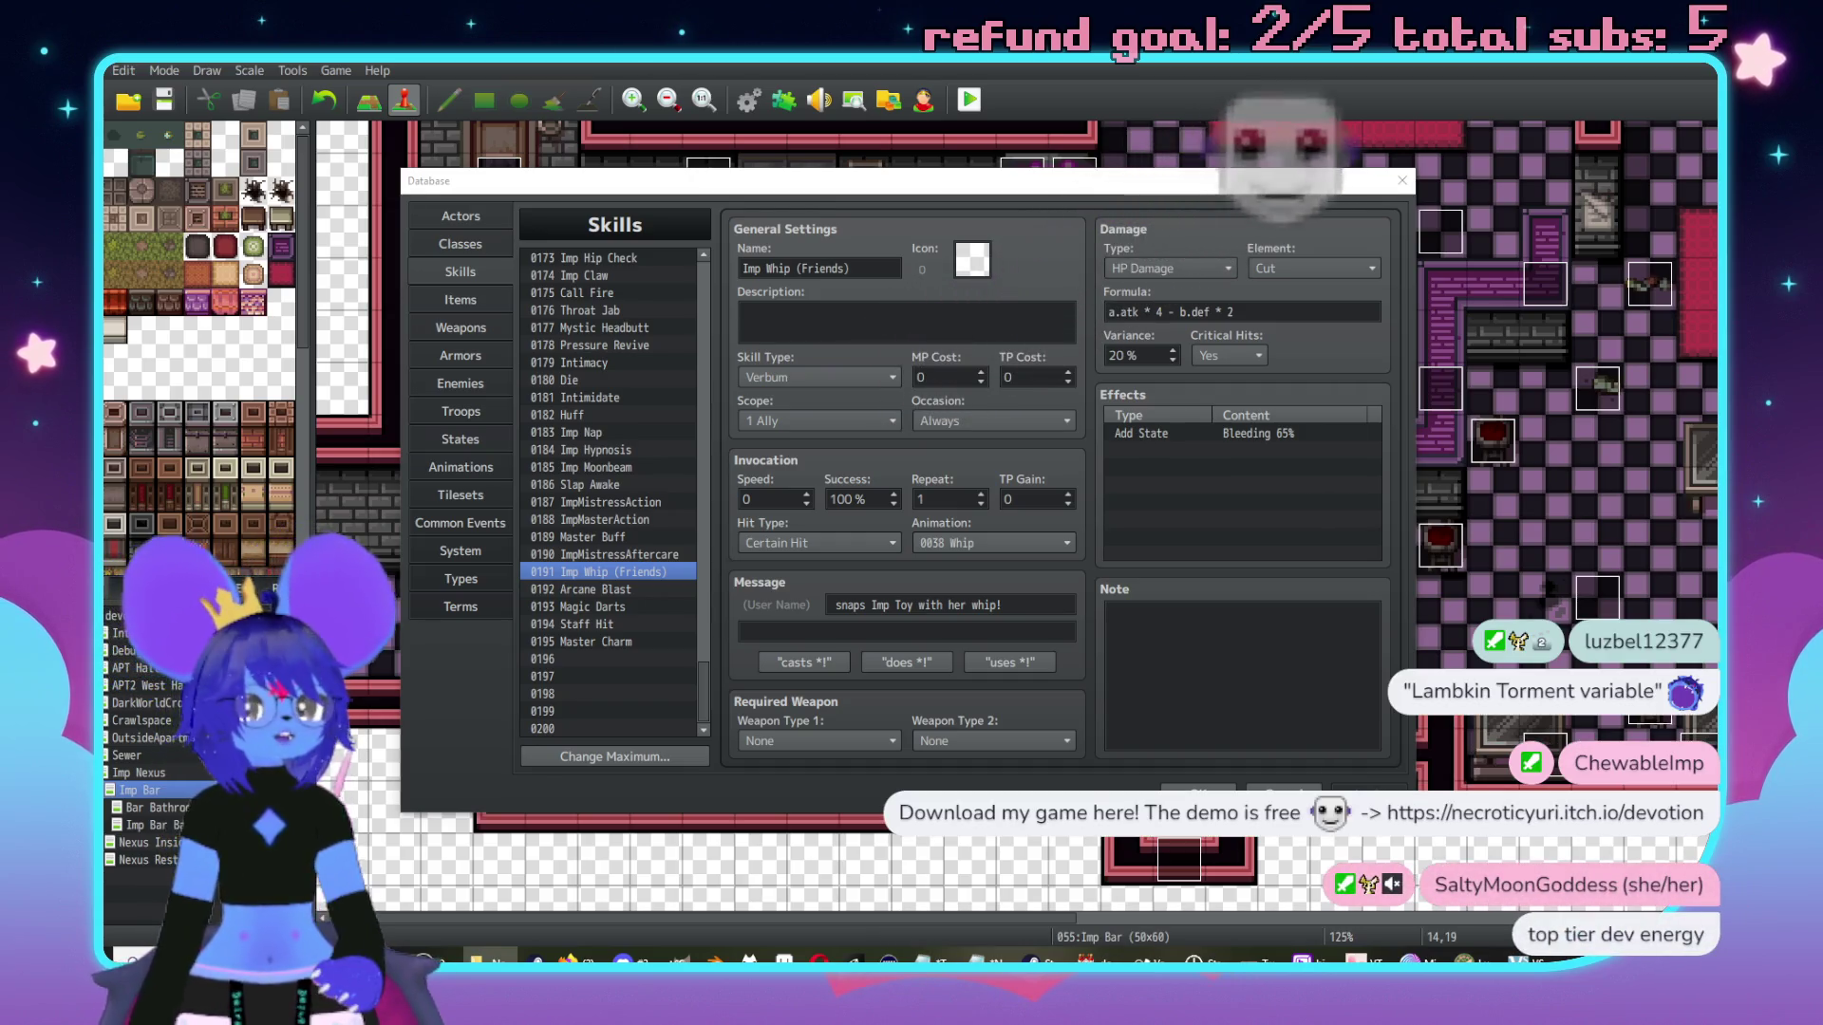
Dismiss the Imp Whip effect editor and start a command in empty common event 0083.
double_click(1153, 450)
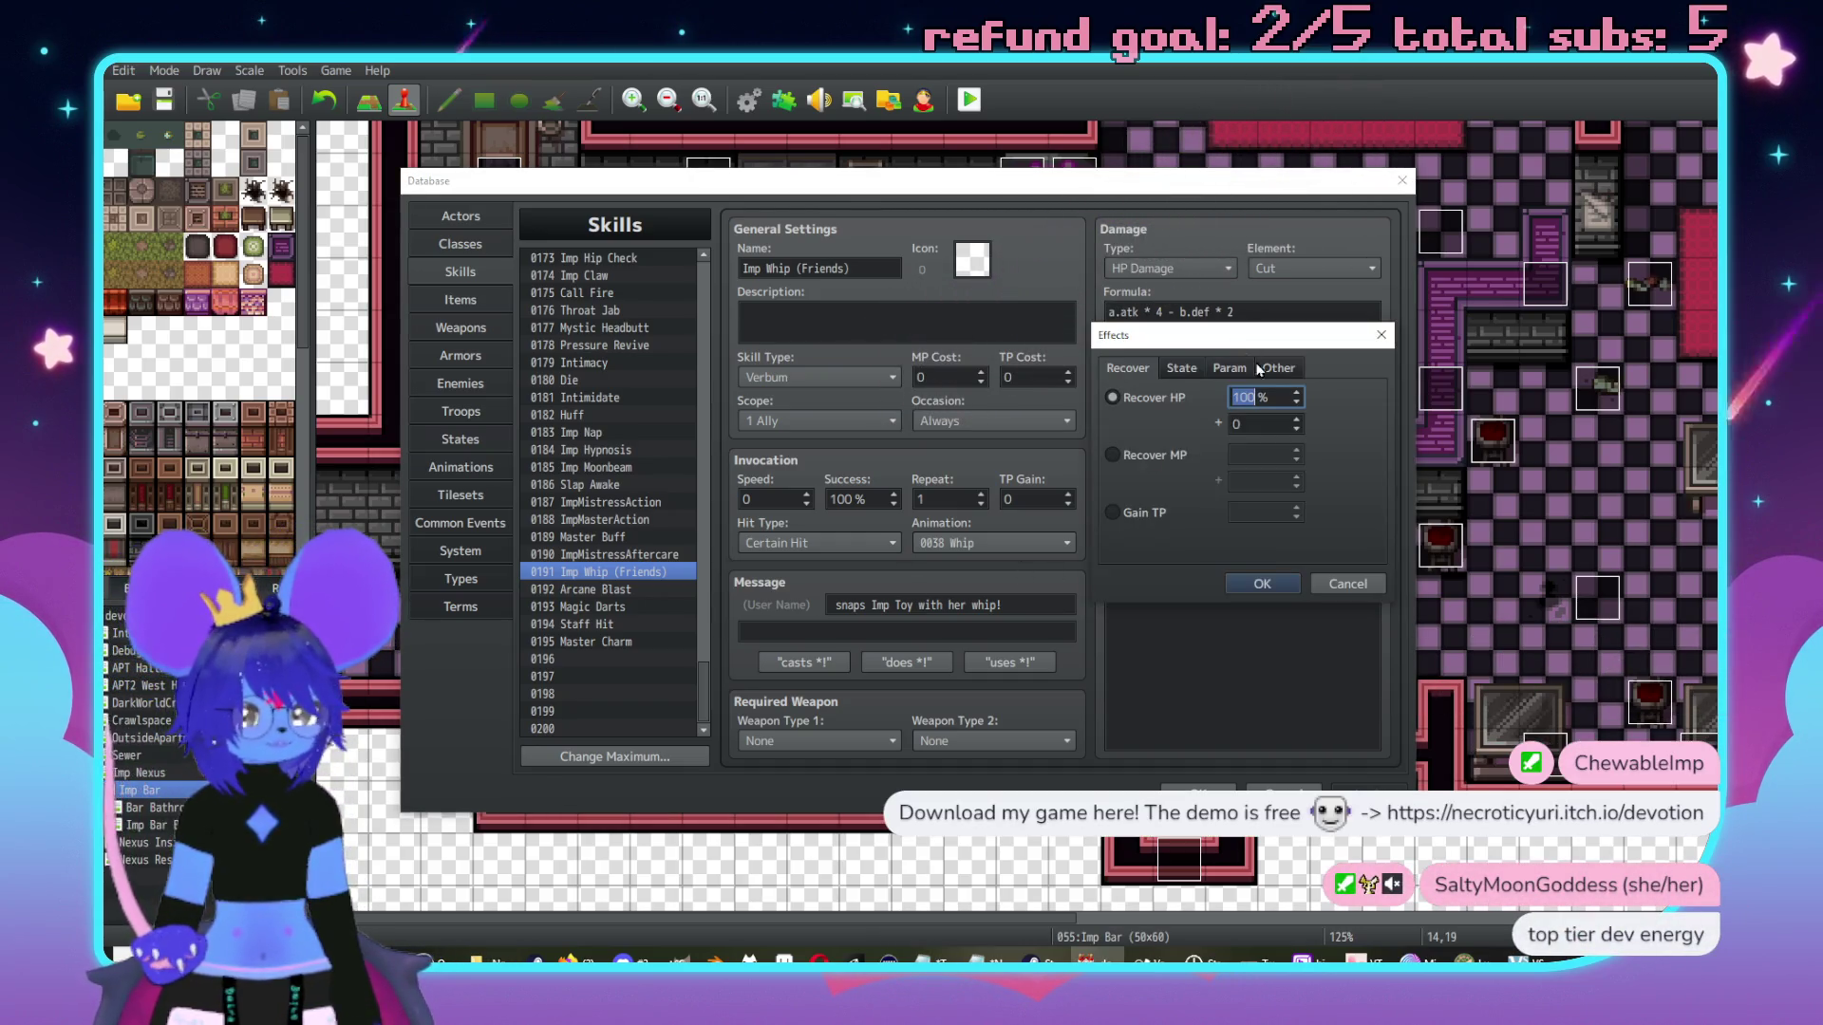
click(1364, 585)
click(460, 523)
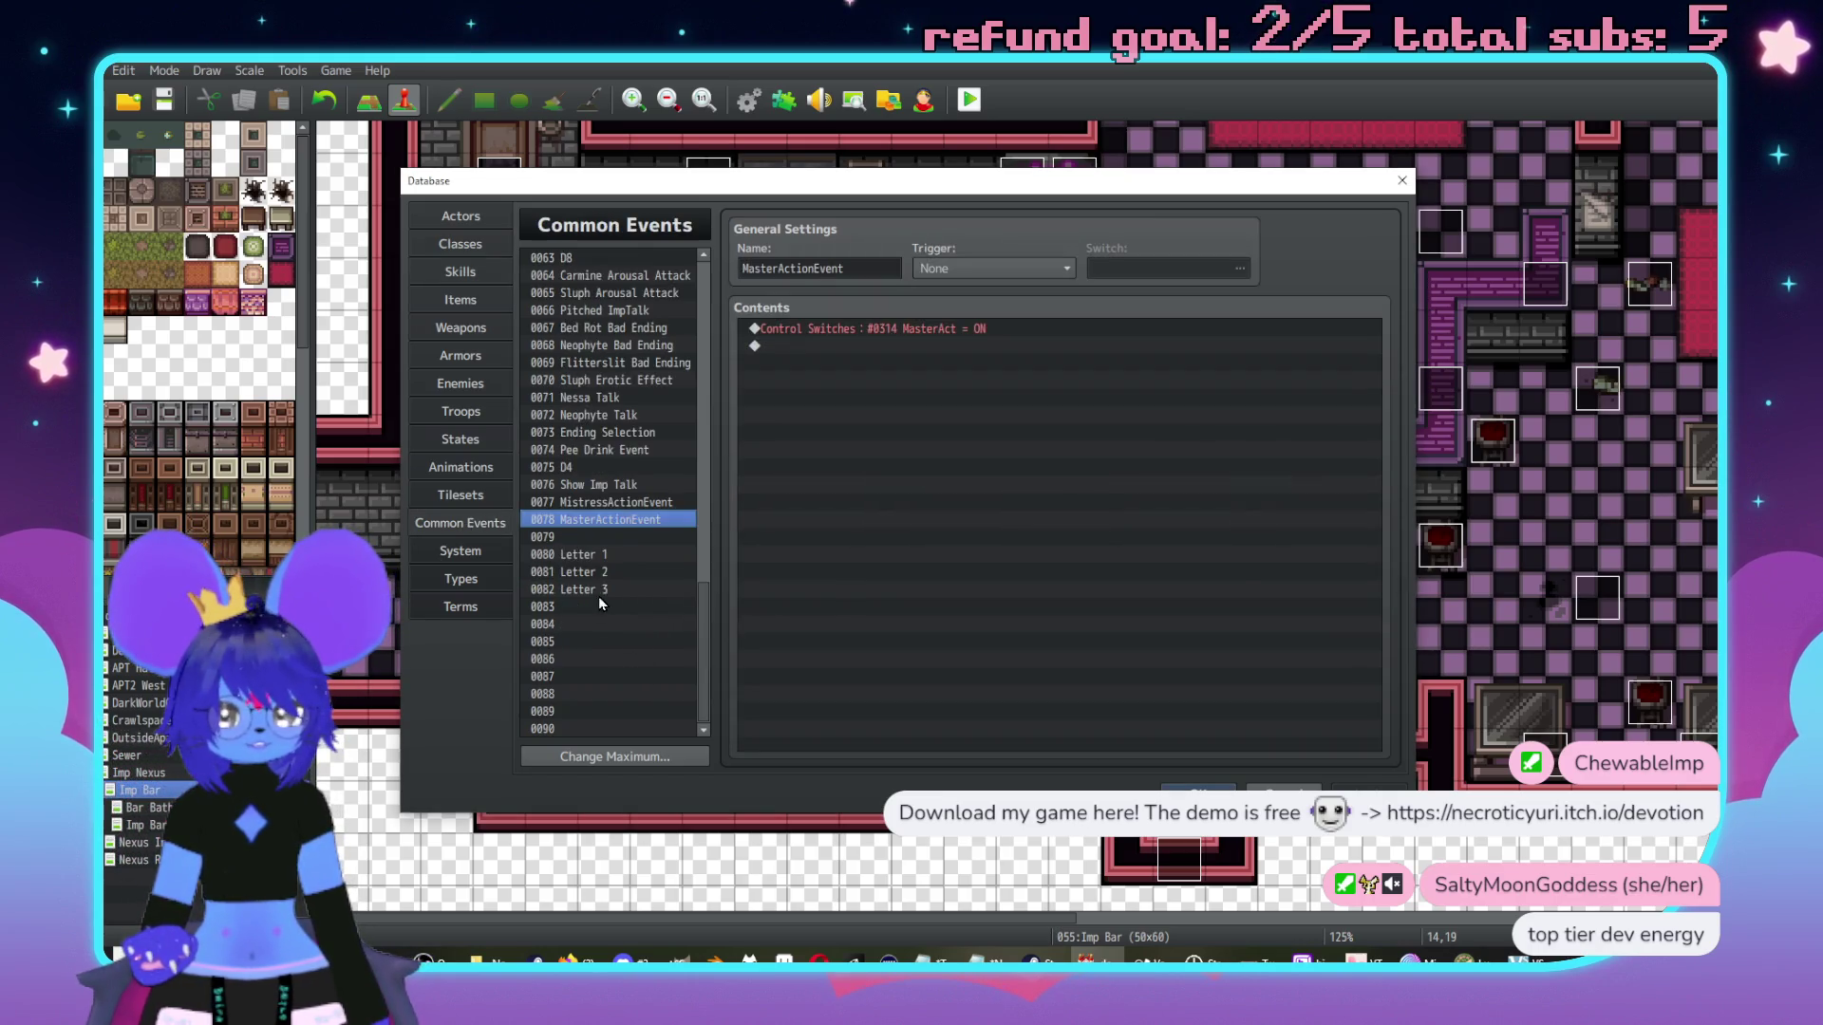
click(635, 606)
double_click(889, 330)
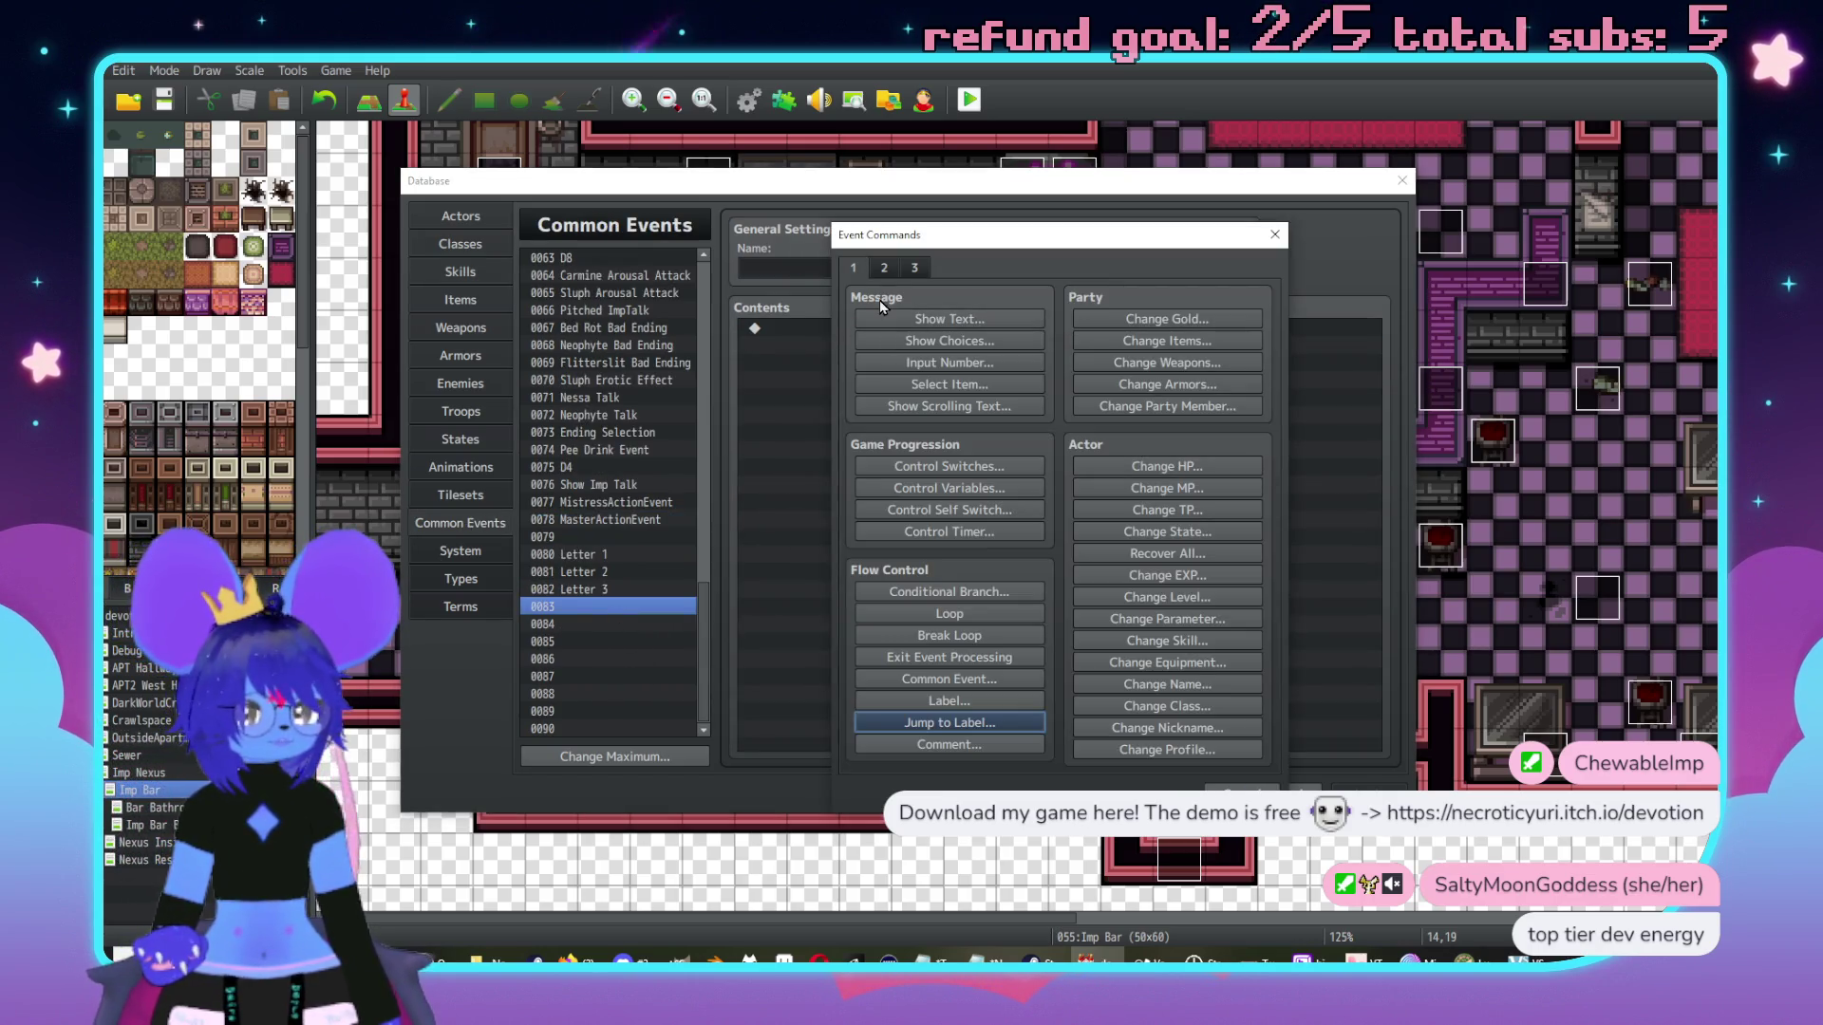
Start Control Variables and browse variables 0021–0060, such as LambkinTorment, CrayonsFound and WeaponSale.
click(949, 488)
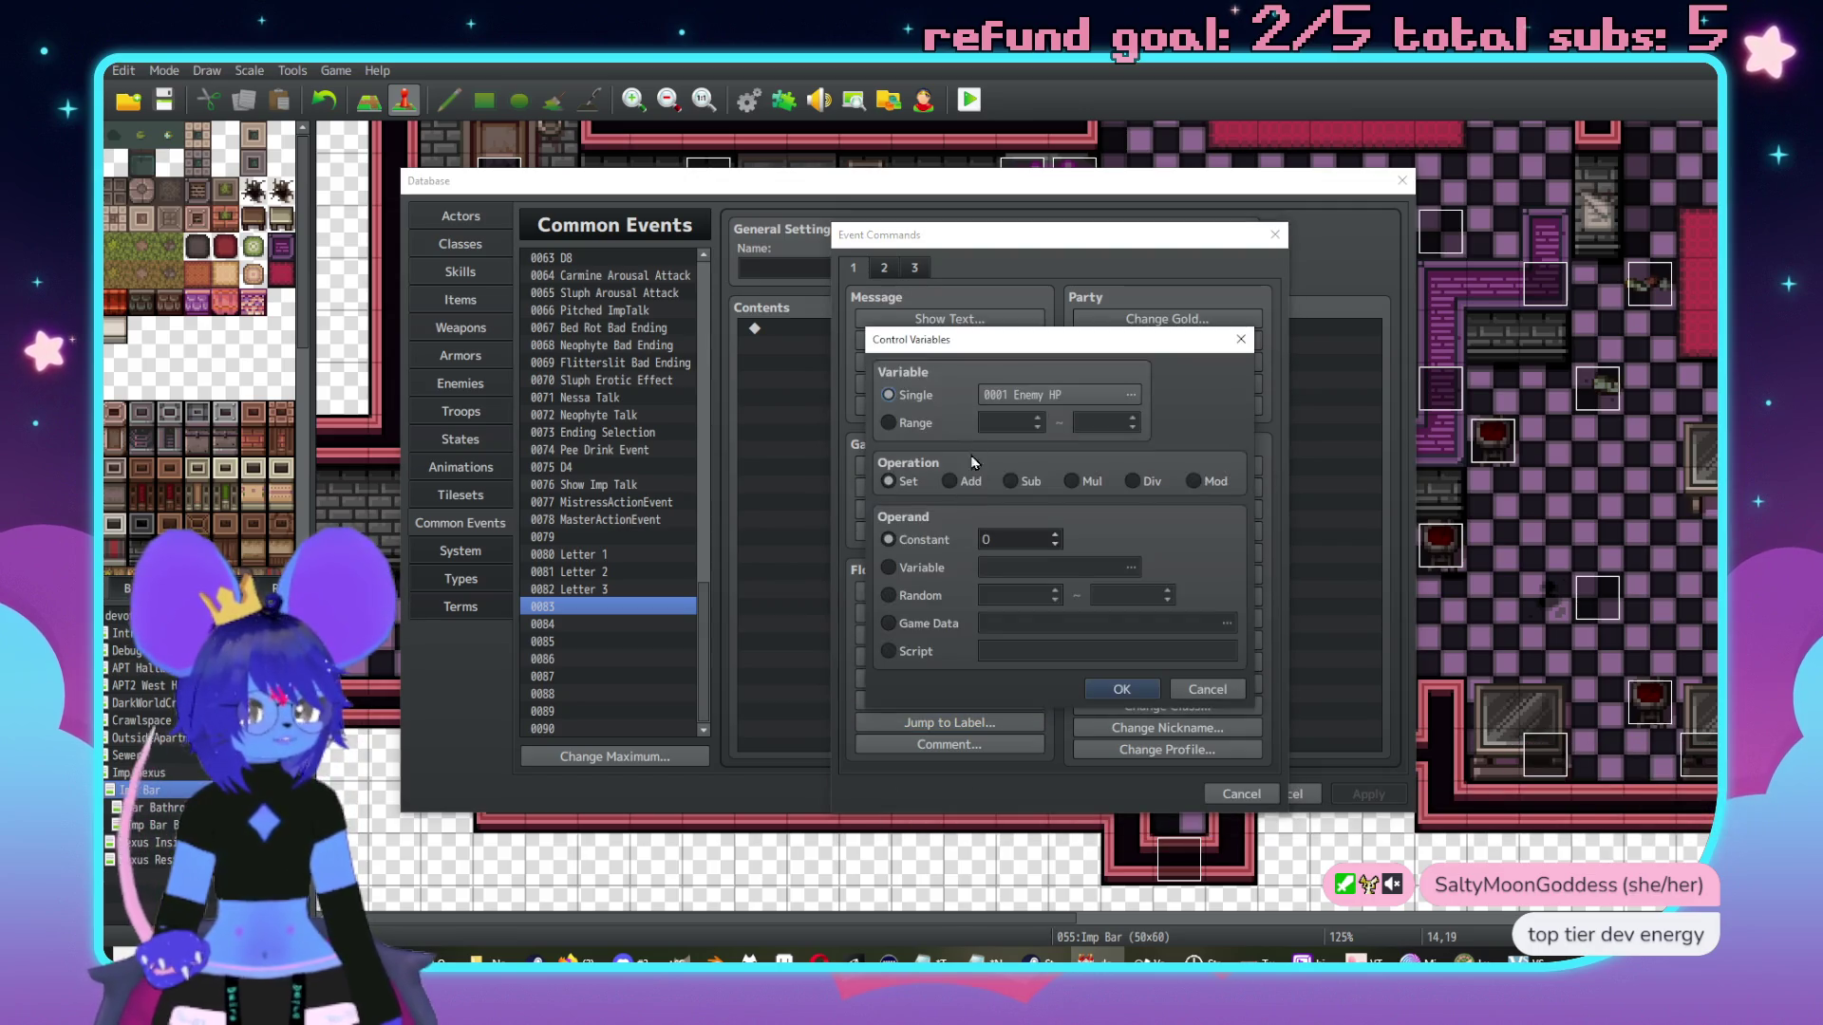
click(1037, 395)
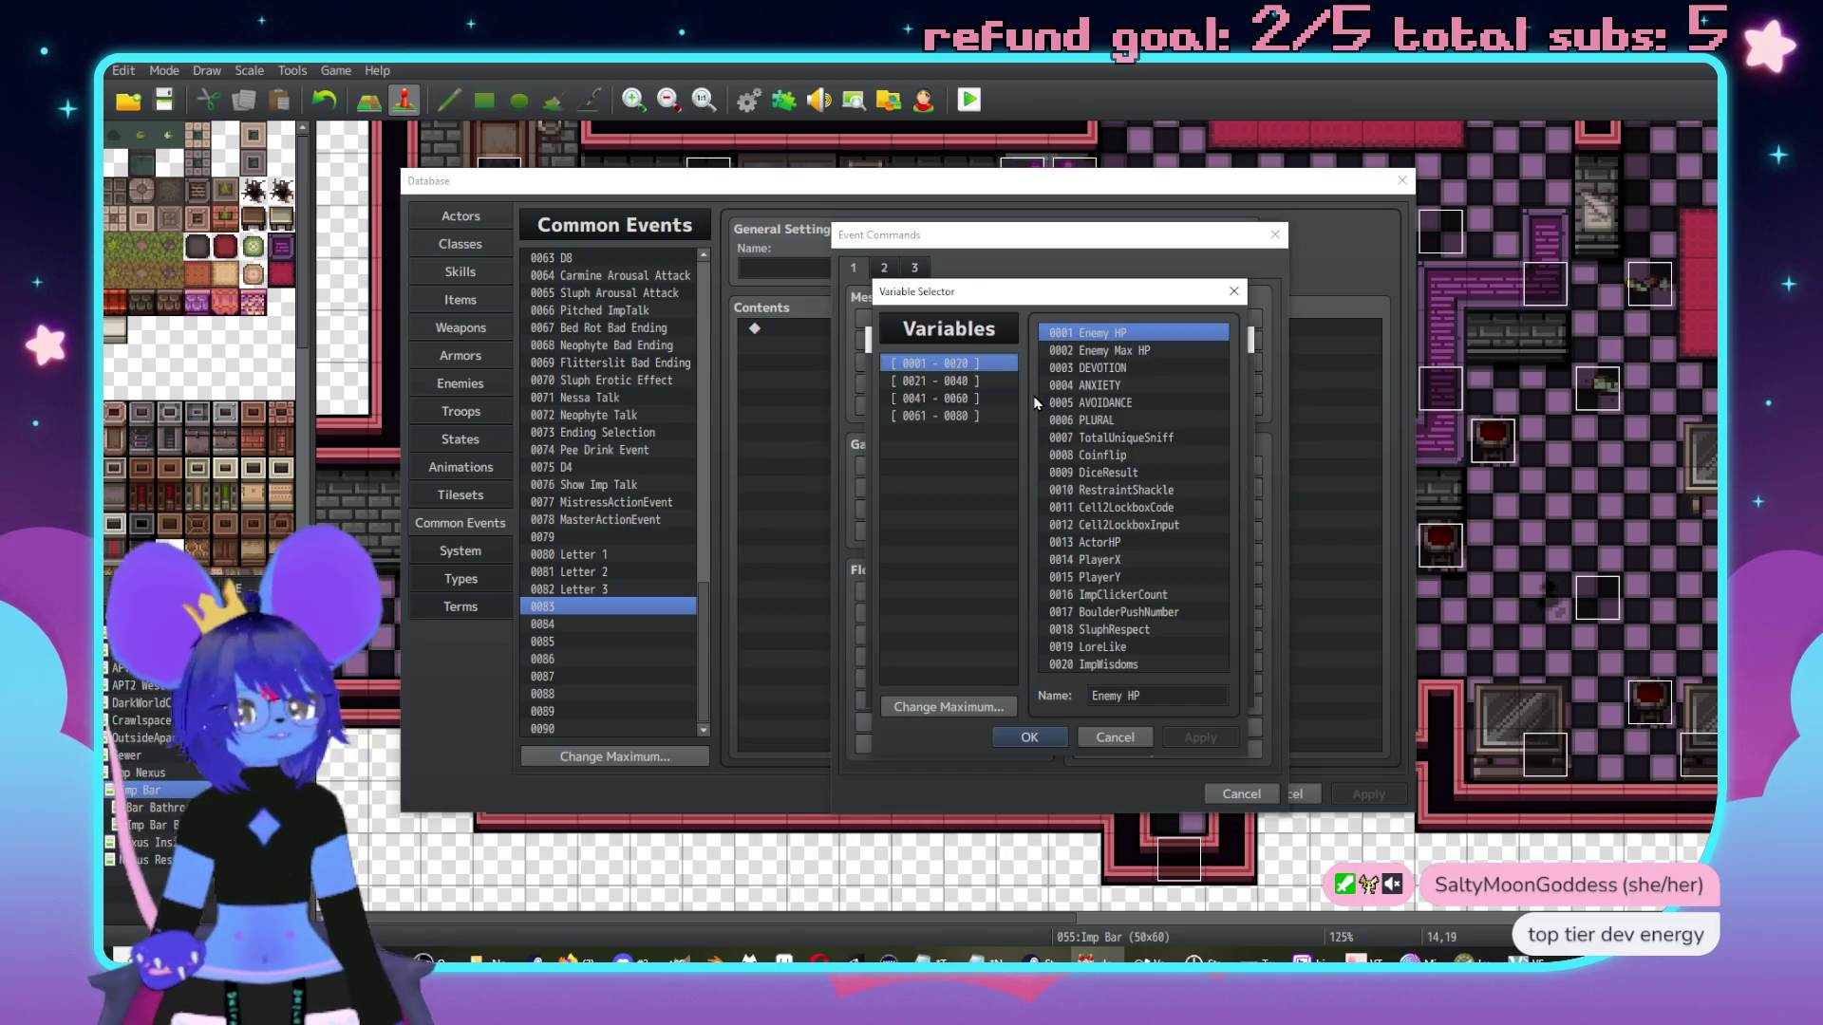
click(958, 389)
click(963, 398)
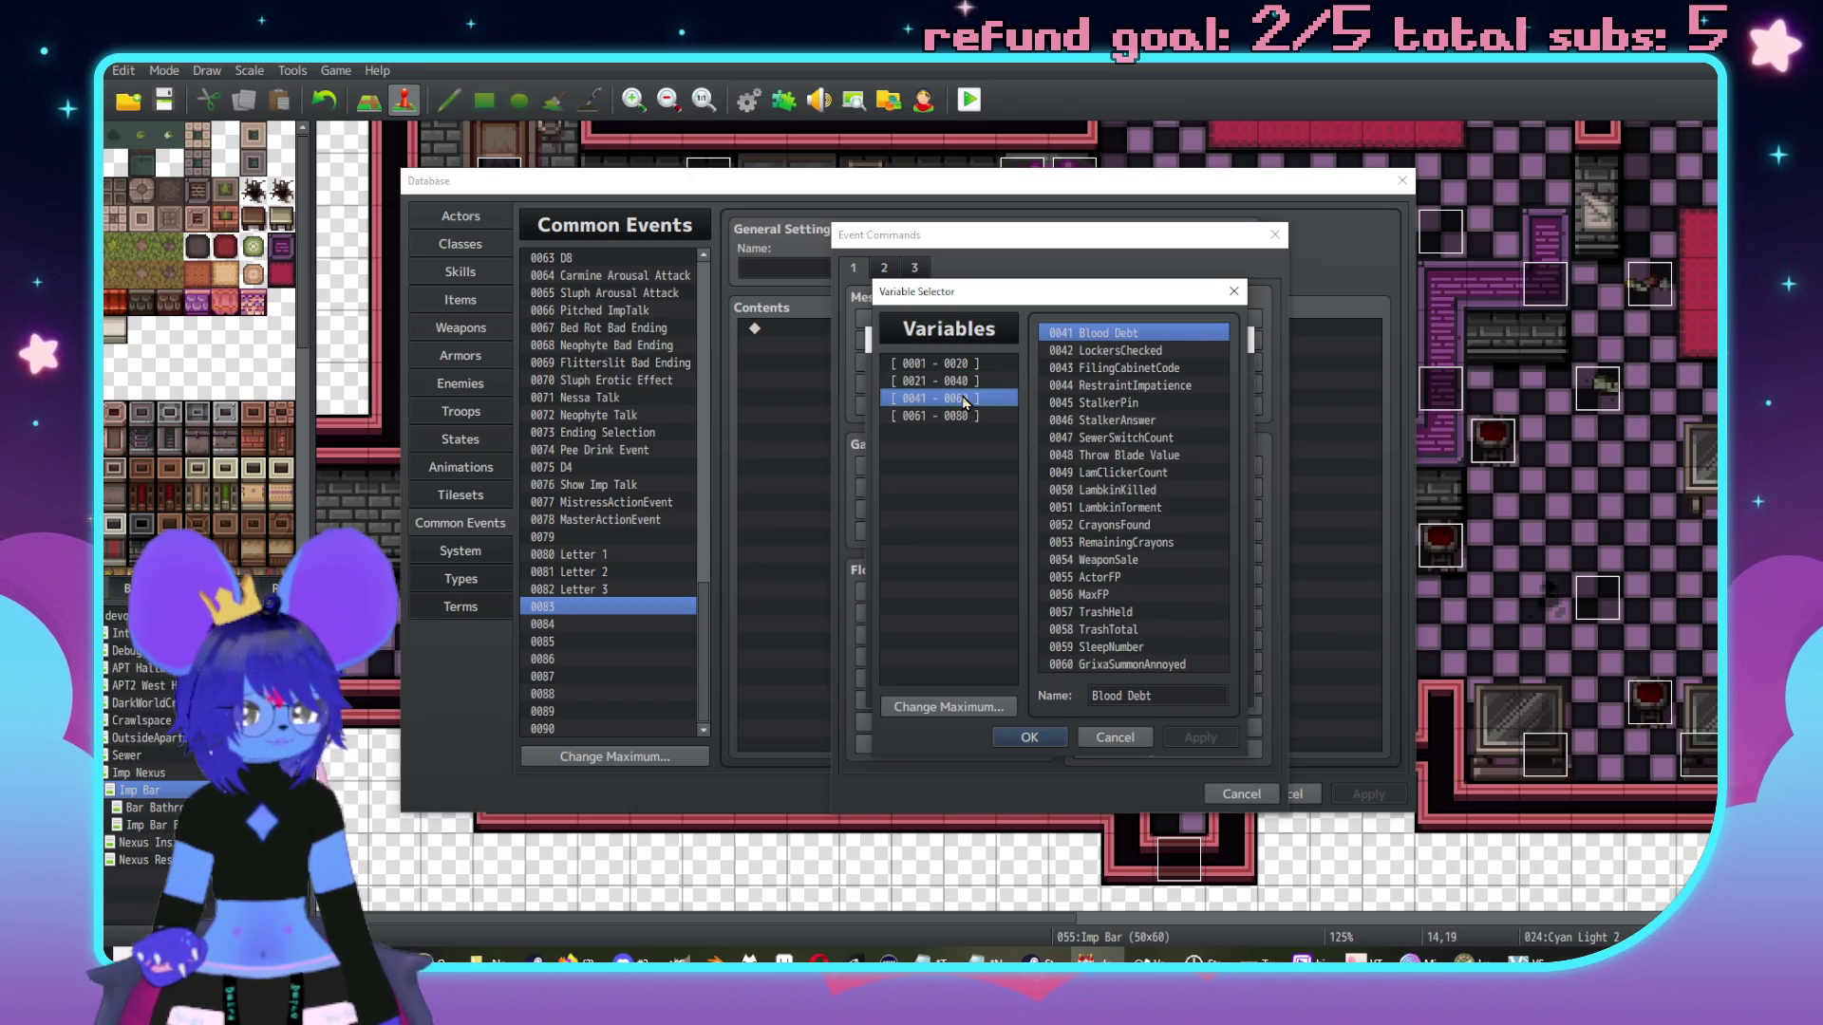
click(1160, 509)
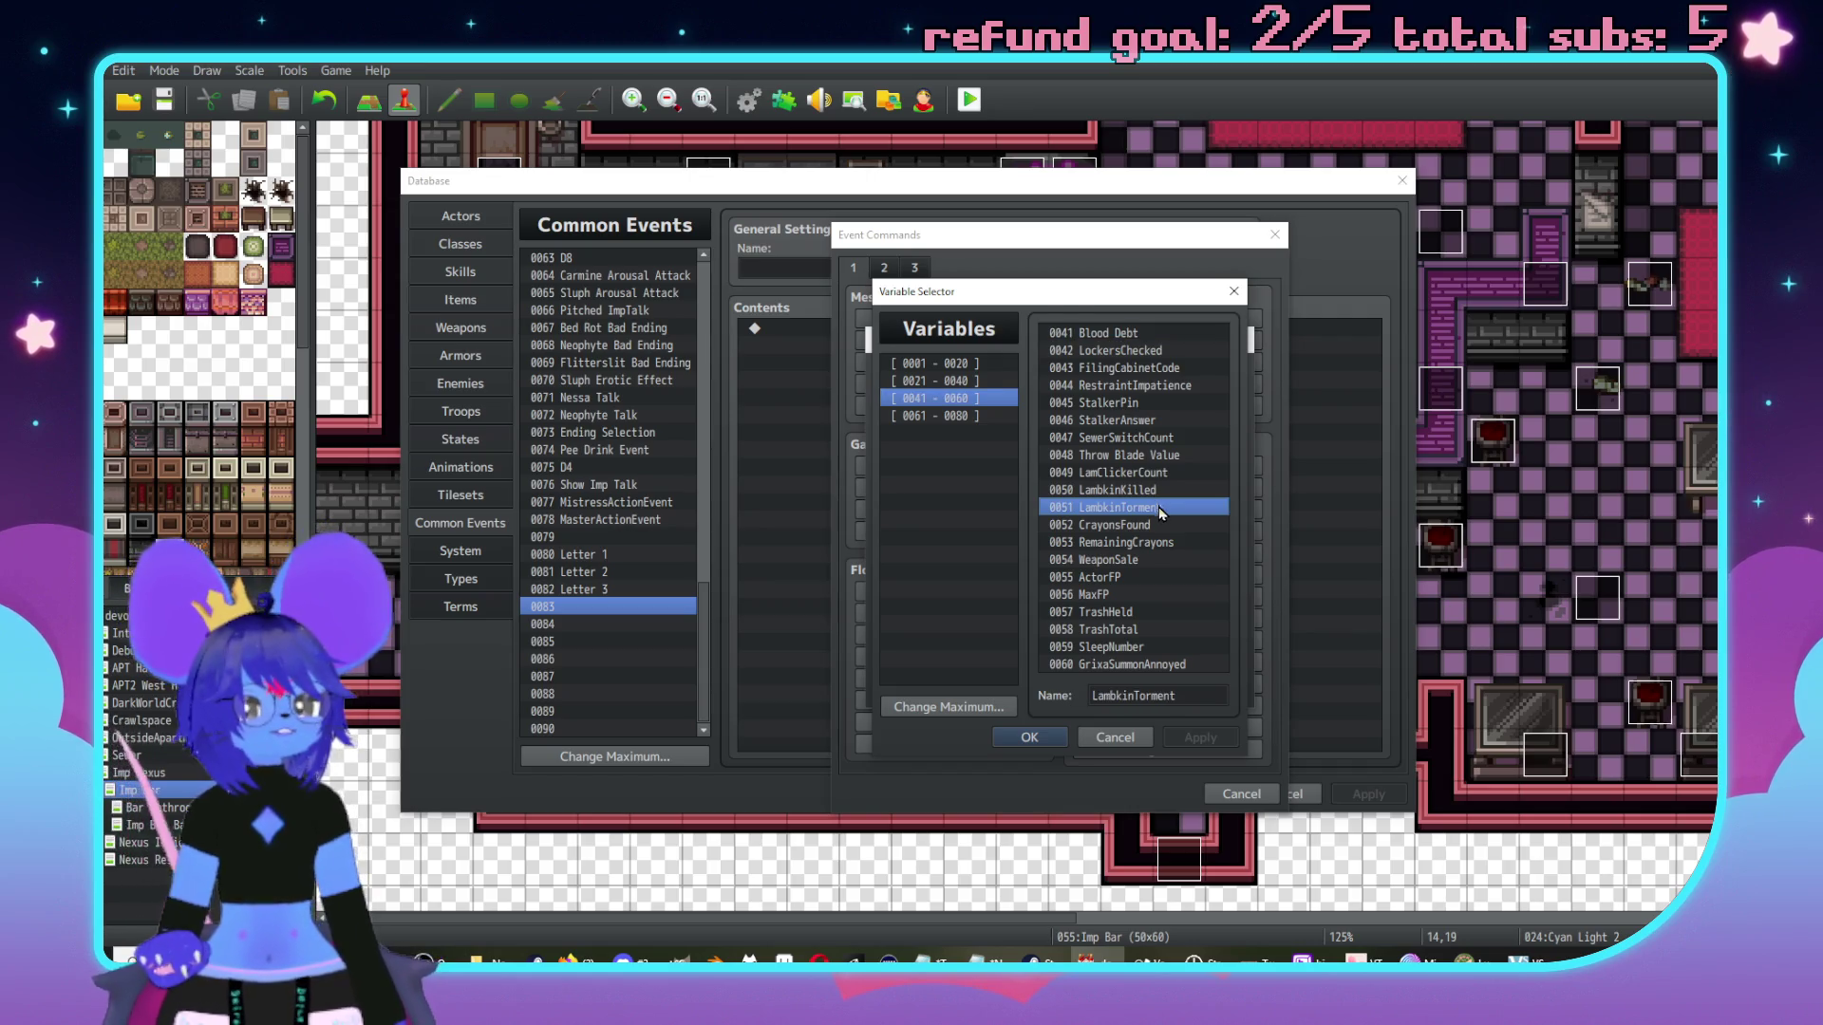
click(1157, 527)
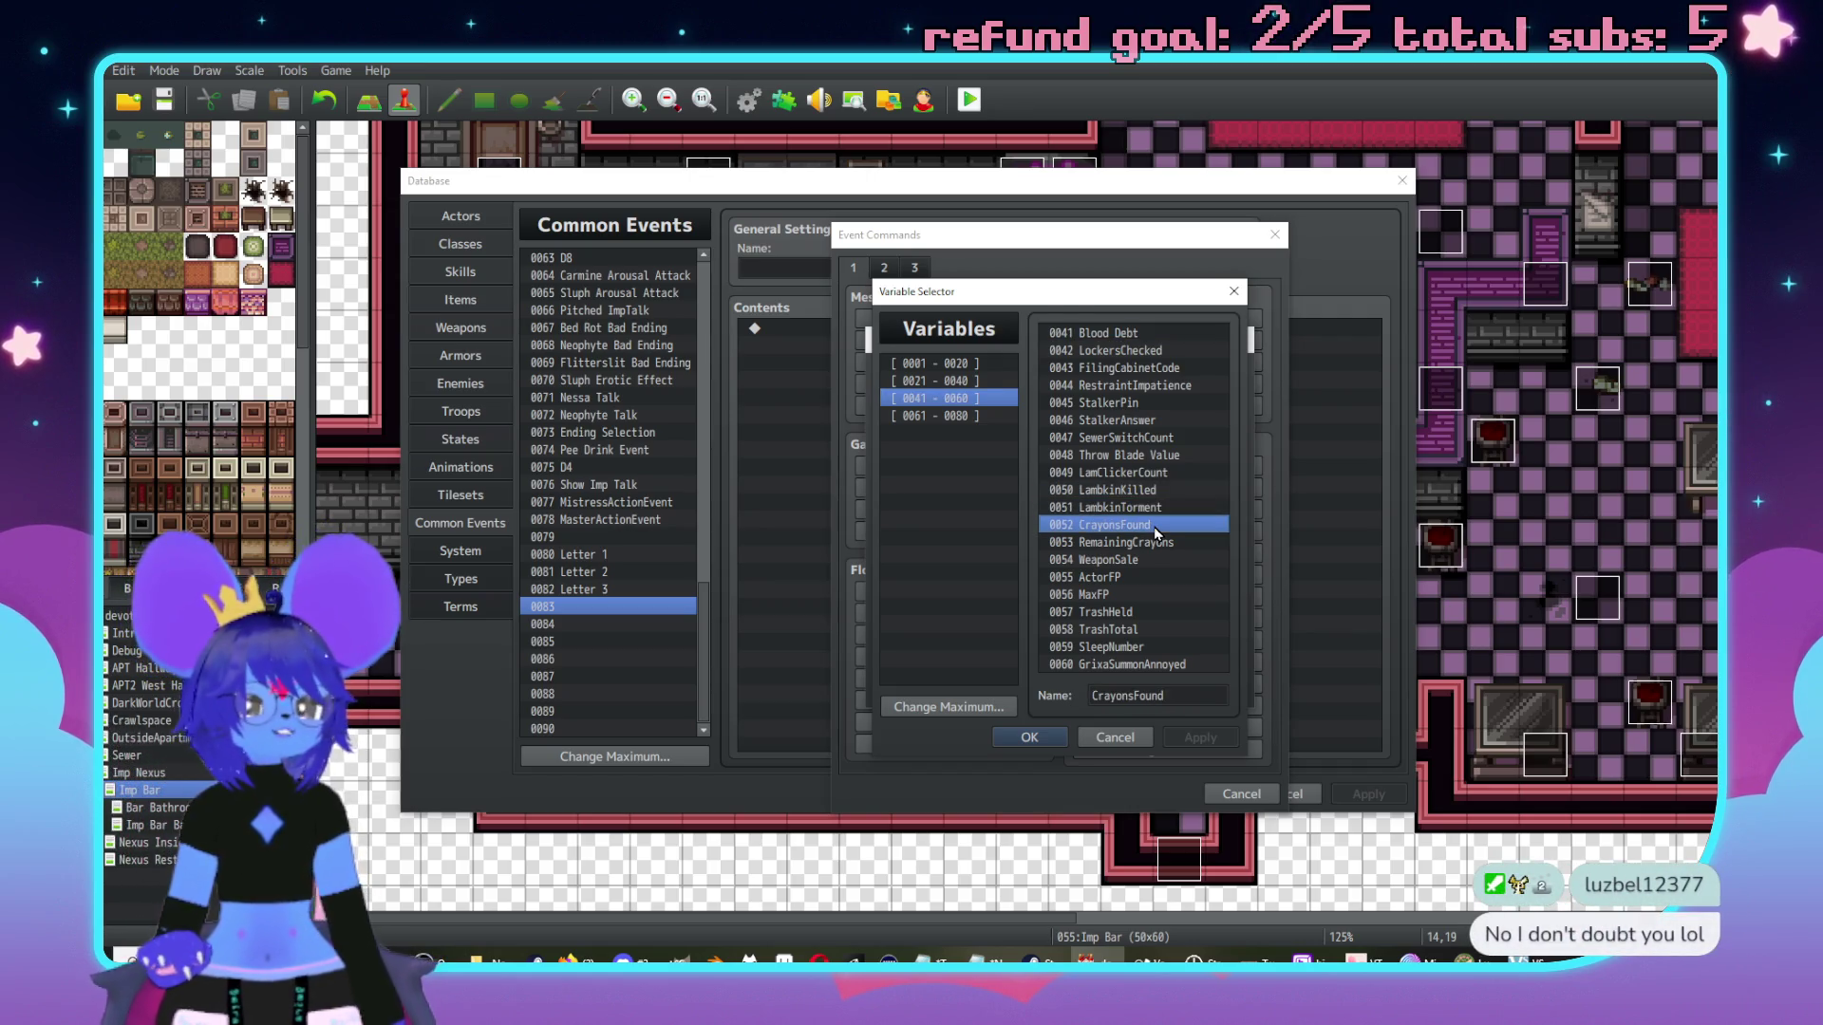
click(1164, 562)
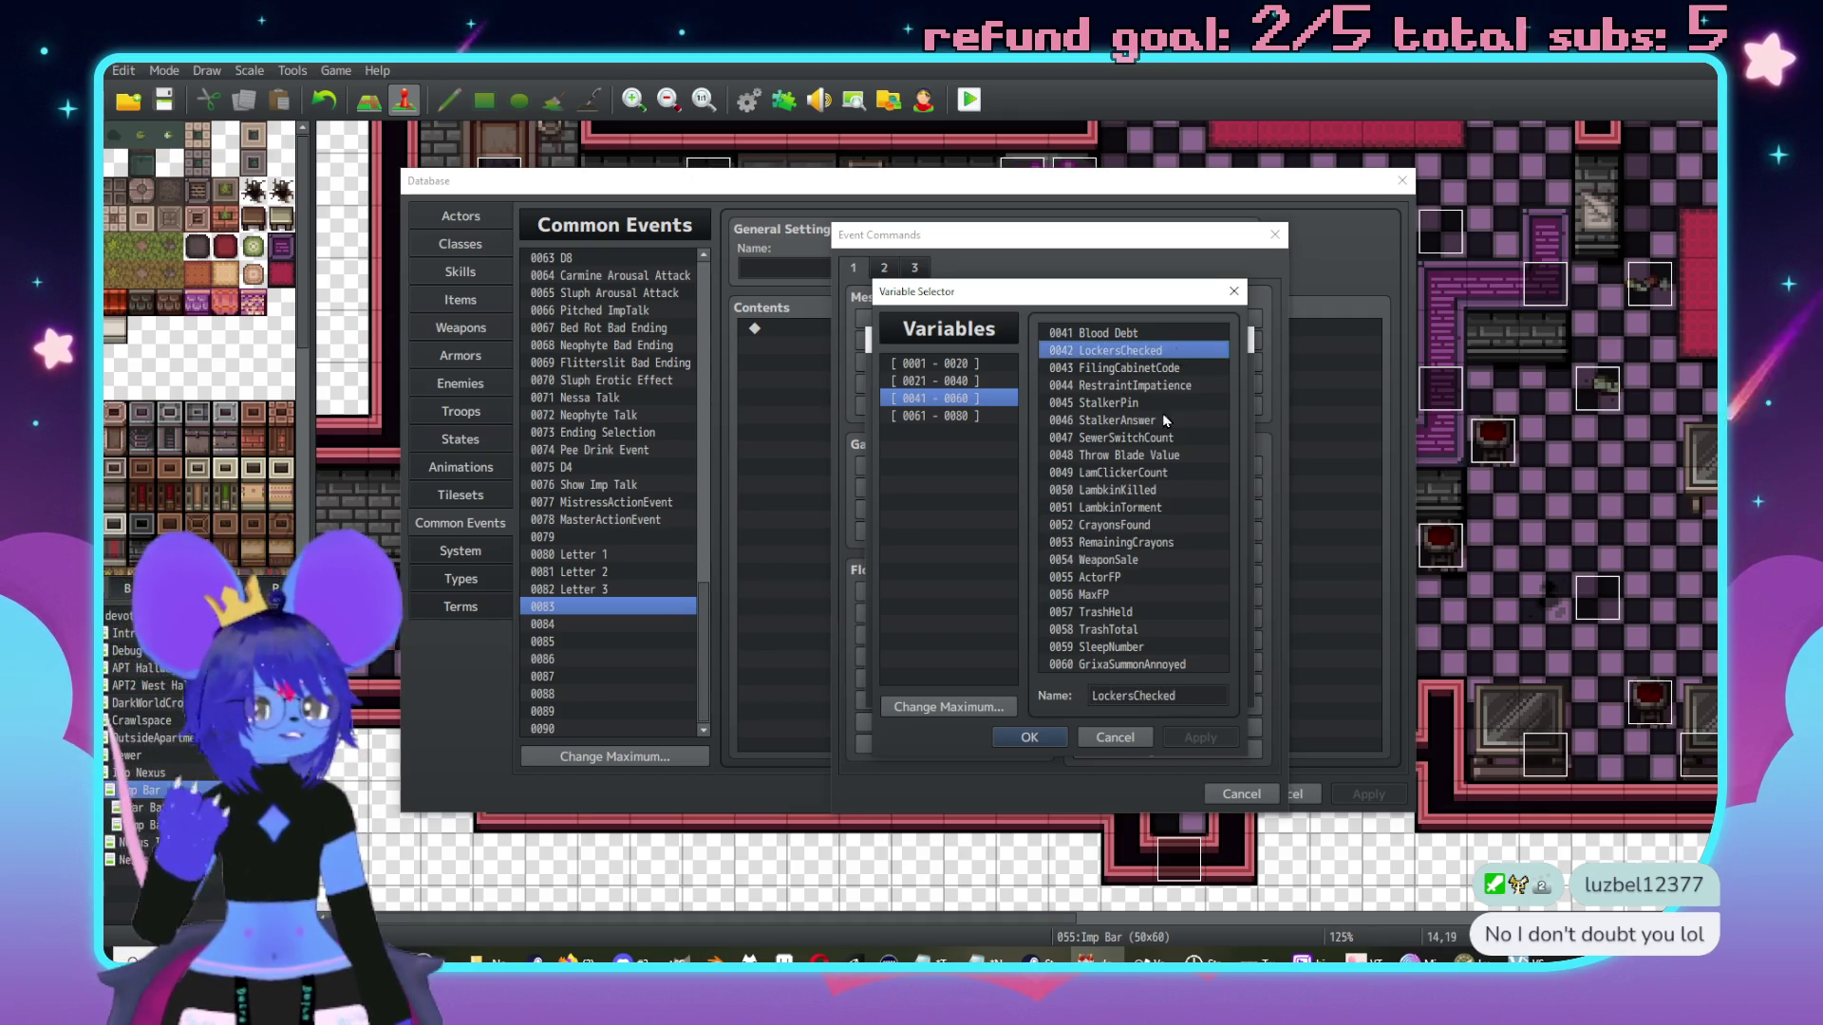
Look through variables 0061–0080, then cancel back out without adding a command.
click(940, 416)
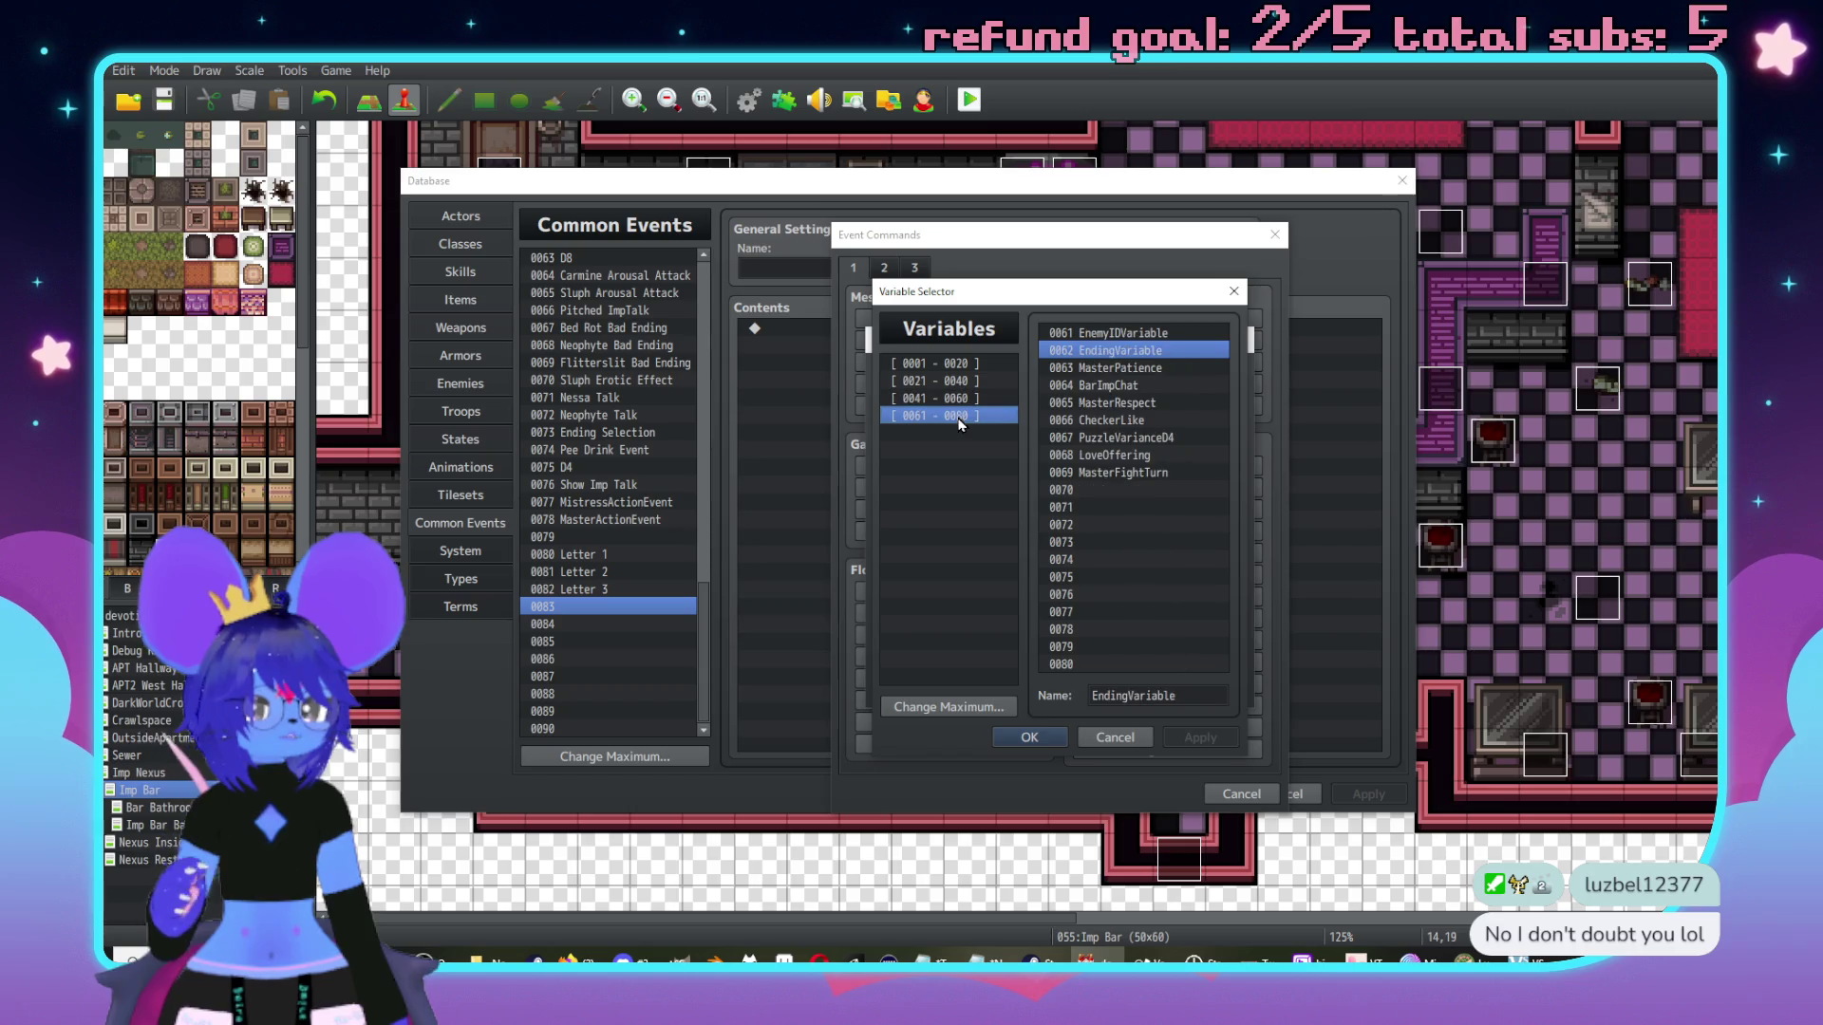
click(1150, 334)
click(1159, 395)
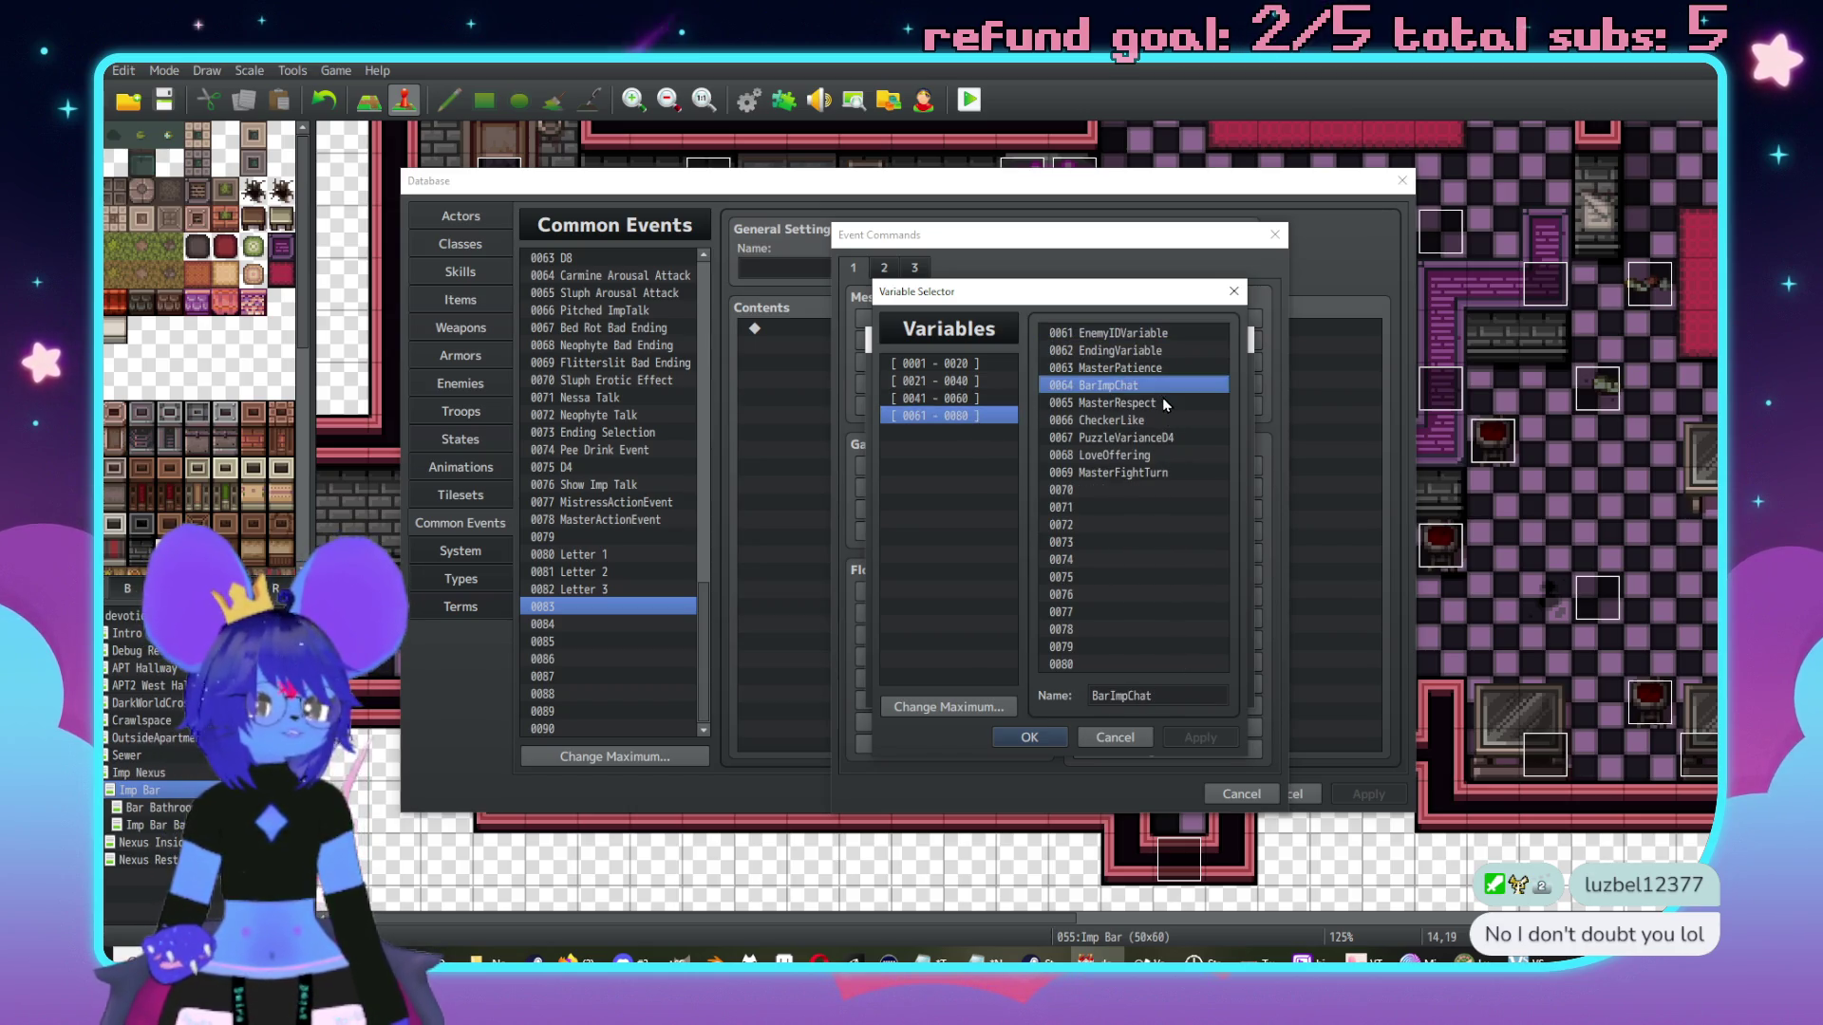
click(1181, 437)
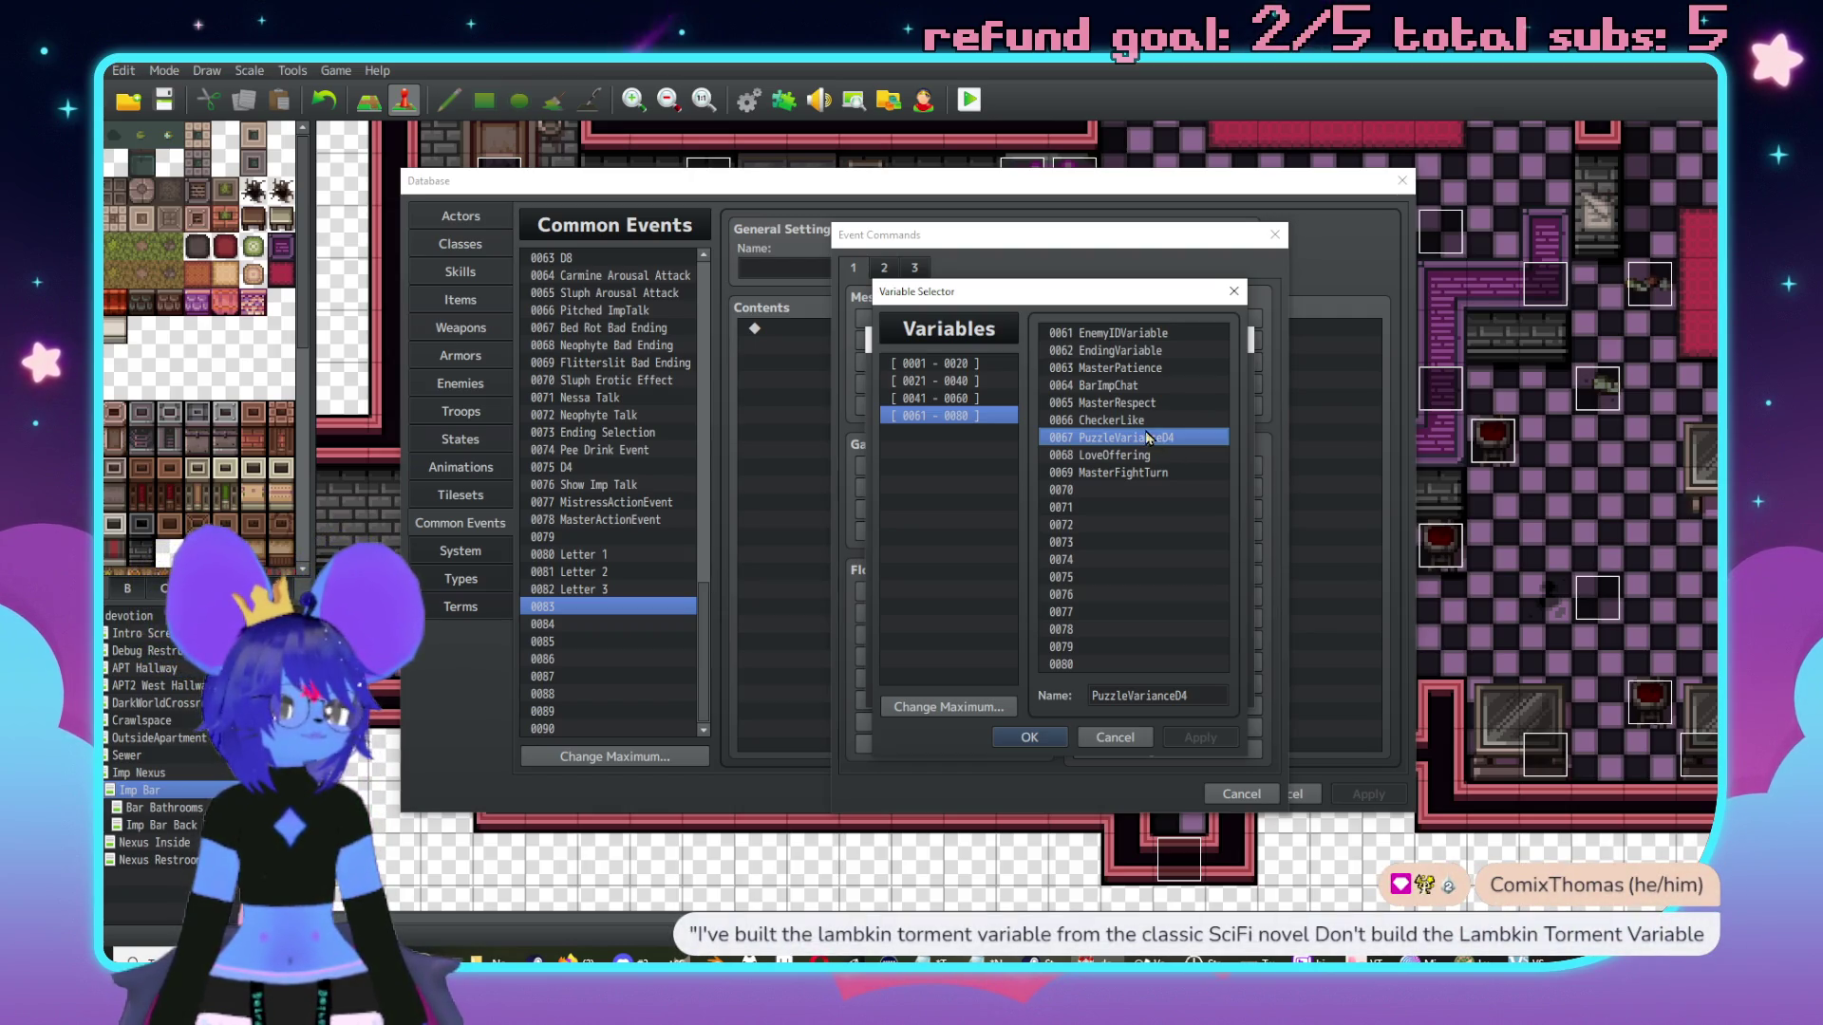
click(1126, 736)
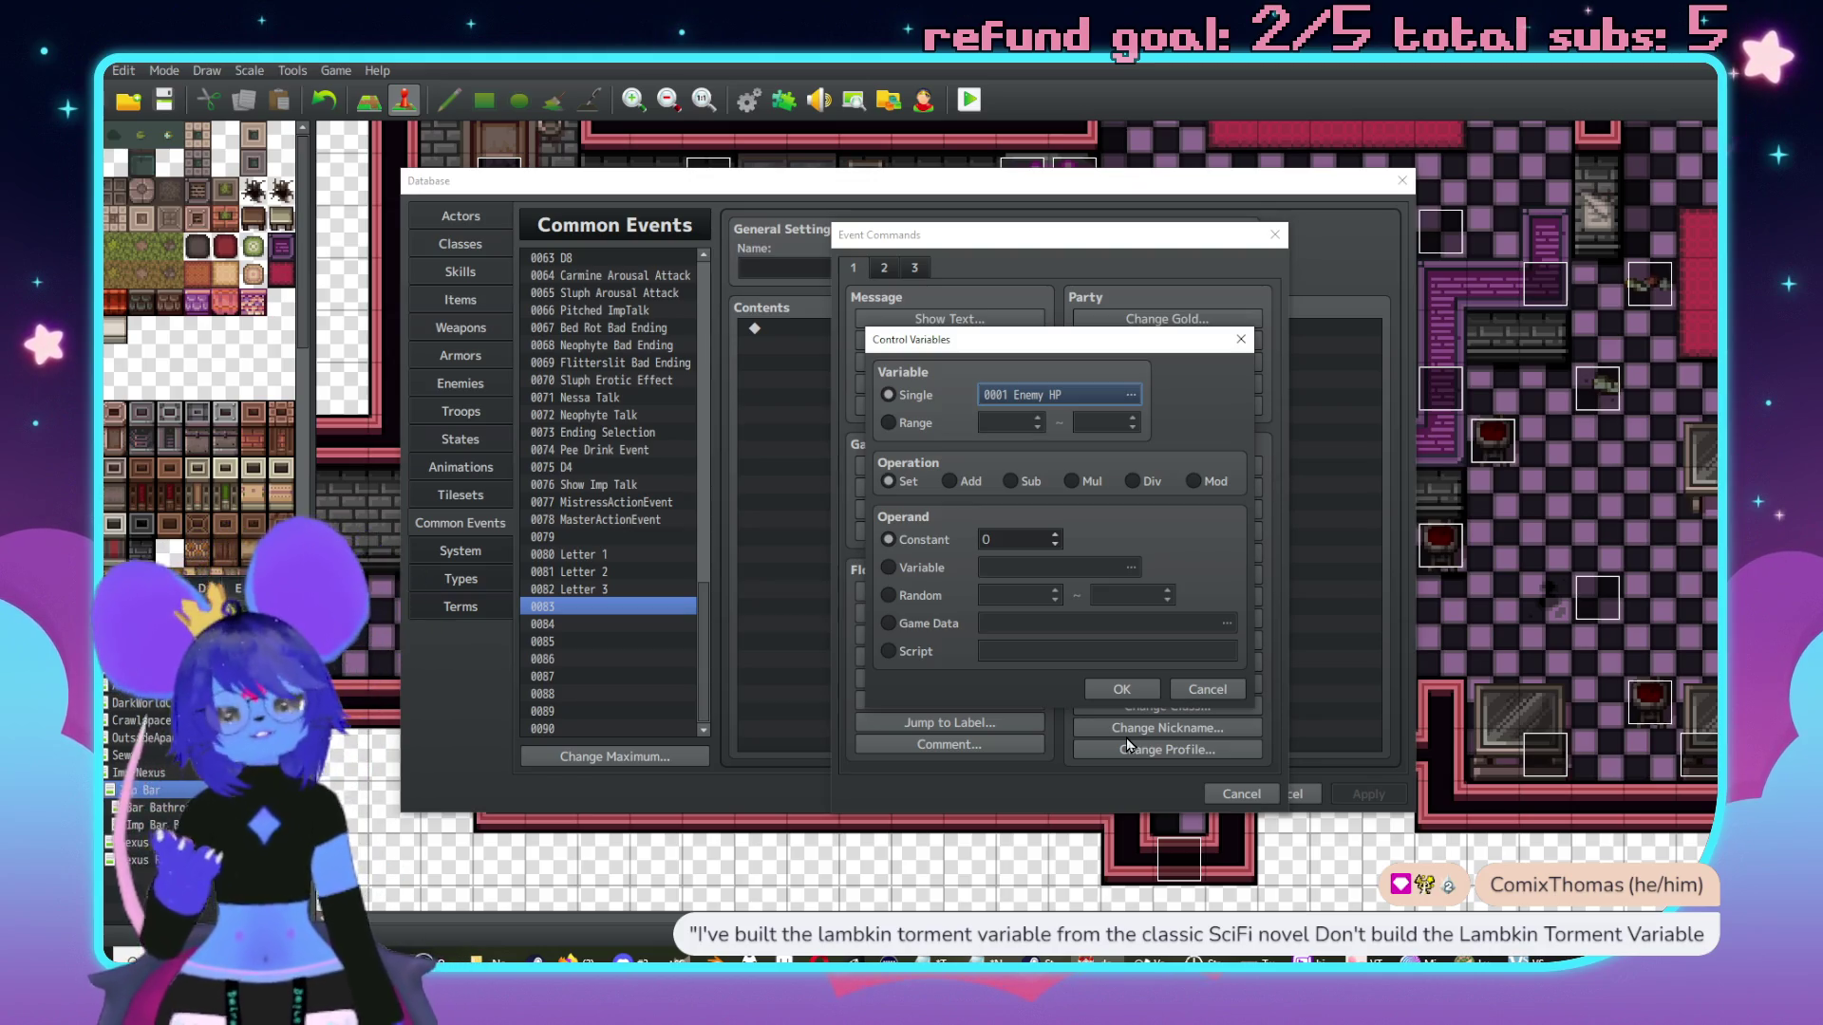
click(1206, 691)
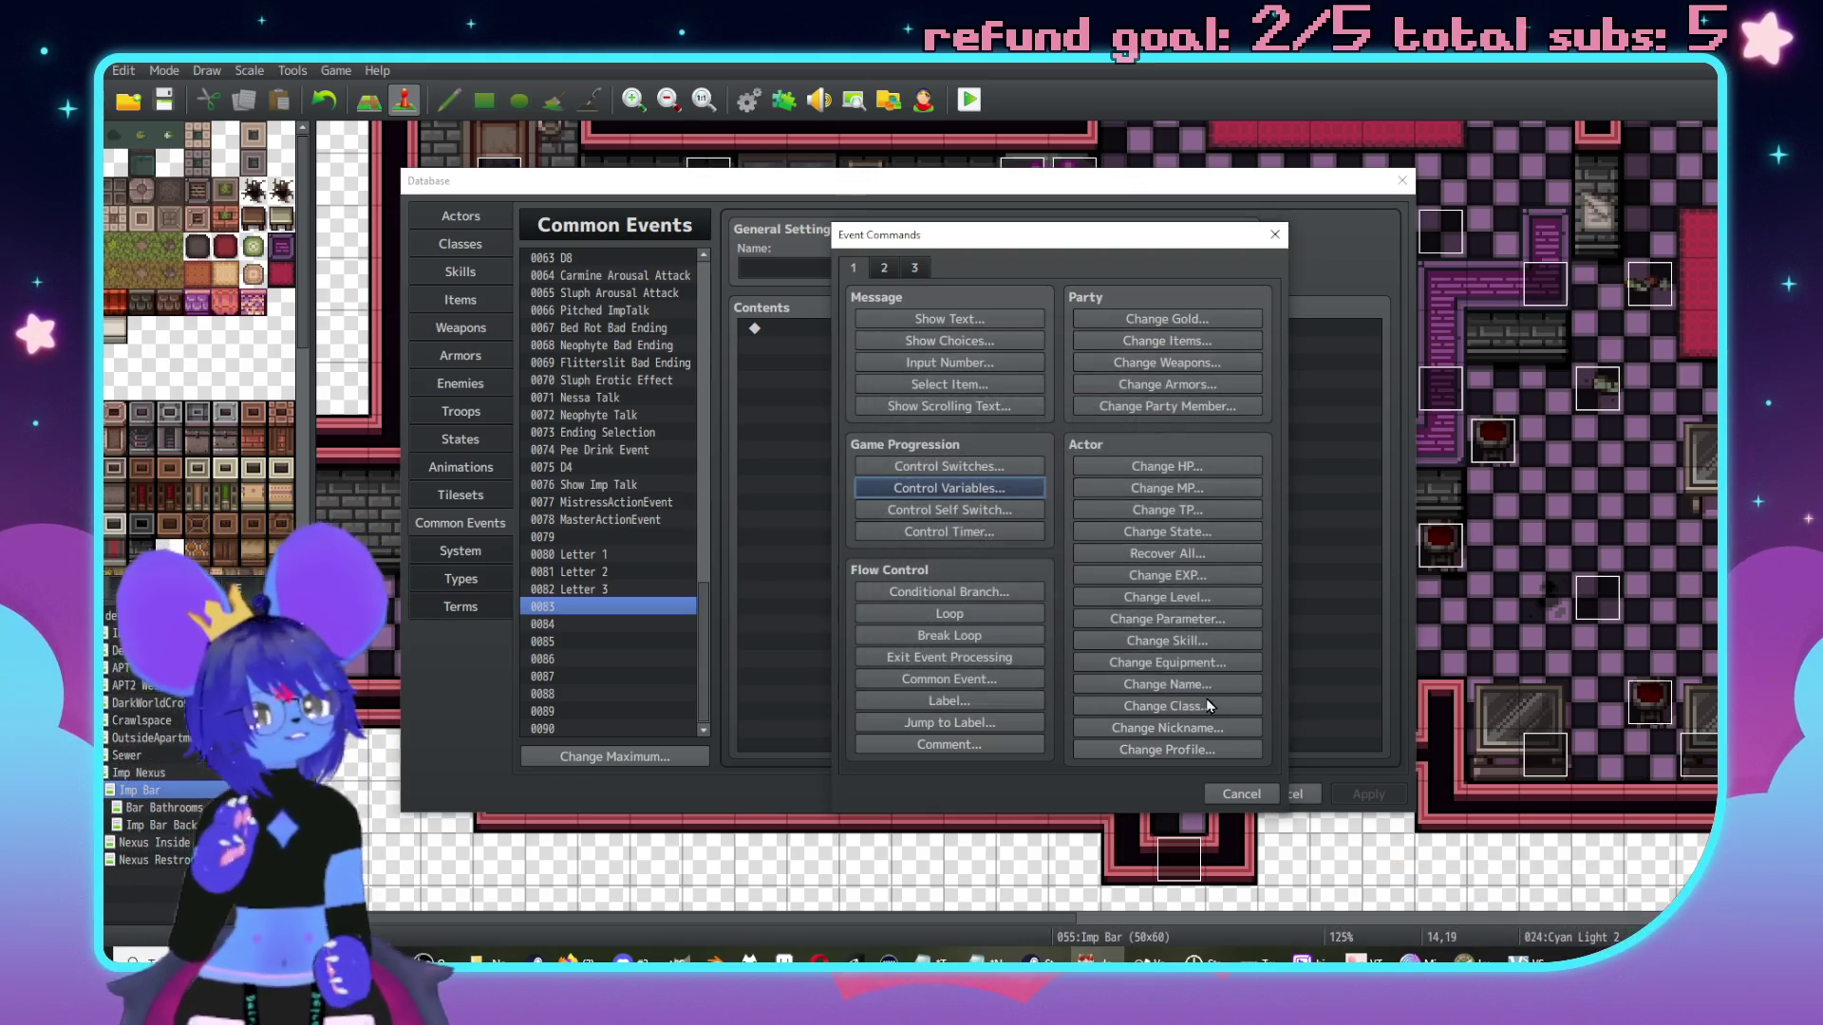
click(1241, 794)
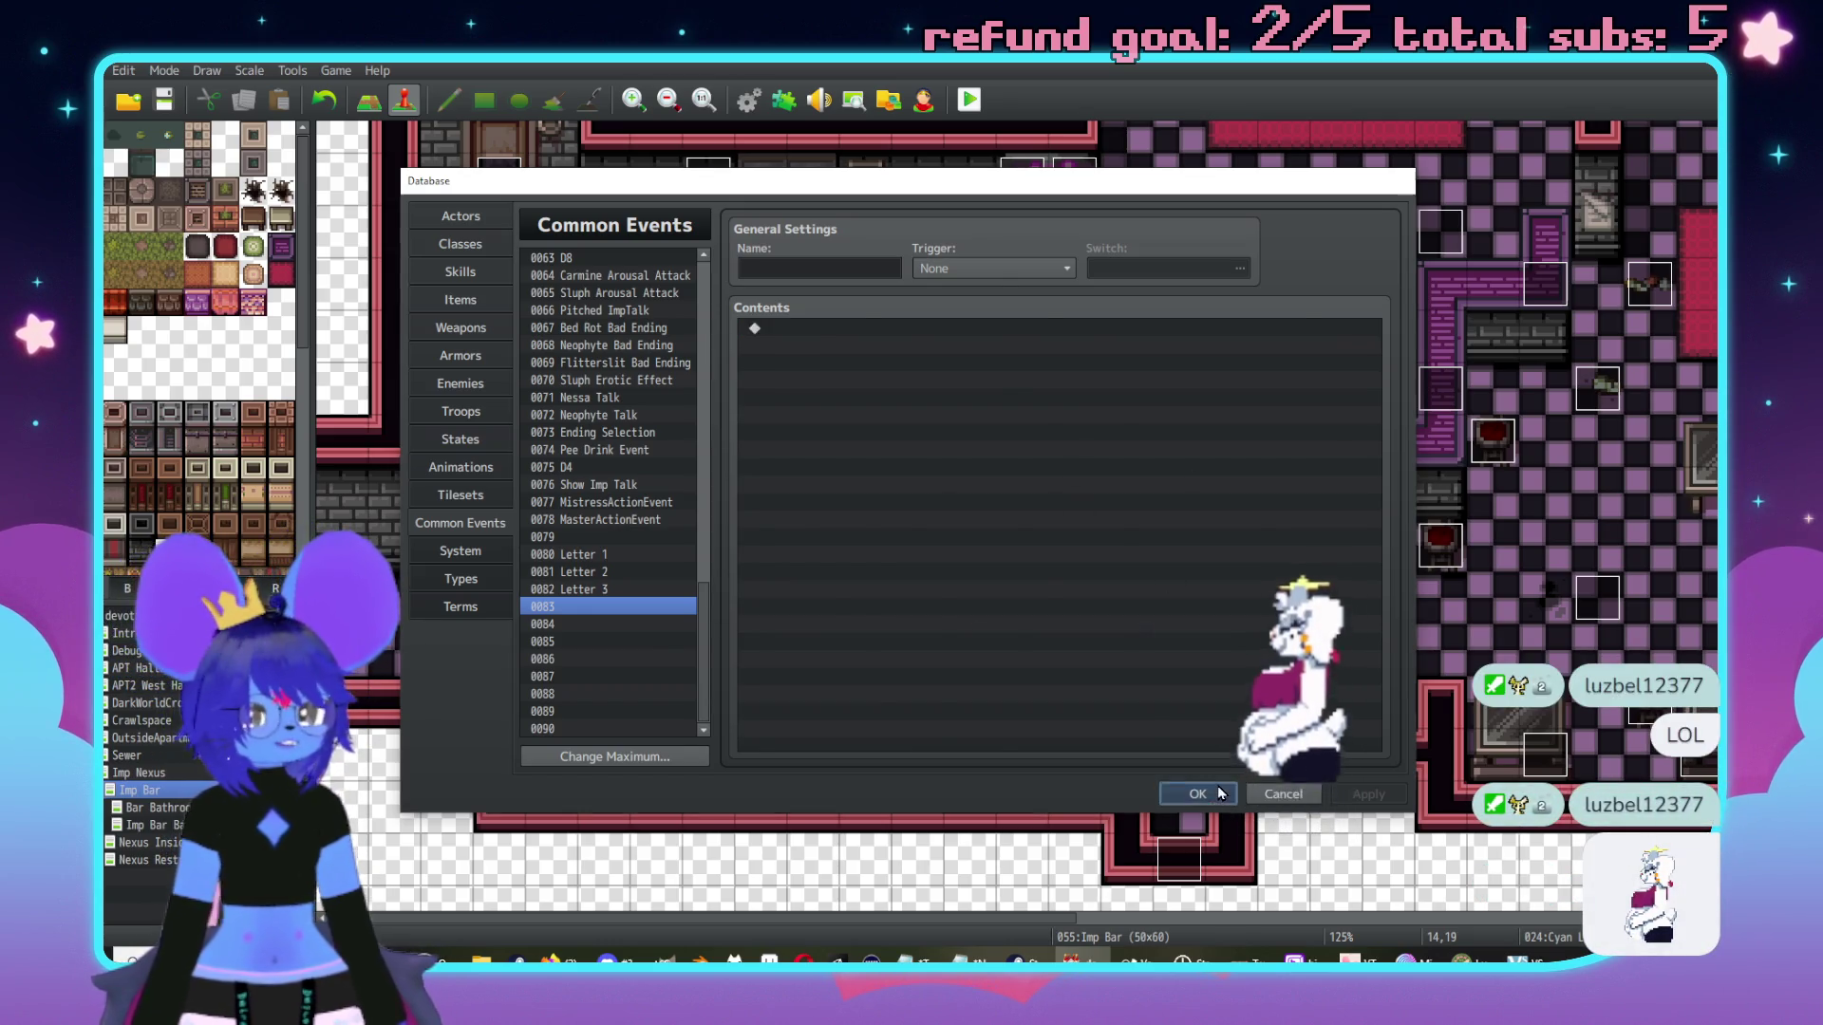
Close the Database and open event 084 'Lambkin 5' at the Imp Bar.
click(1198, 794)
scroll(1276, 448, right, 10)
scroll(1276, 448, up, 5)
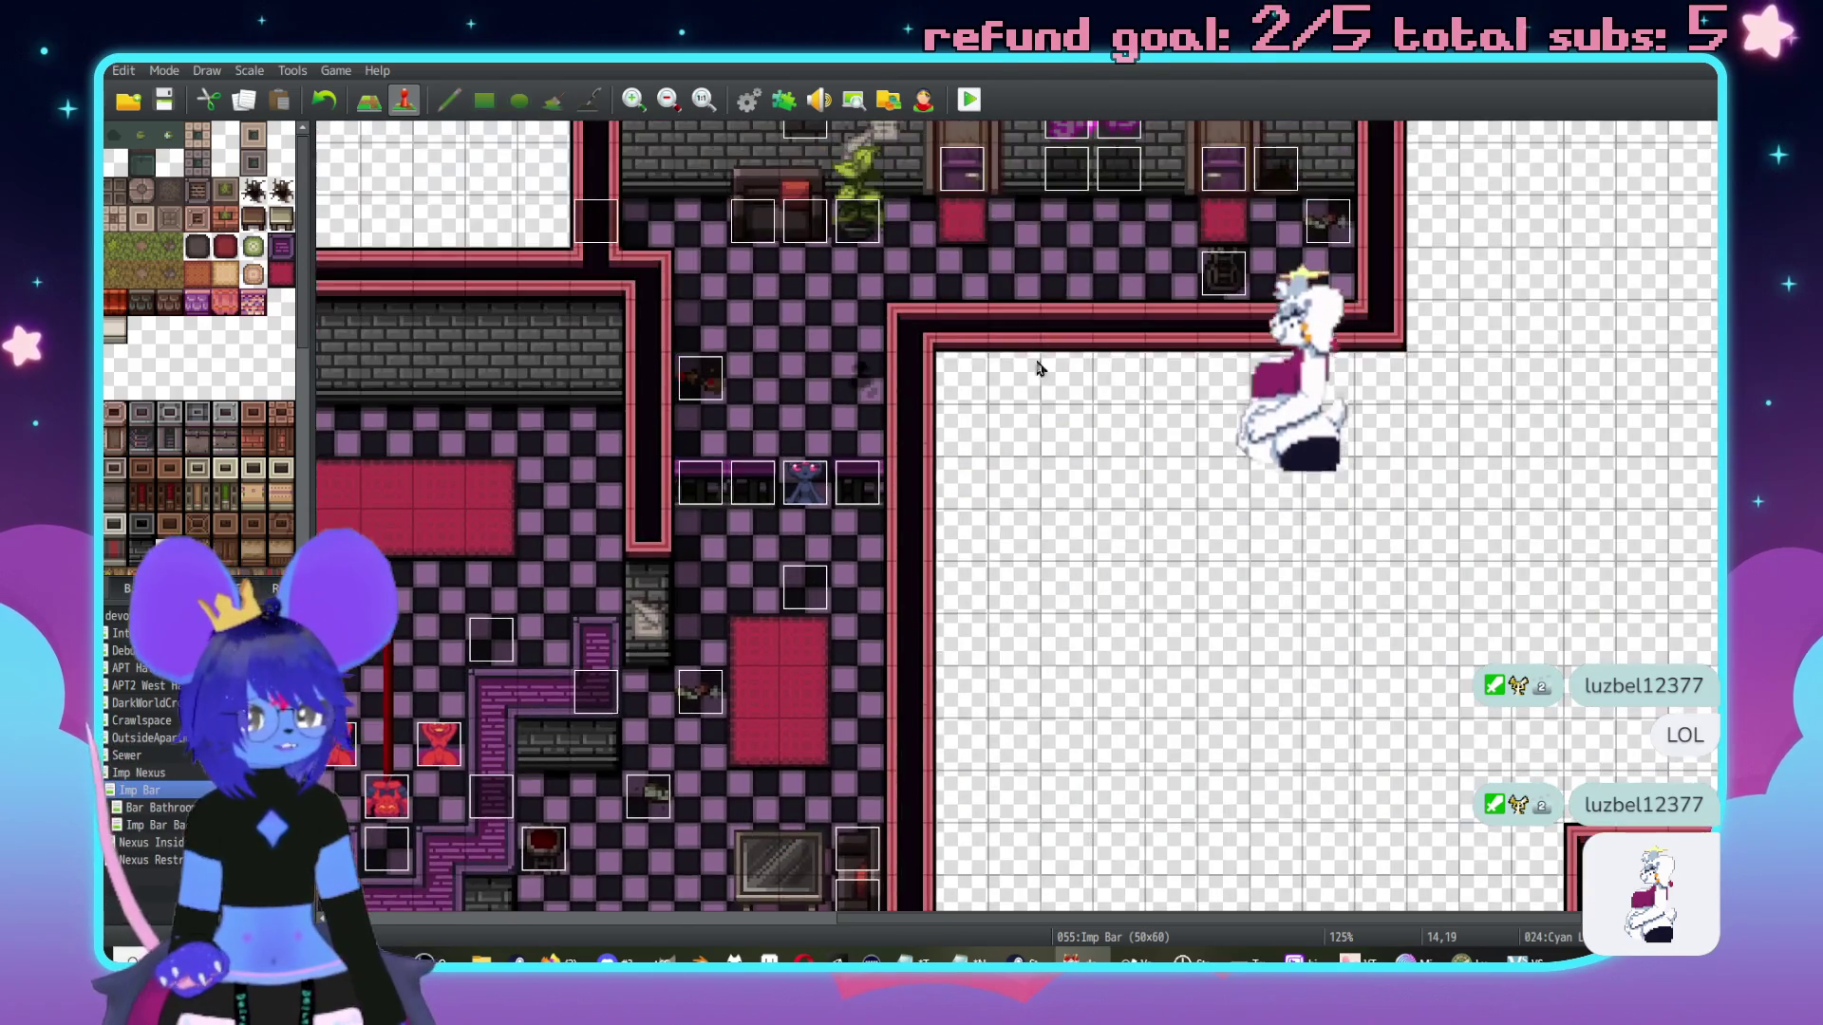
scroll(863, 408, left, 4)
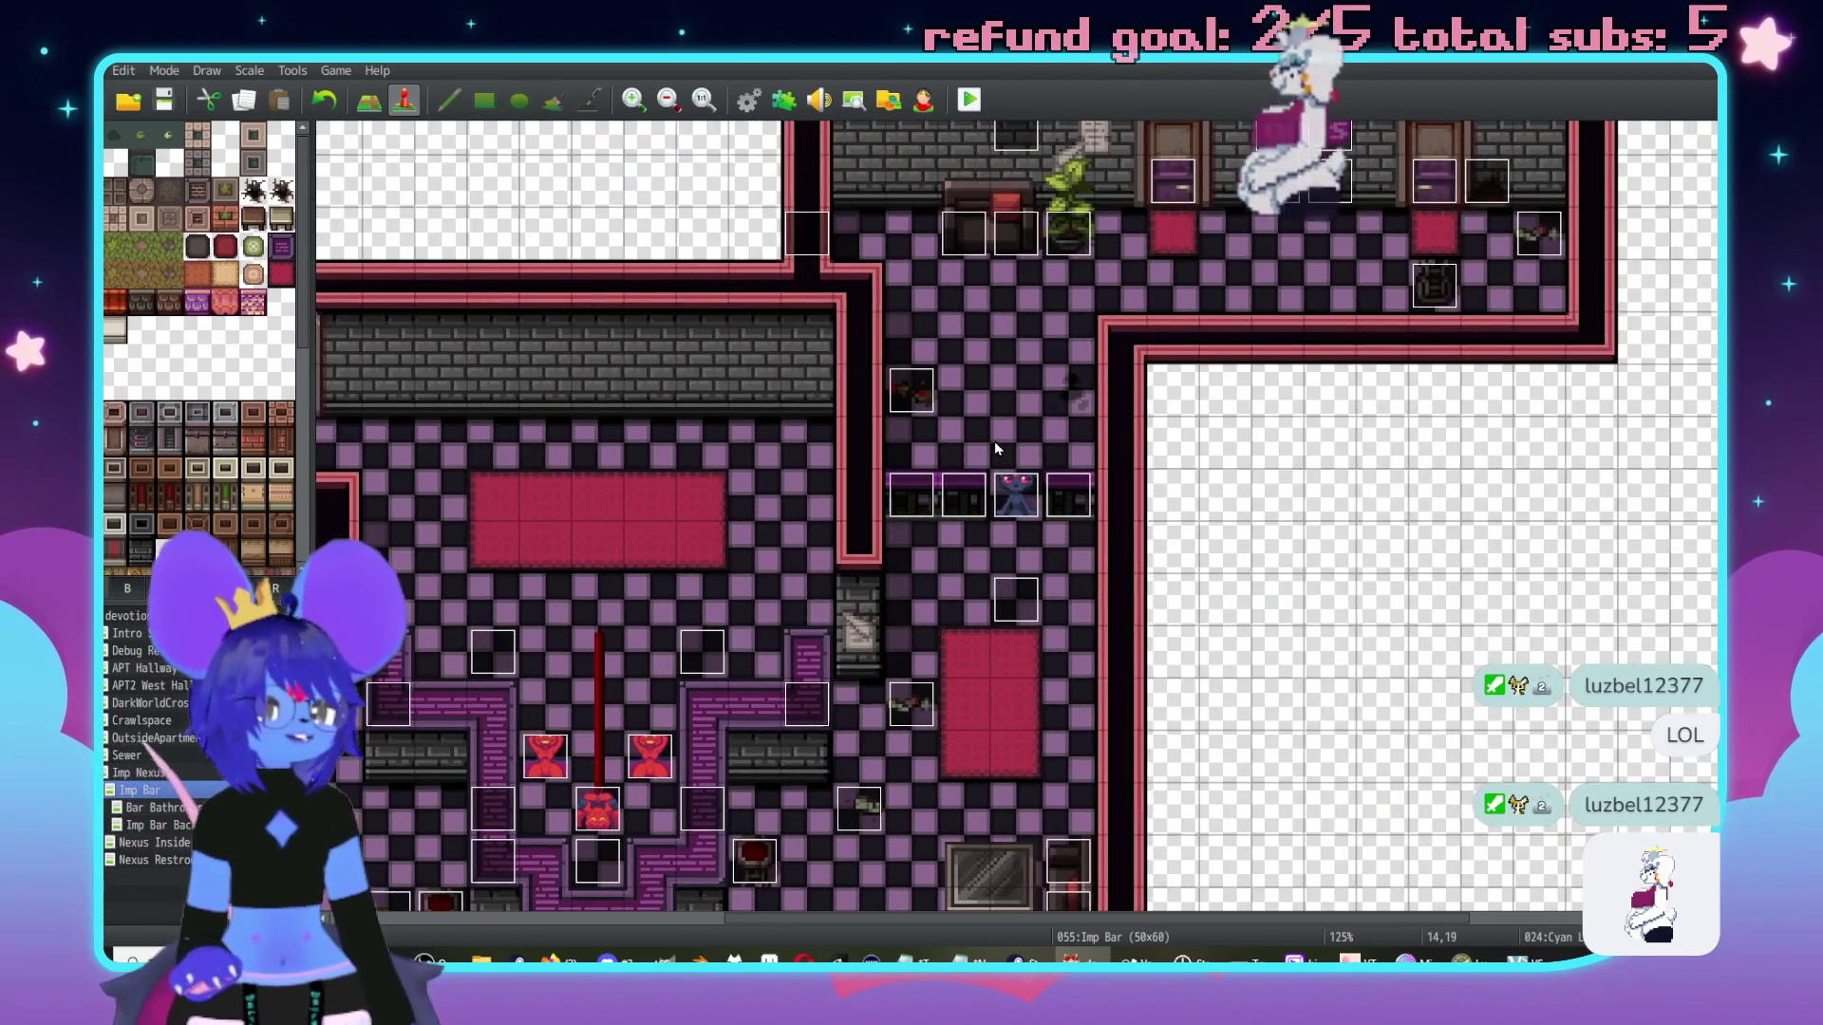
double_click(1016, 493)
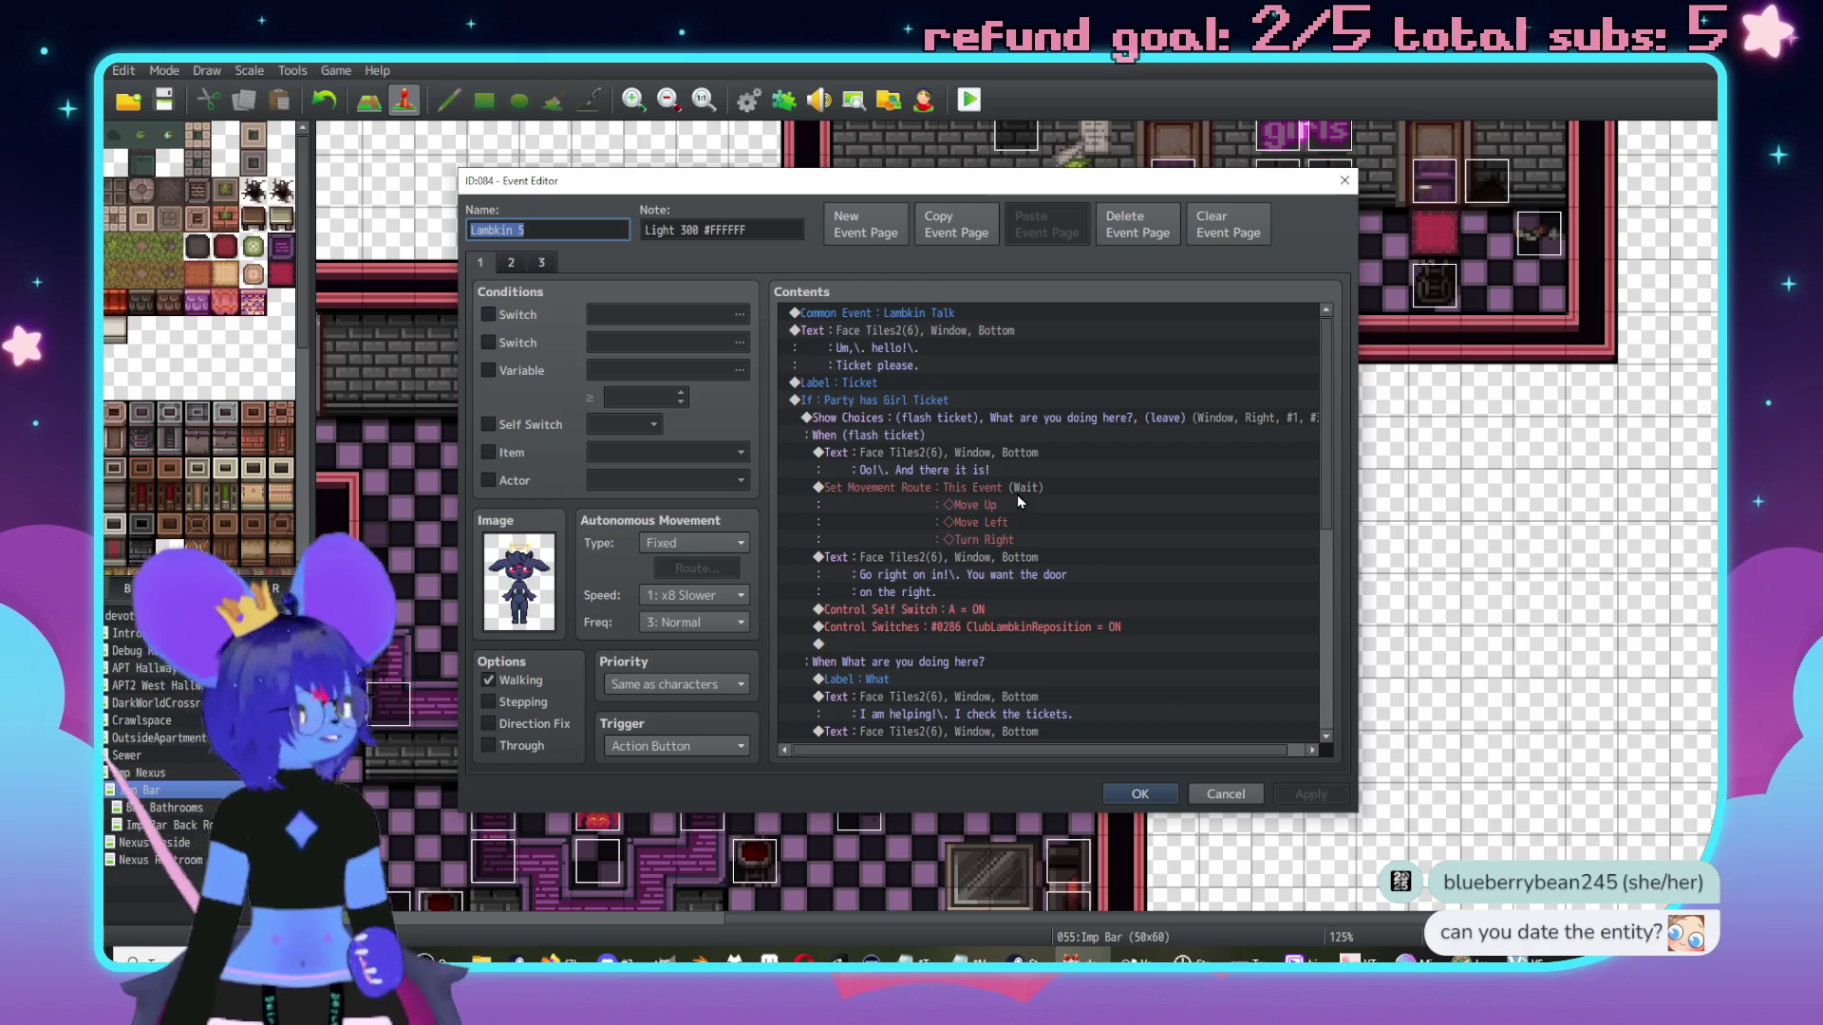
Inspect the ticket-check If block and the Show Choices block in page 1's contents.
click(919, 403)
scroll(959, 484, down, 7)
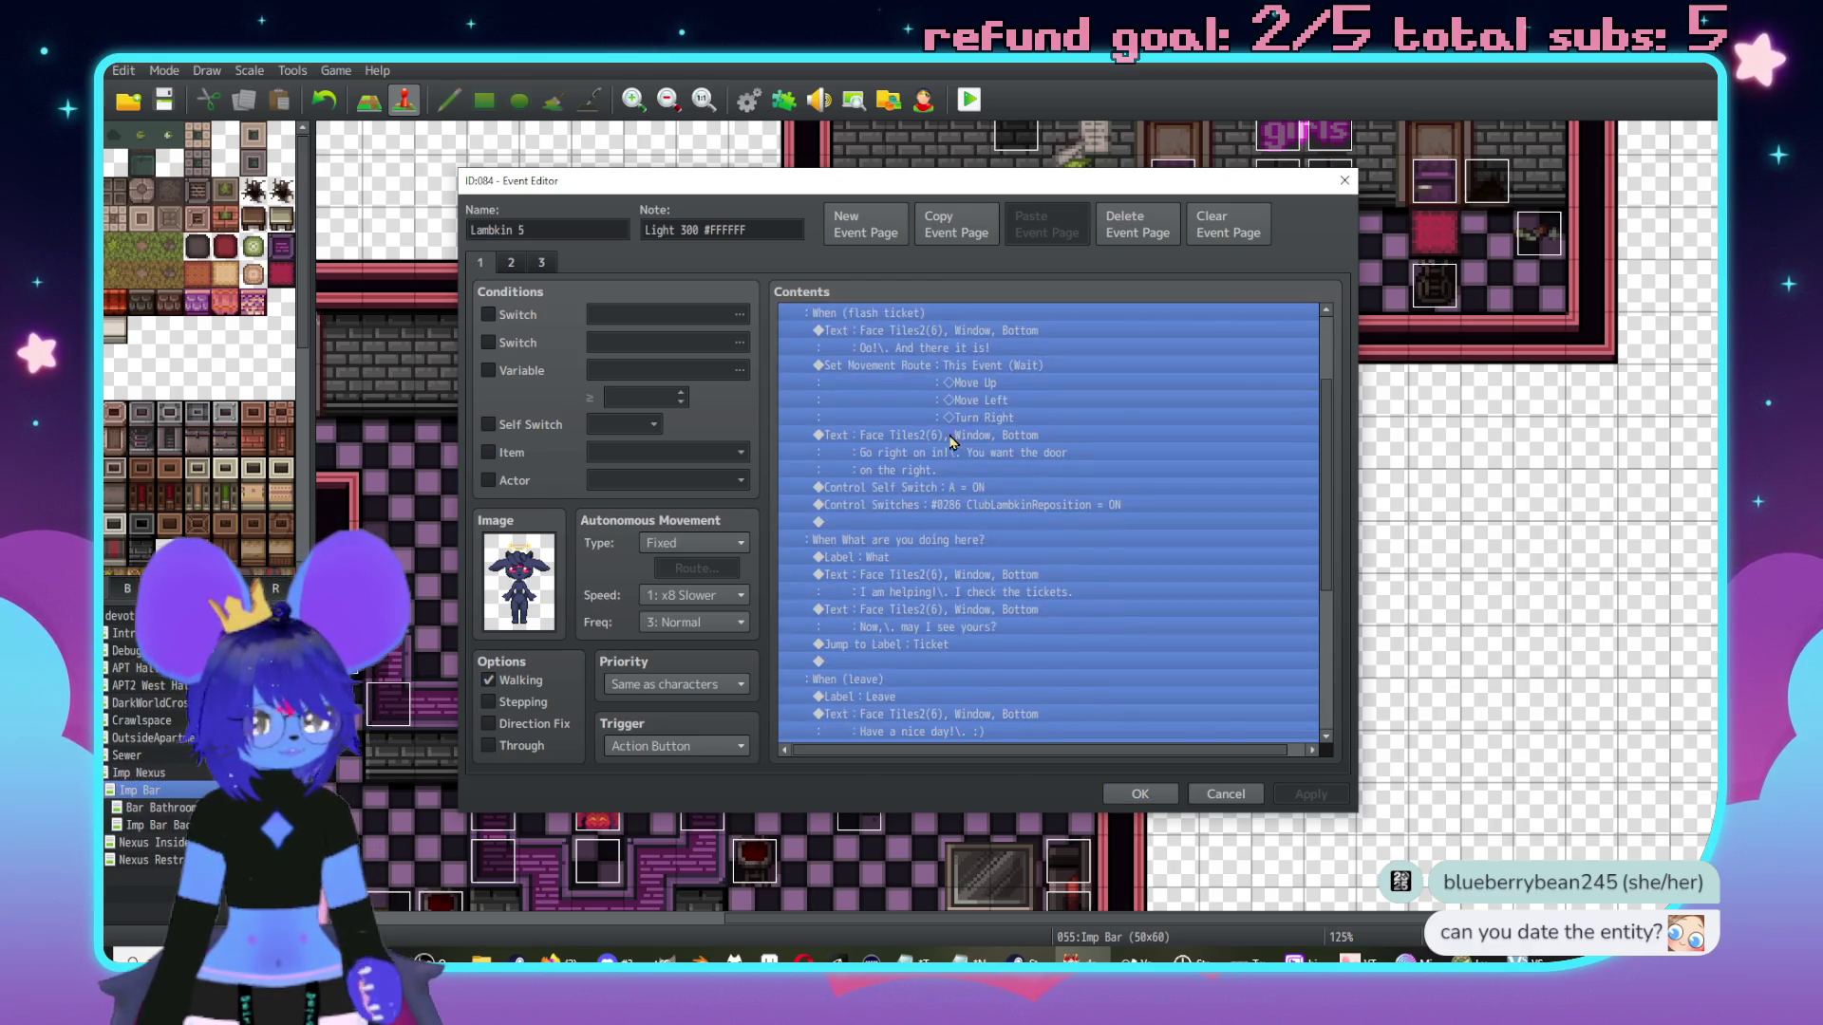
click(990, 548)
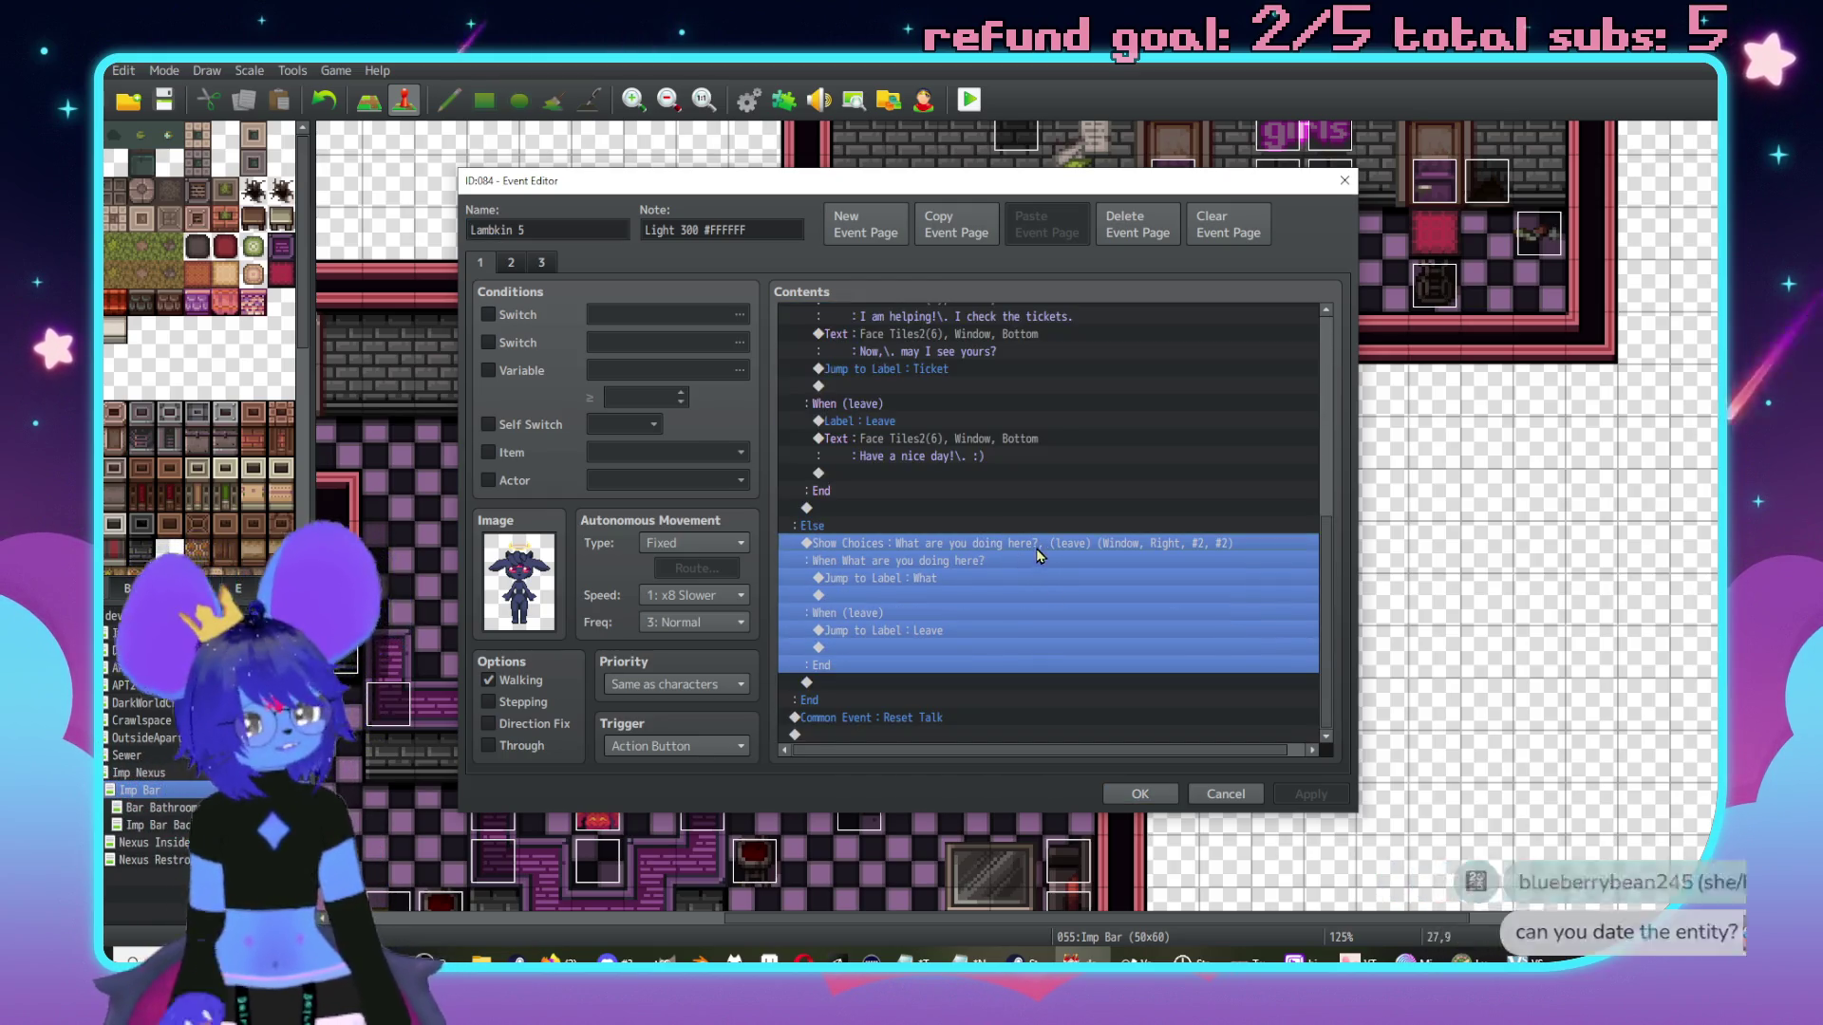
scroll(987, 551, up, 7)
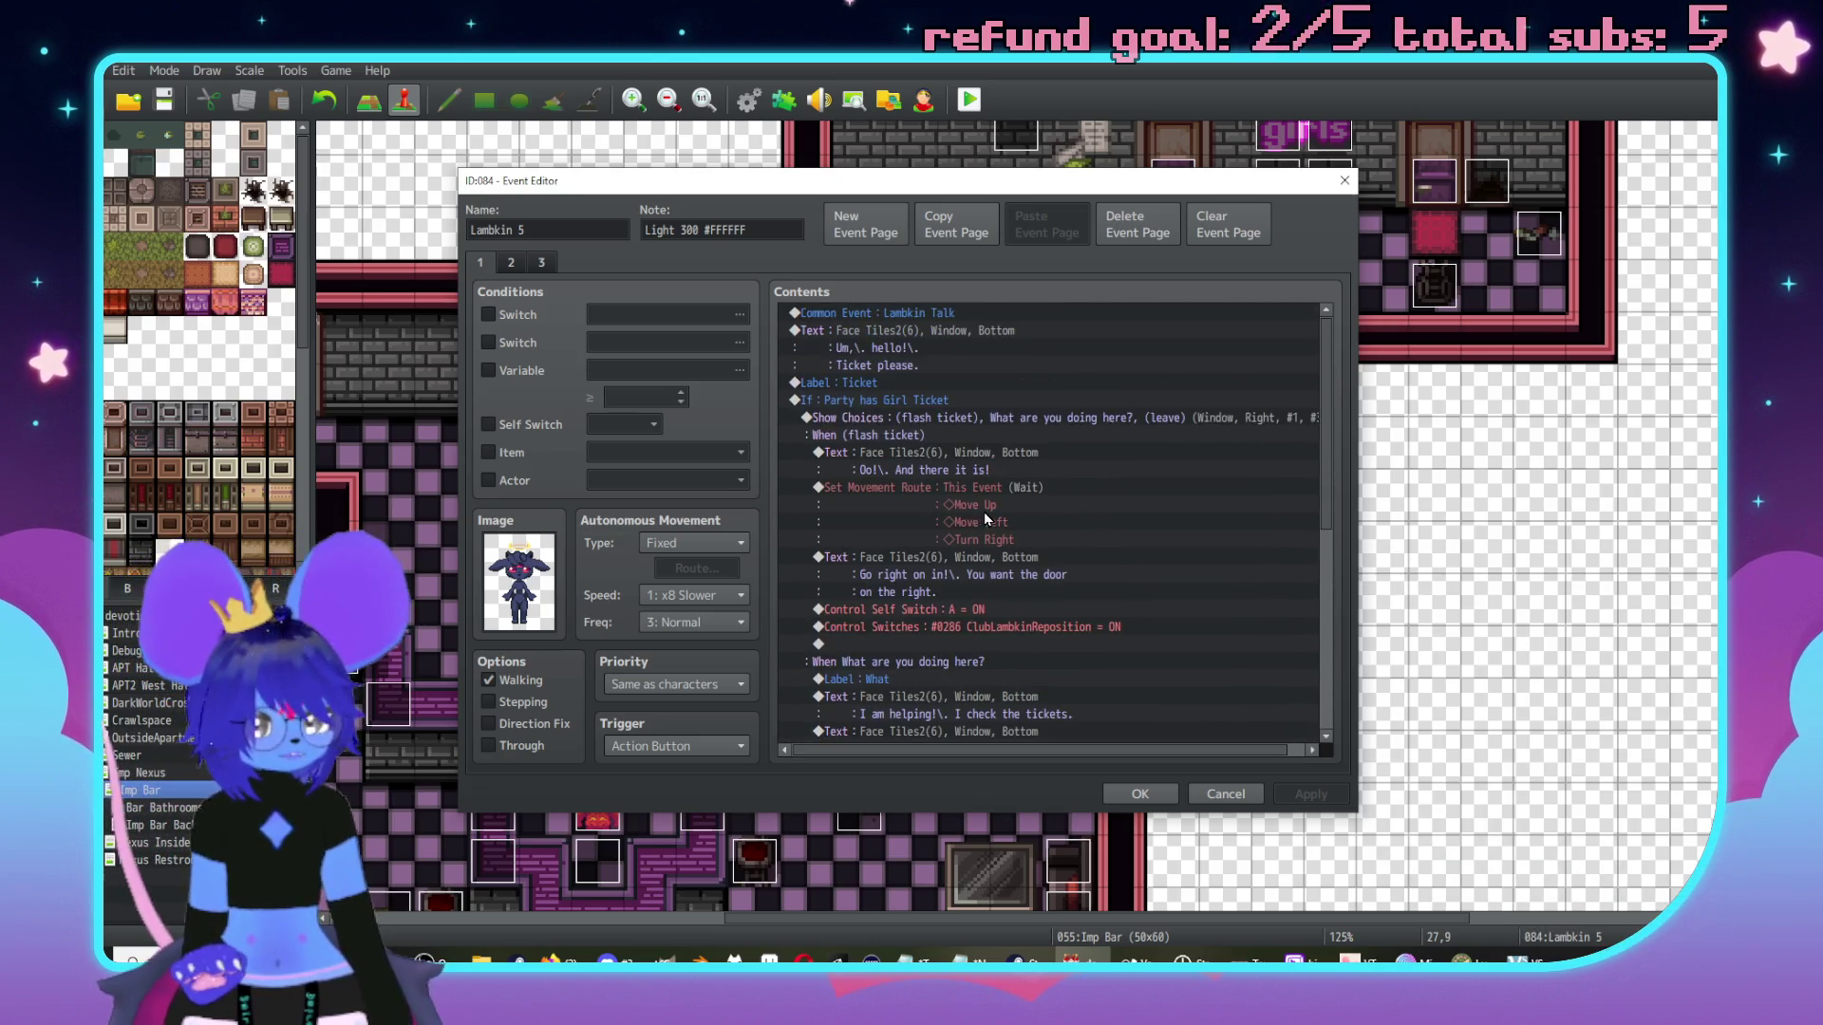
scroll(992, 503, down, 3)
scroll(1001, 494, down, 3)
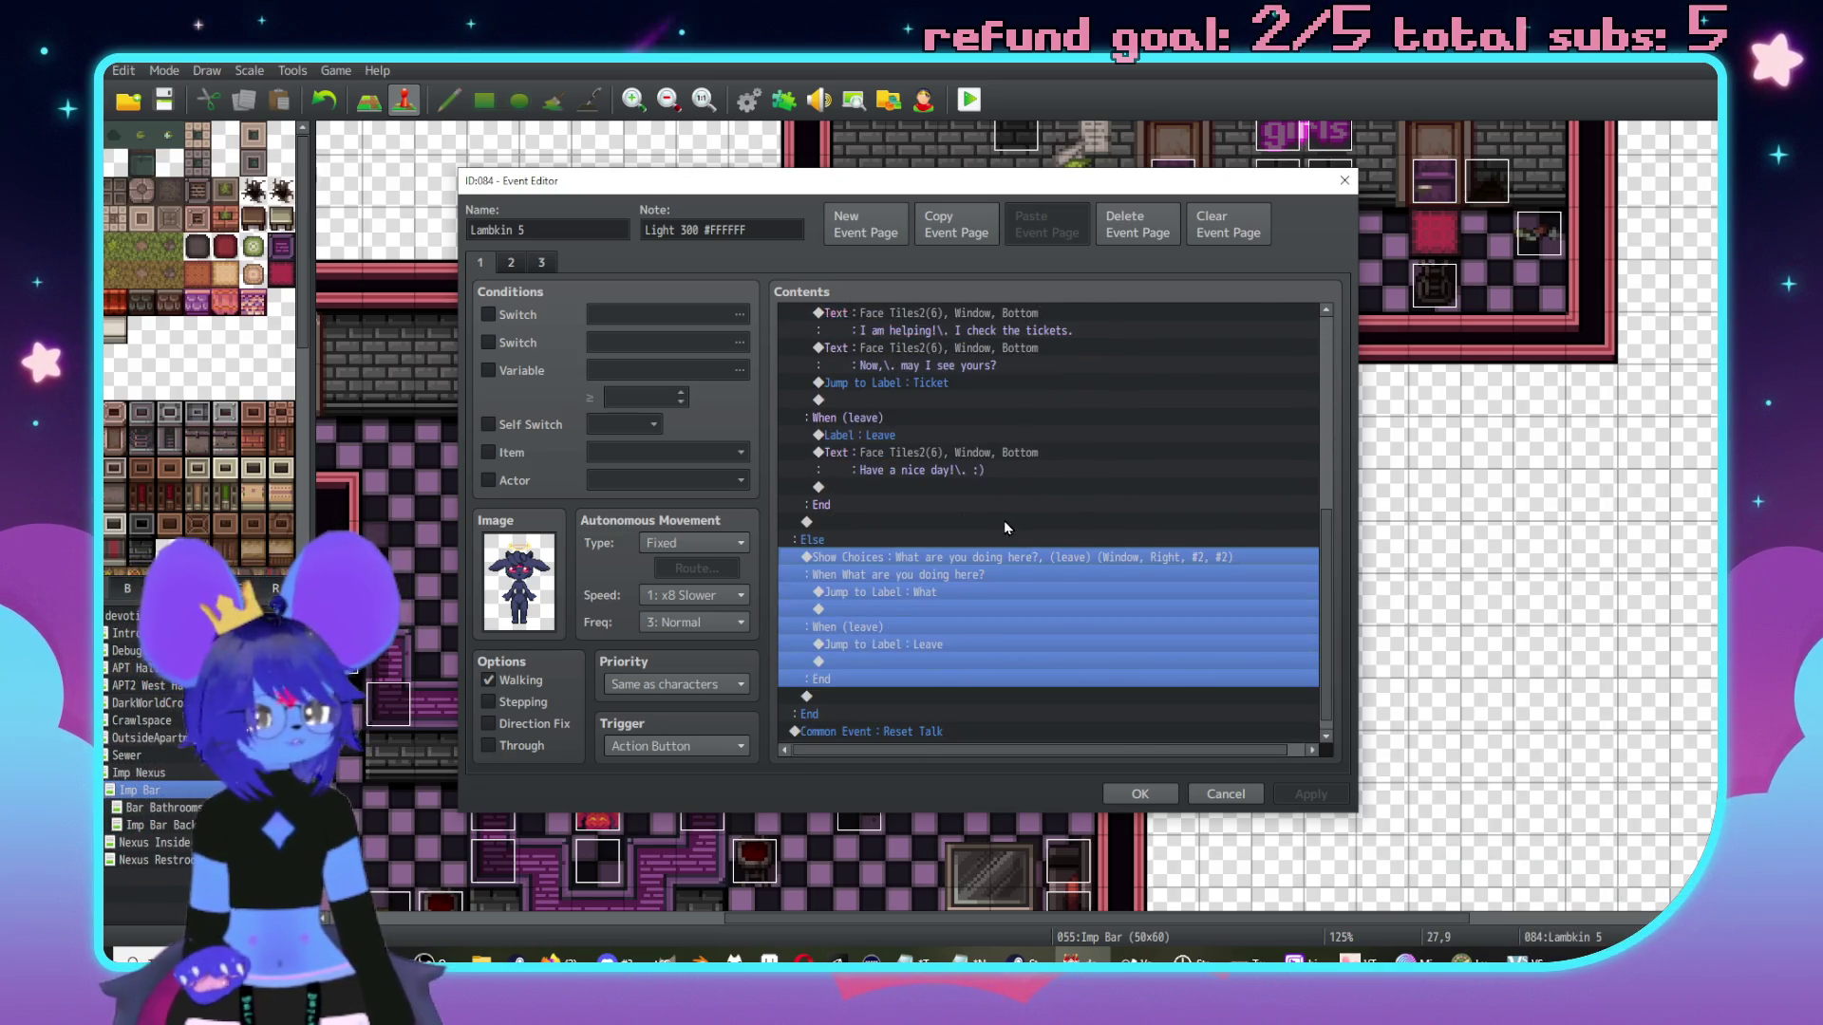
scroll(982, 467, up, 3)
scroll(981, 466, down, 5)
scroll(992, 531, up, 3)
scroll(998, 591, down, 1)
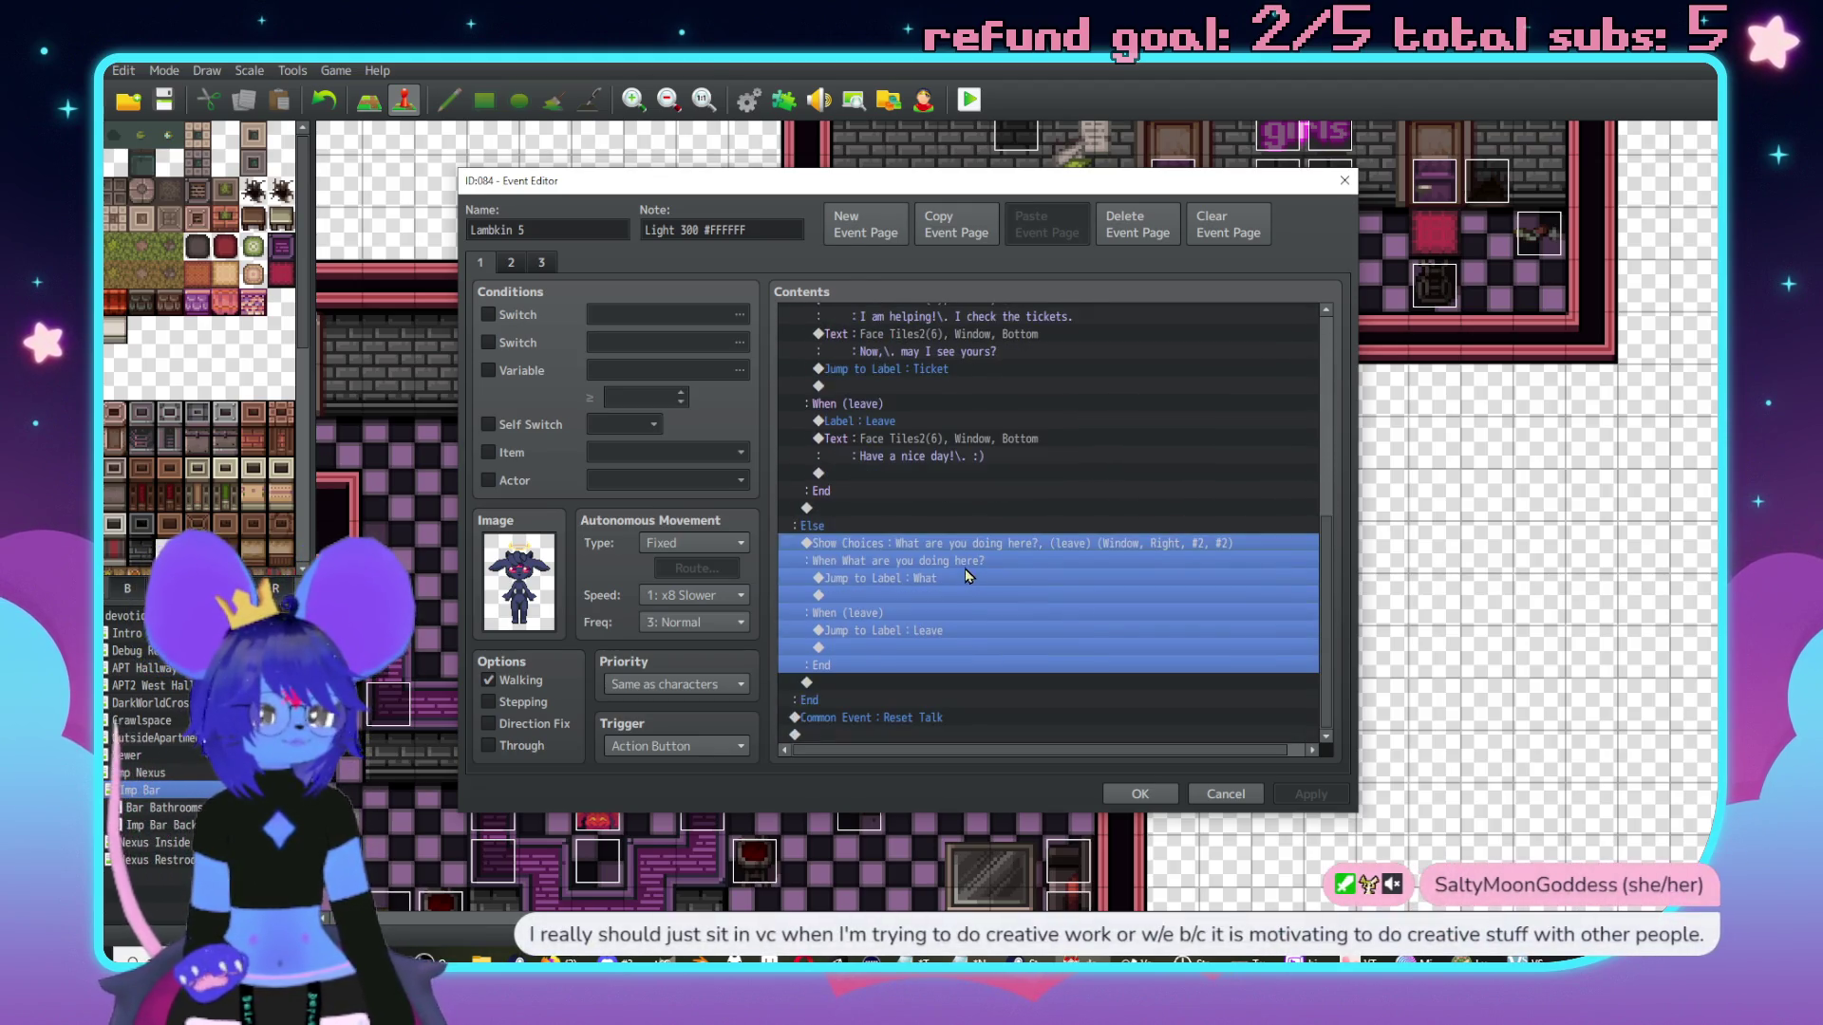
Bring up the event command list and choose Conditional Branch.
double_click(961, 577)
mouse_move(984, 249)
mouse_down()
mouse_move(1234, 219)
mouse_move(1308, 260)
mouse_up()
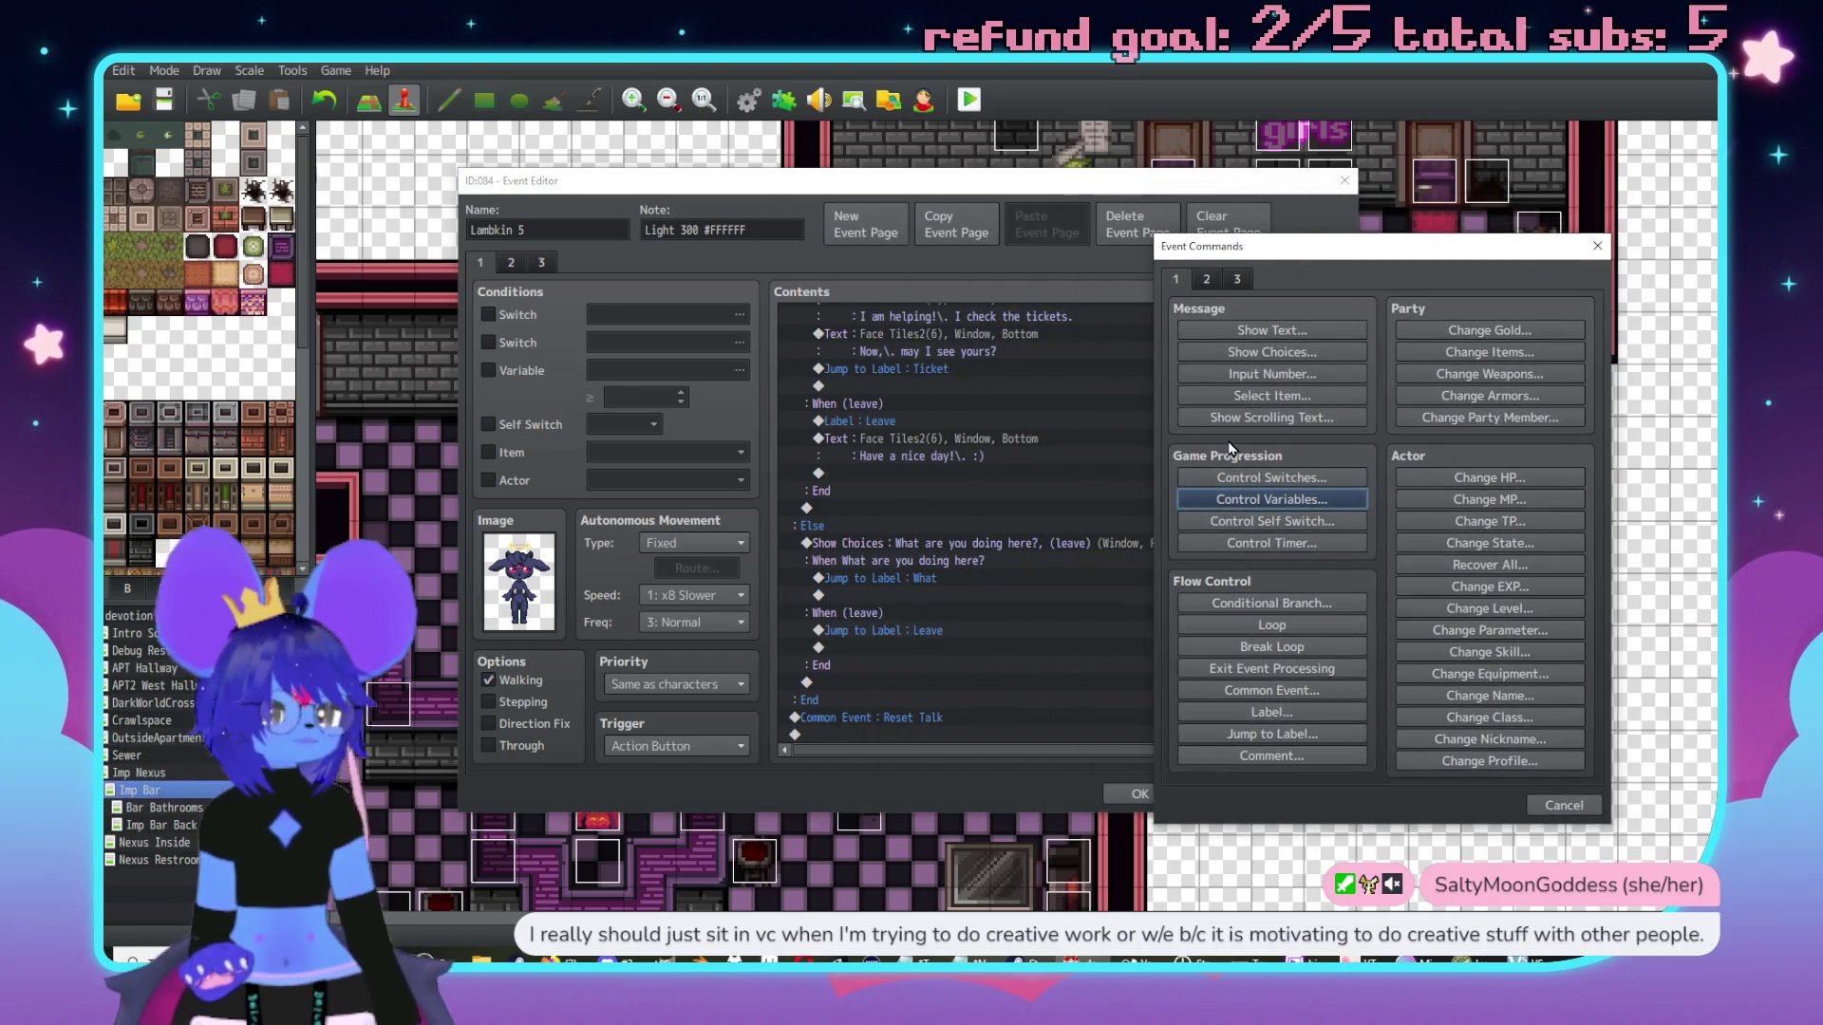
click(1272, 603)
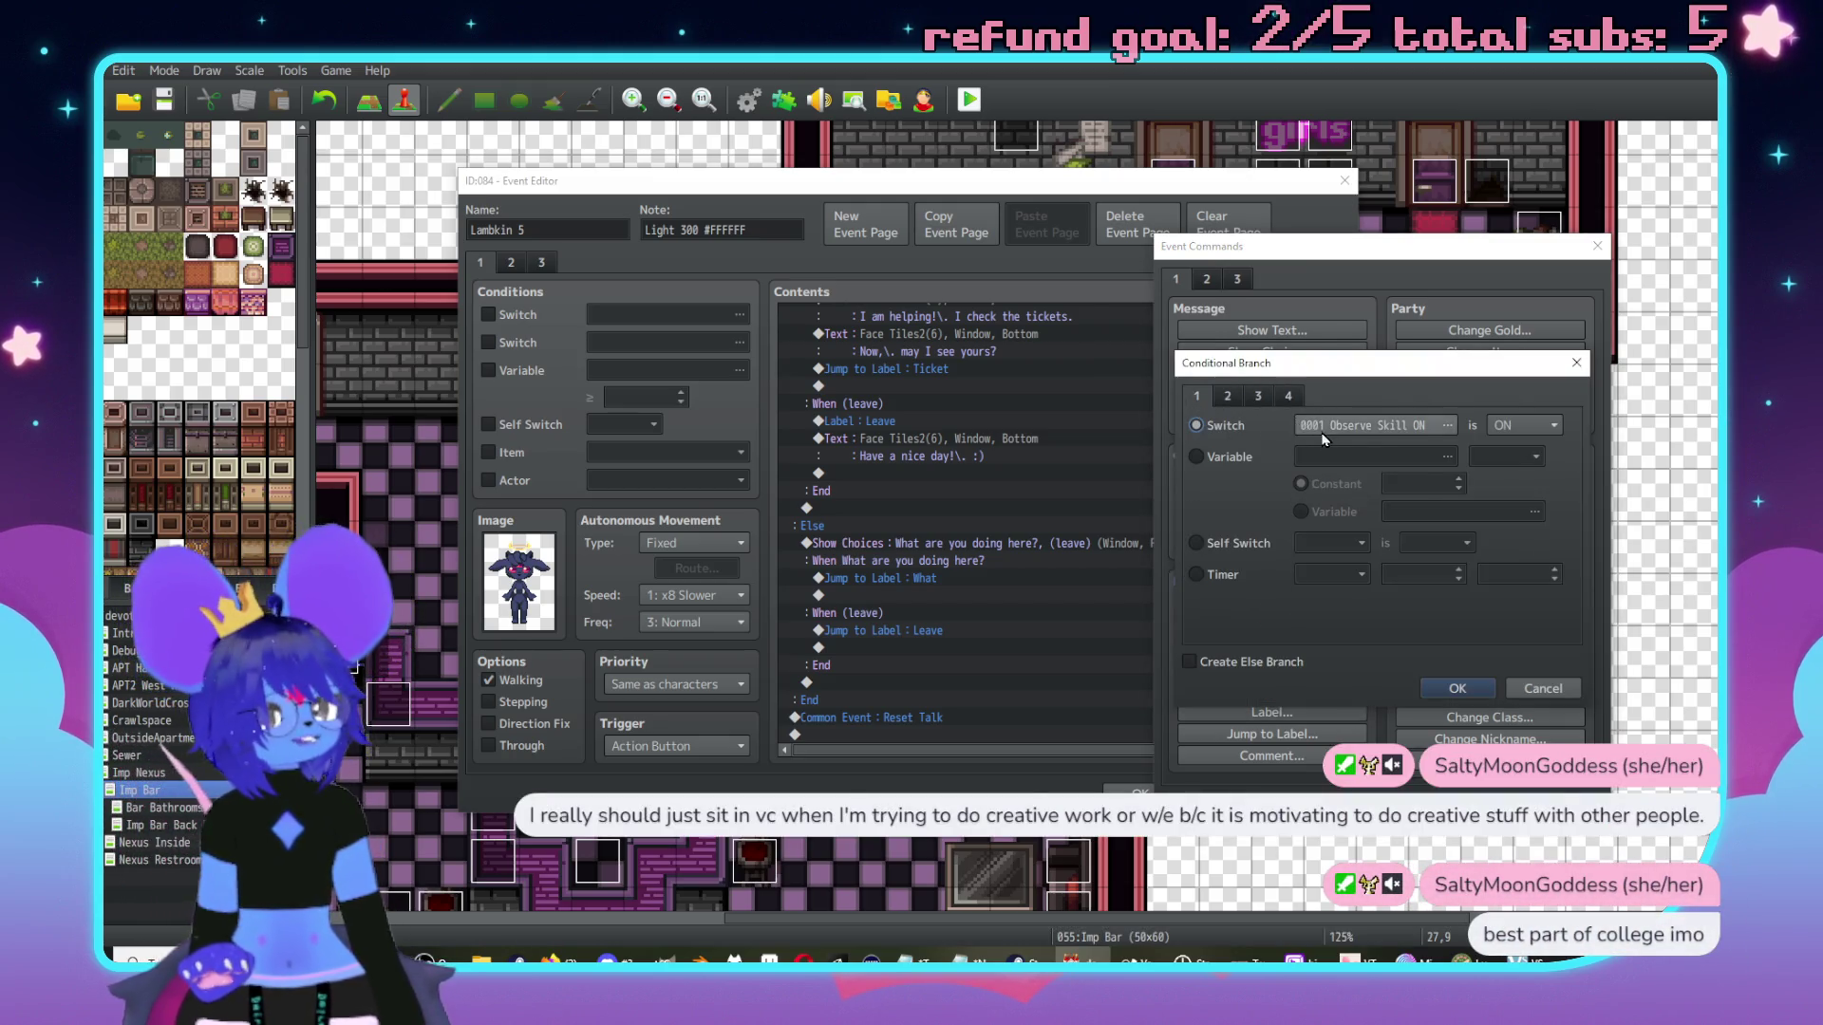
Set the branch condition to variable 0050 LambkinKilled > 0 with an Else branch.
click(1320, 427)
click(1253, 636)
click(1459, 570)
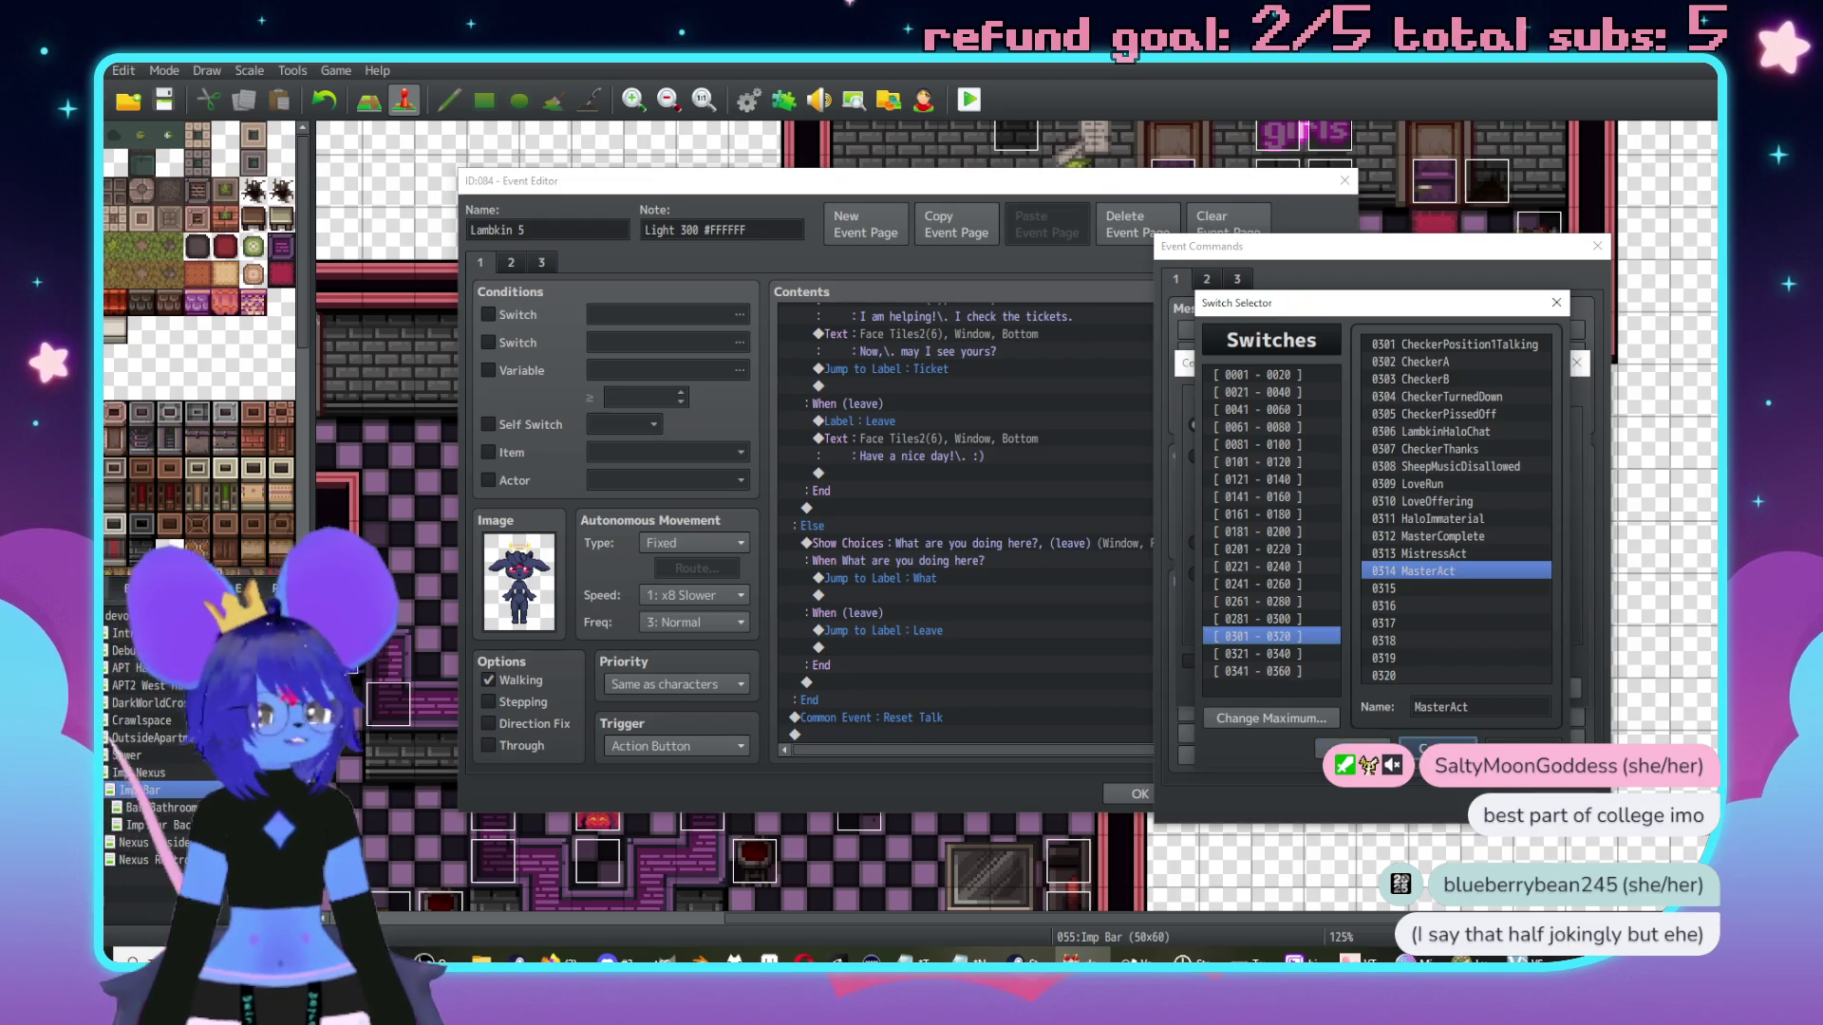
click(1352, 749)
click(1219, 458)
click(1339, 457)
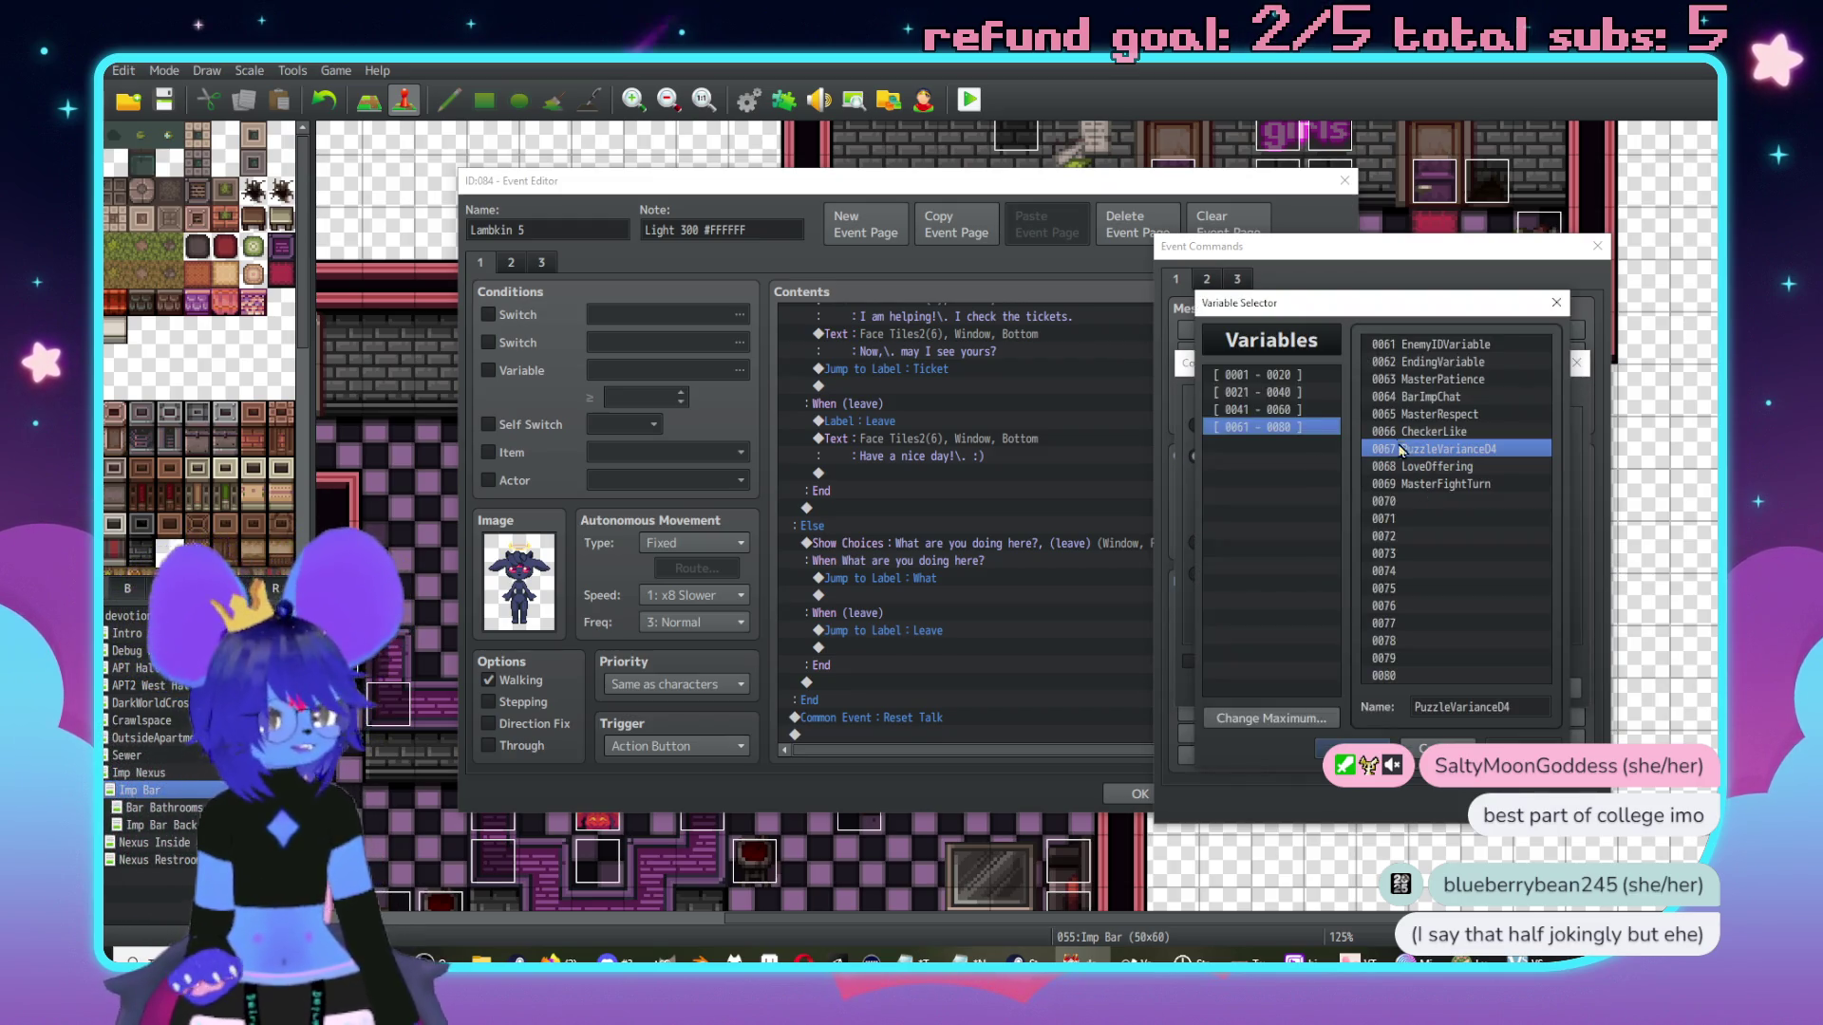
click(1255, 409)
double_click(1441, 501)
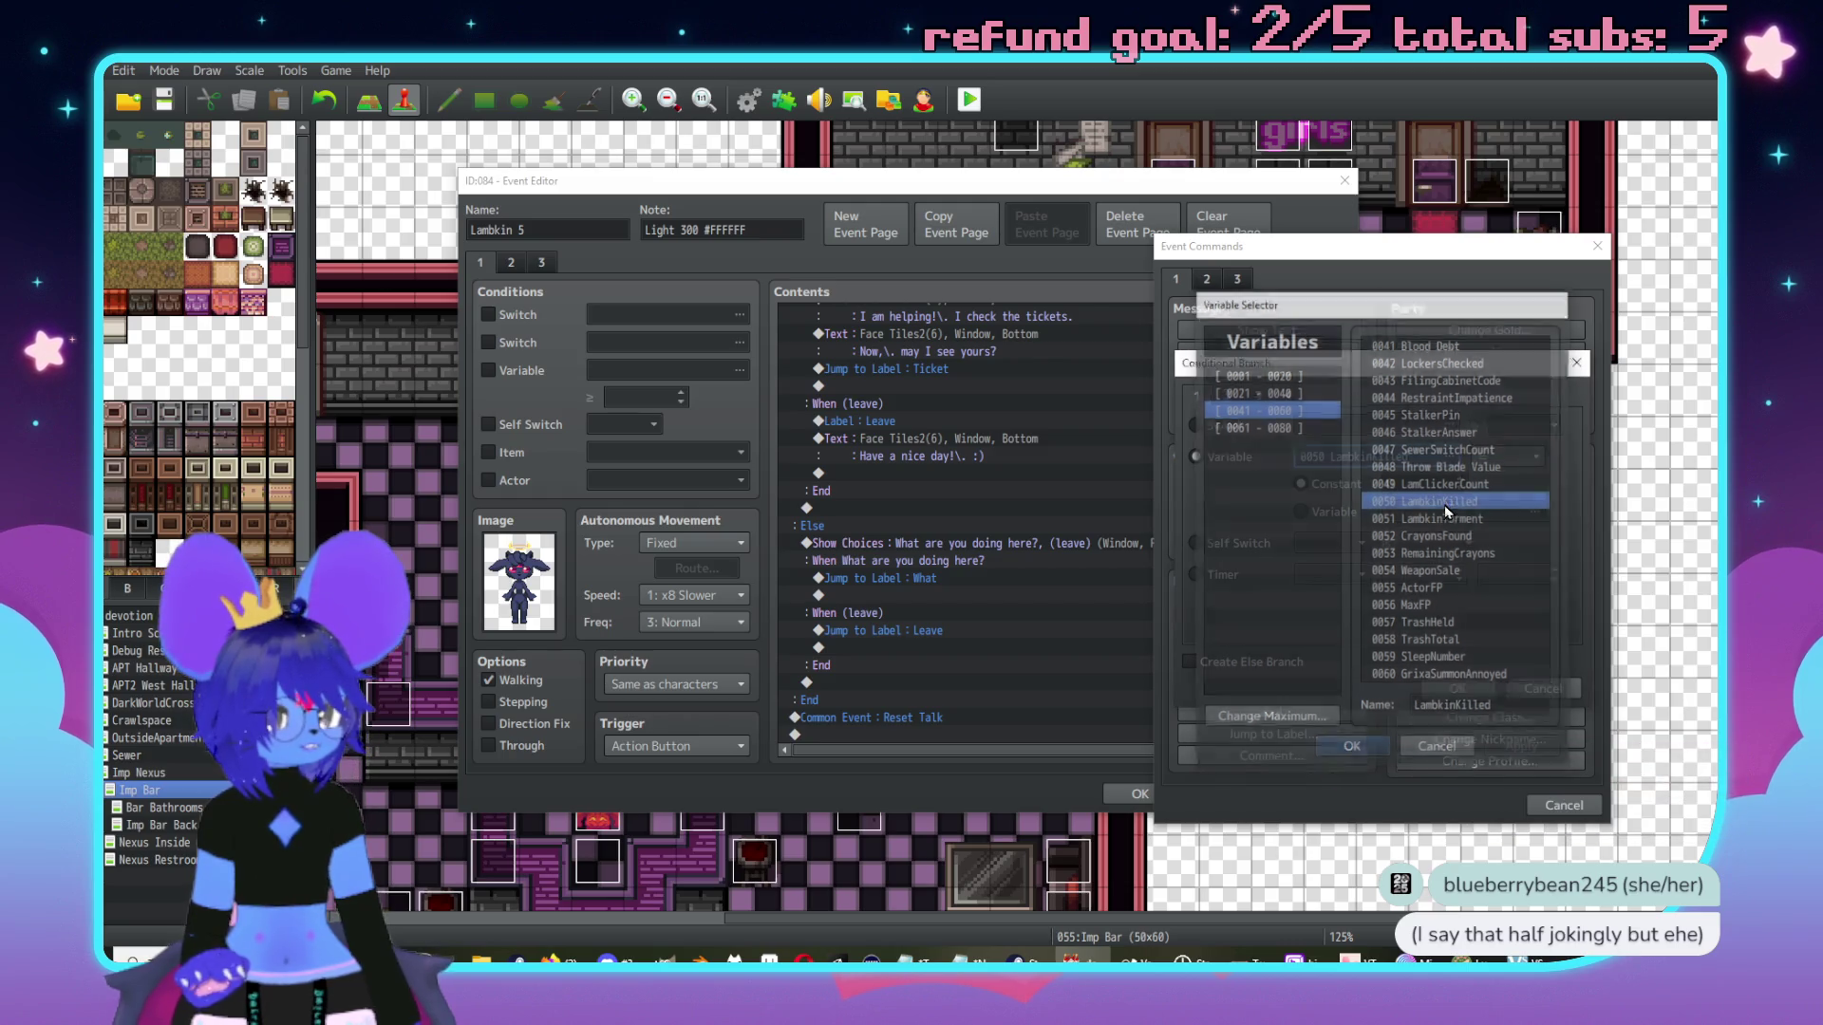
click(1510, 457)
click(1509, 540)
click(1457, 688)
Recheck the LambkinKilled condition unchanged and cut the Show Choices block.
double_click(878, 508)
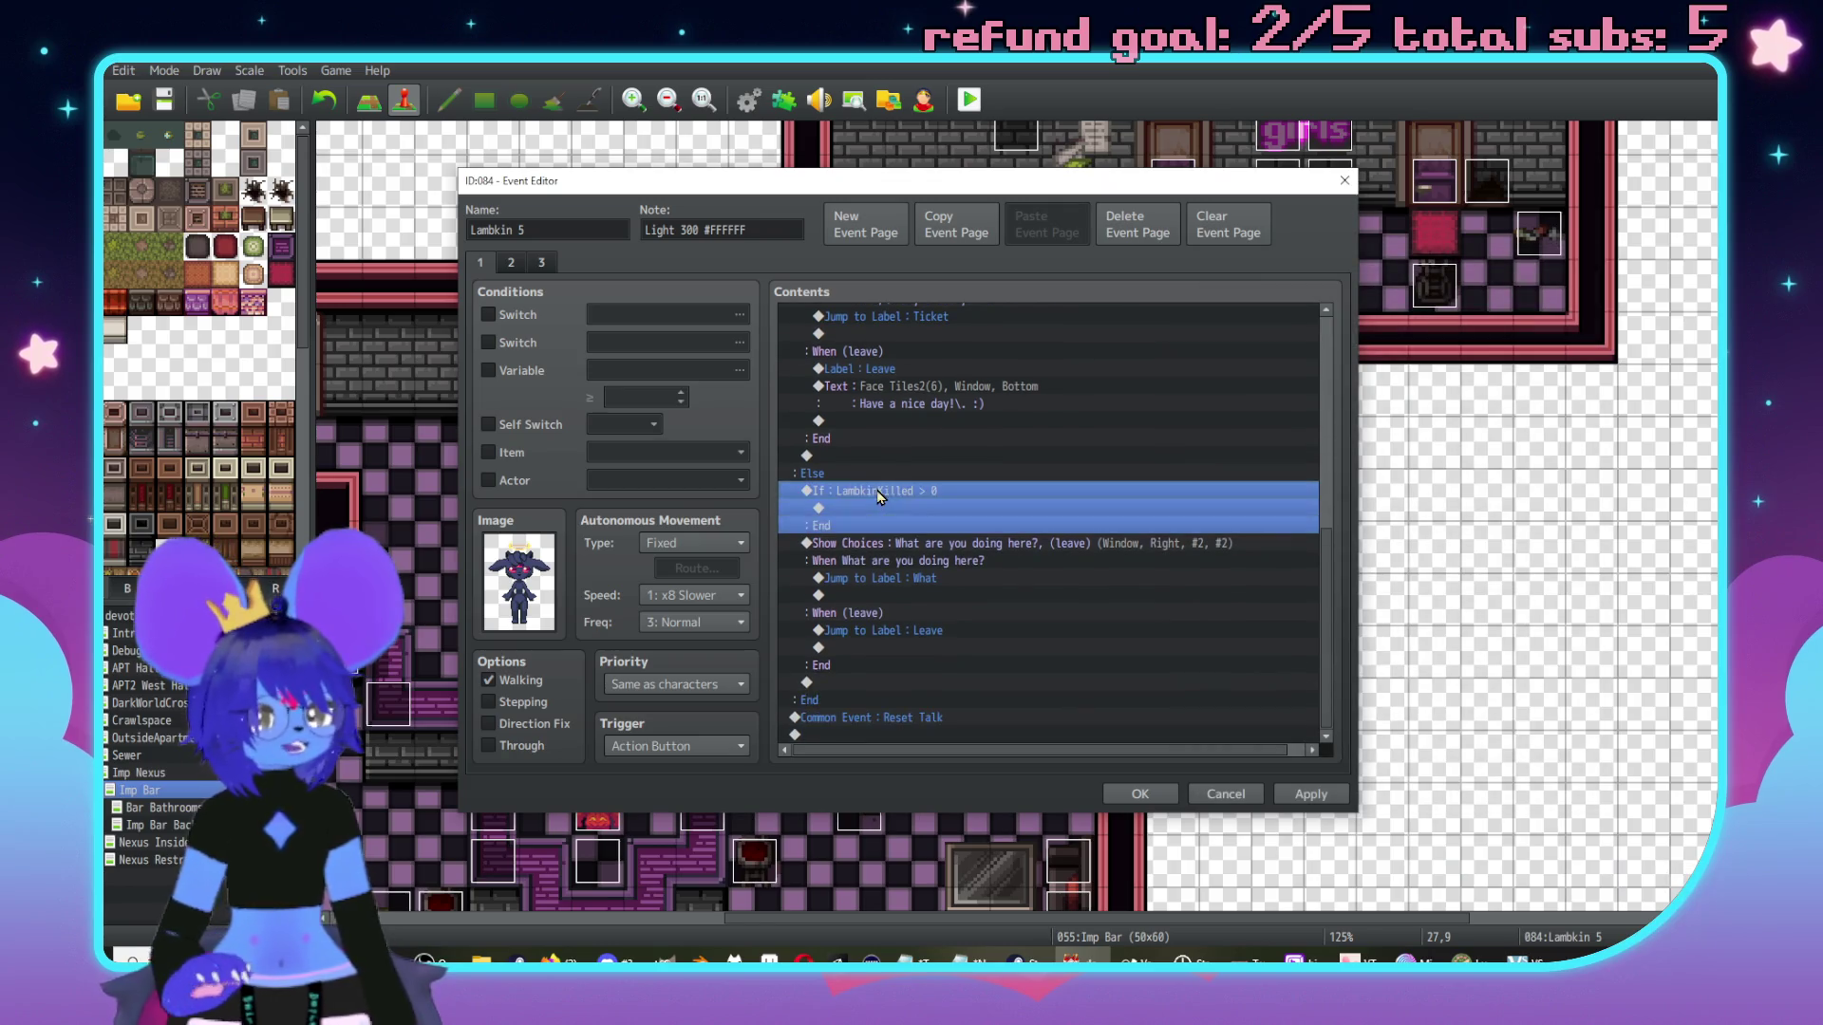
click(1130, 675)
scroll(977, 560, down, 1)
click(963, 562)
key(ctrl+x)
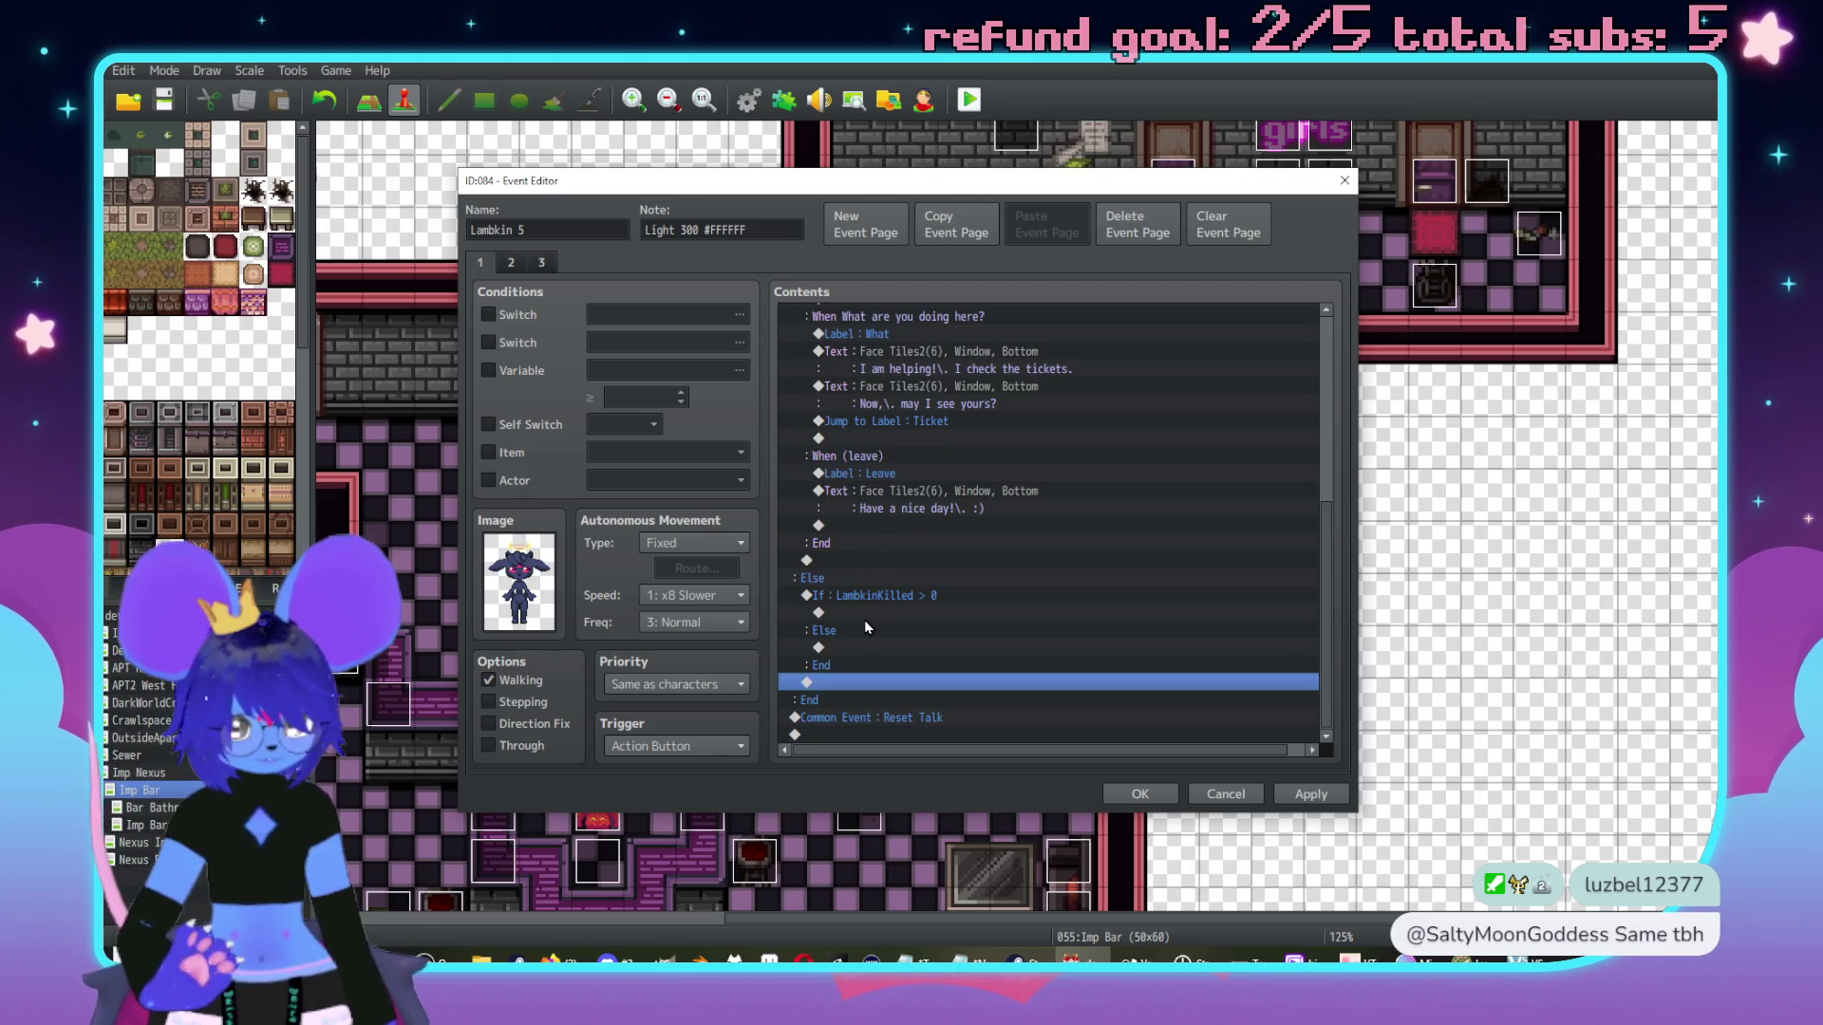
Paste the Show Choices block into both the Else and the LambkinKilled > 0 branches.
click(864, 649)
key(ctrl+v)
scroll(978, 589, down, 3)
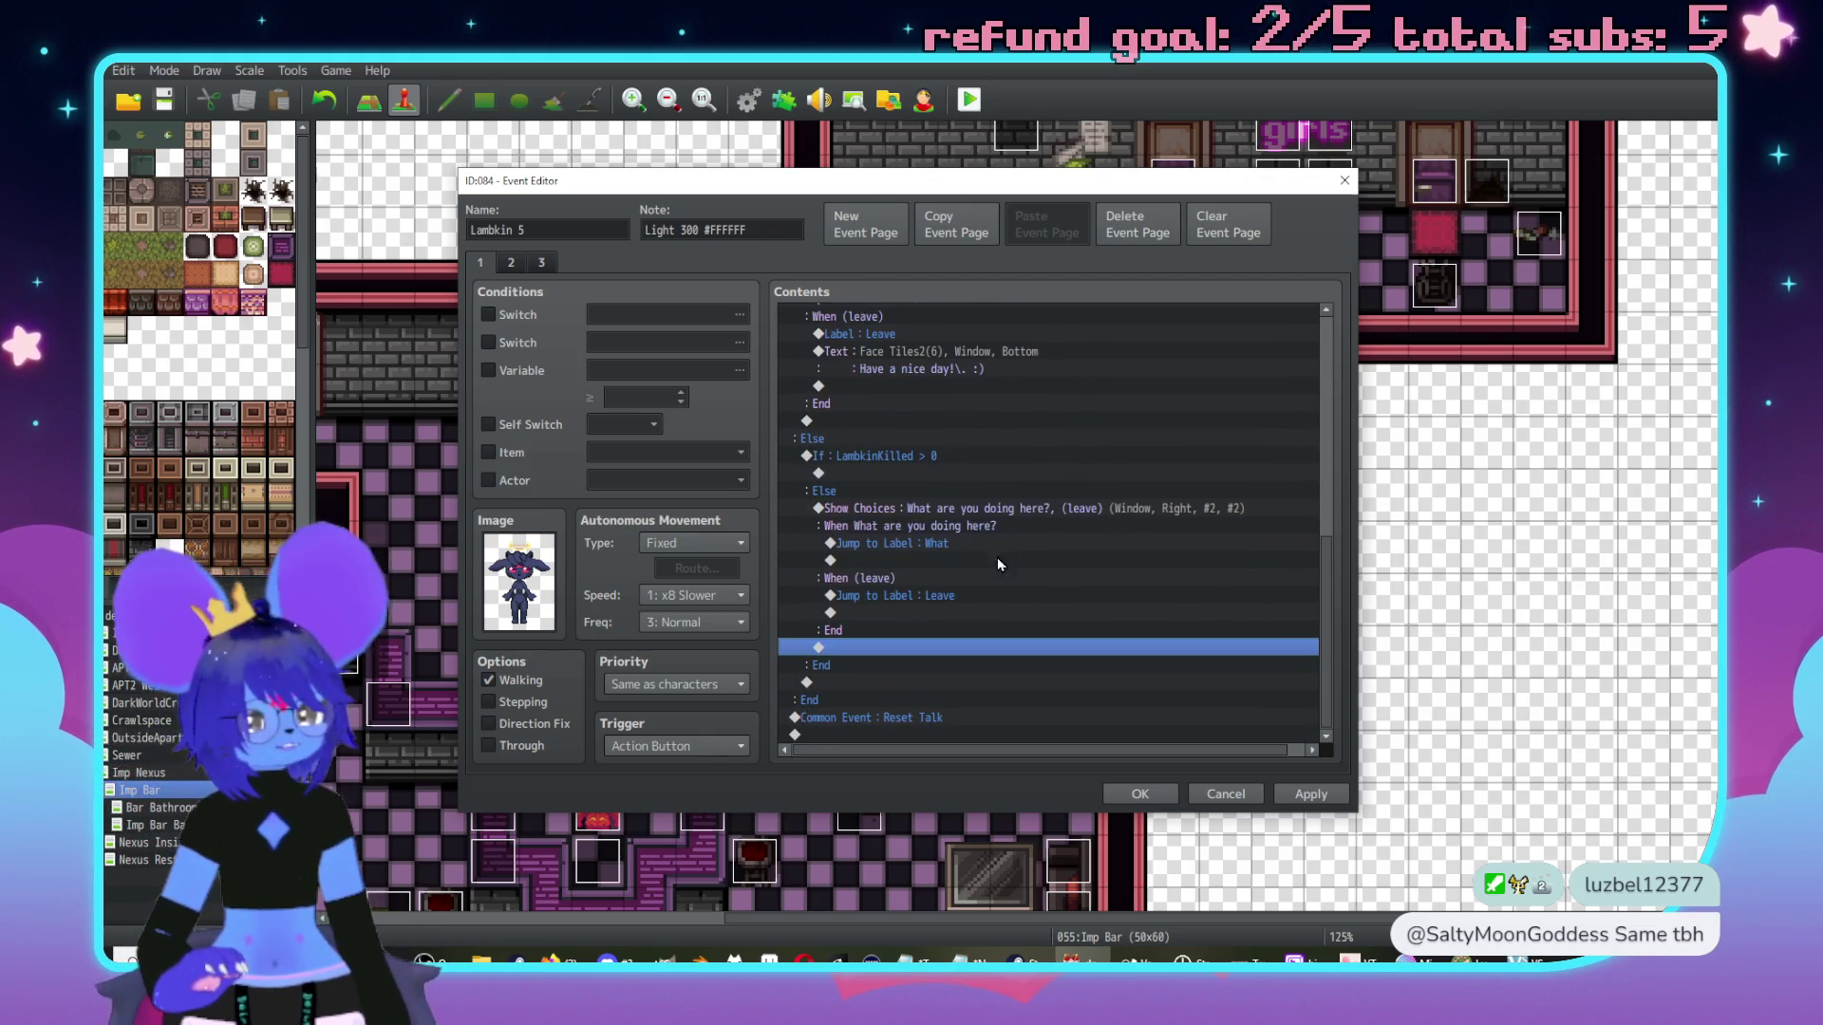
click(987, 474)
key(ctrl+v)
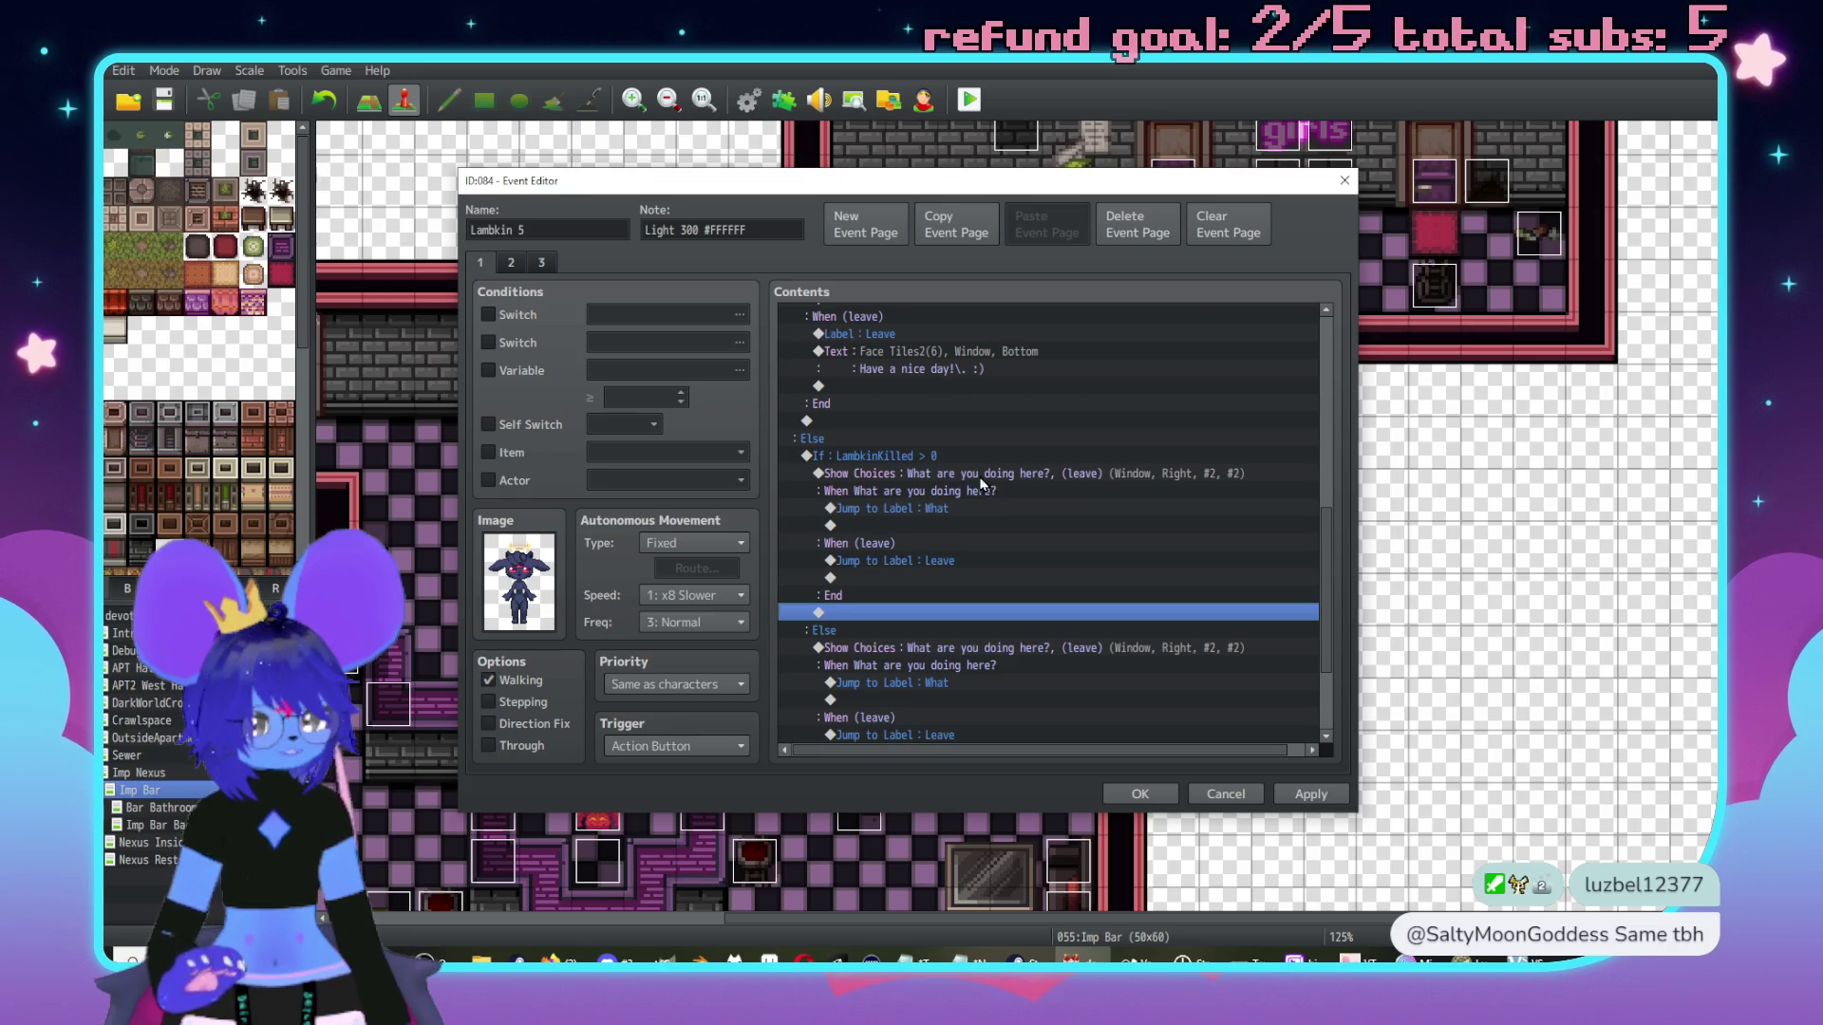
Add a third choice, 'Attack her', to the Show Choices copy under the LambkinKilled check.
double_click(981, 478)
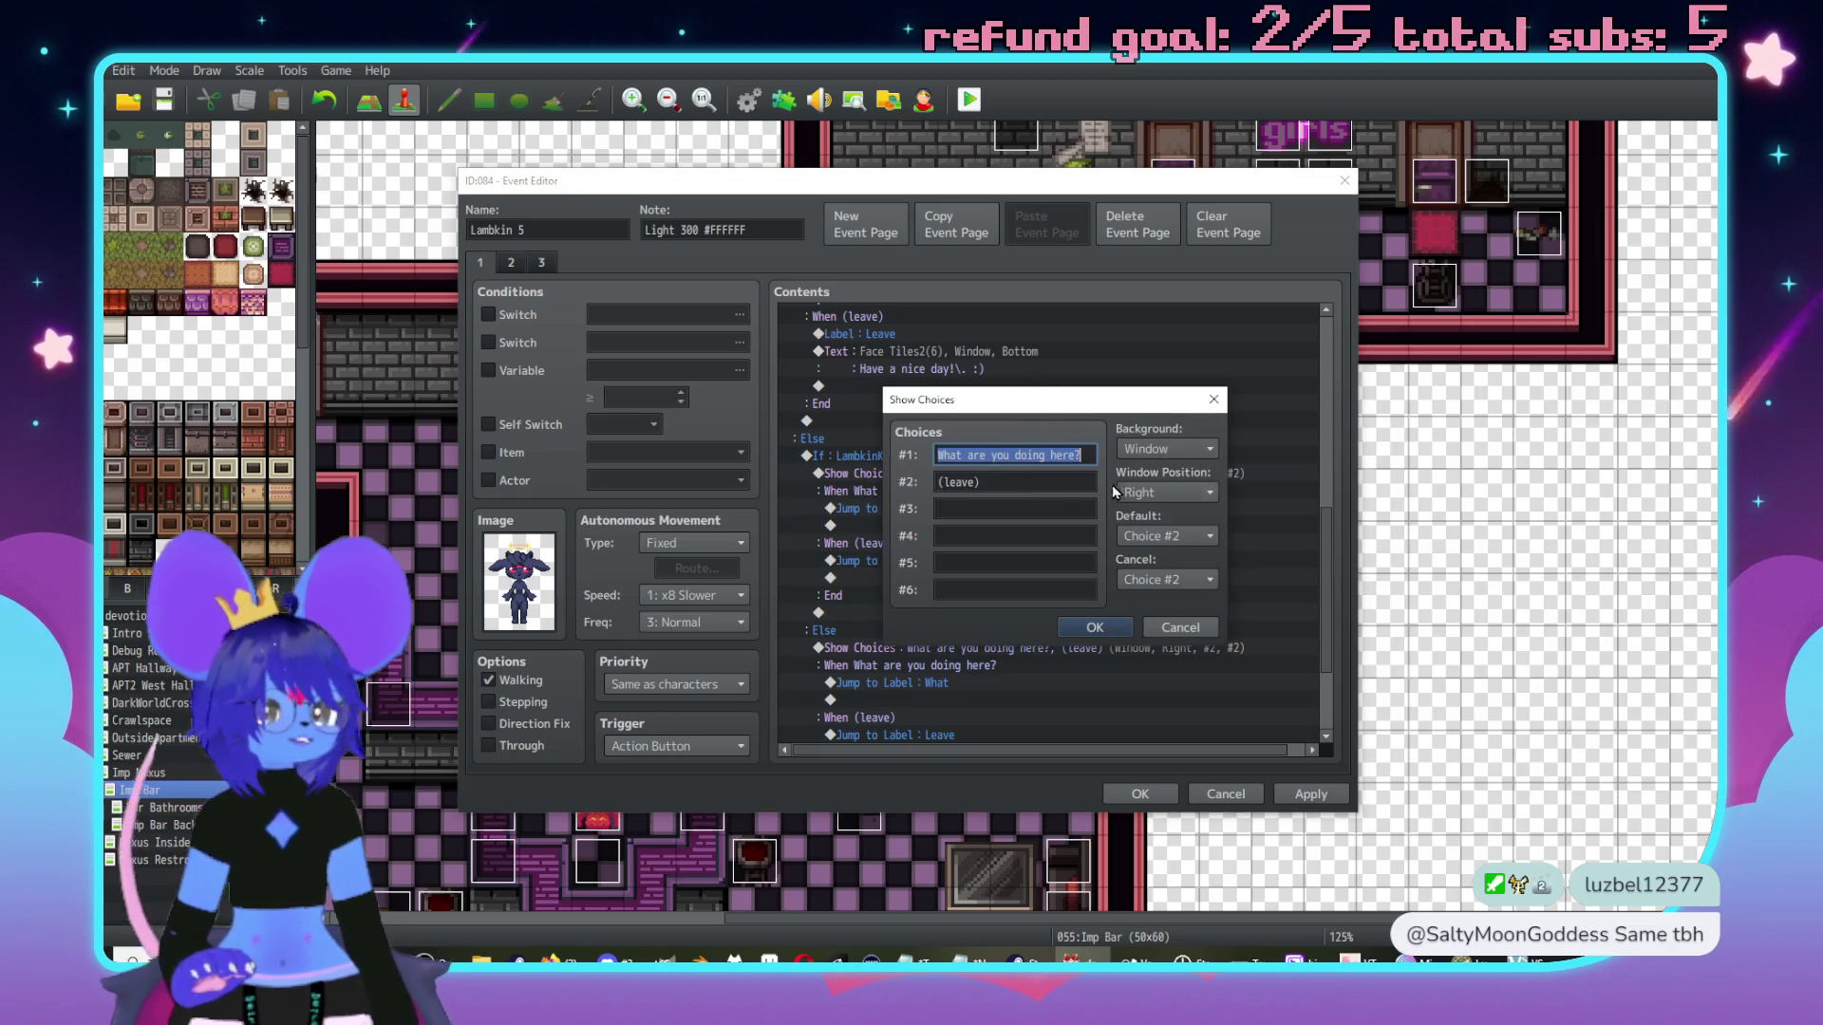
click(1194, 626)
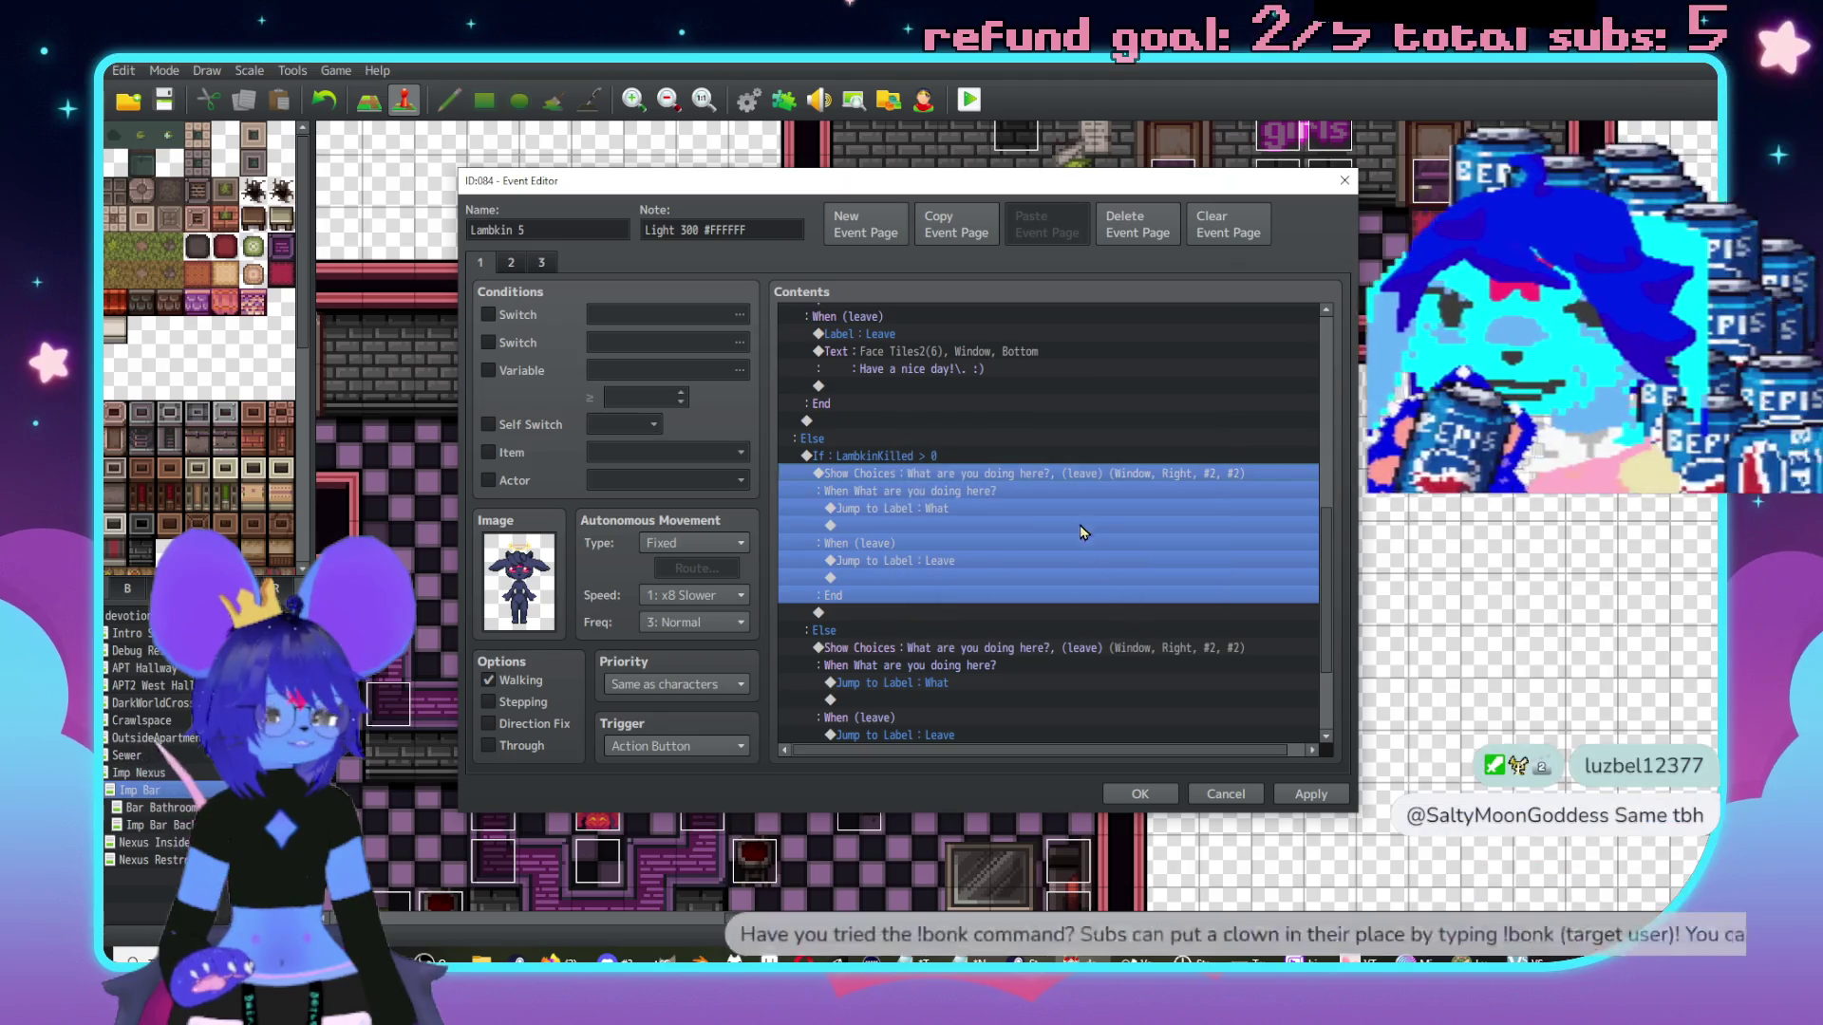
scroll(1072, 494, down, 2)
double_click(1073, 494)
key(Tab)
click(954, 510)
key(ctrl+v)
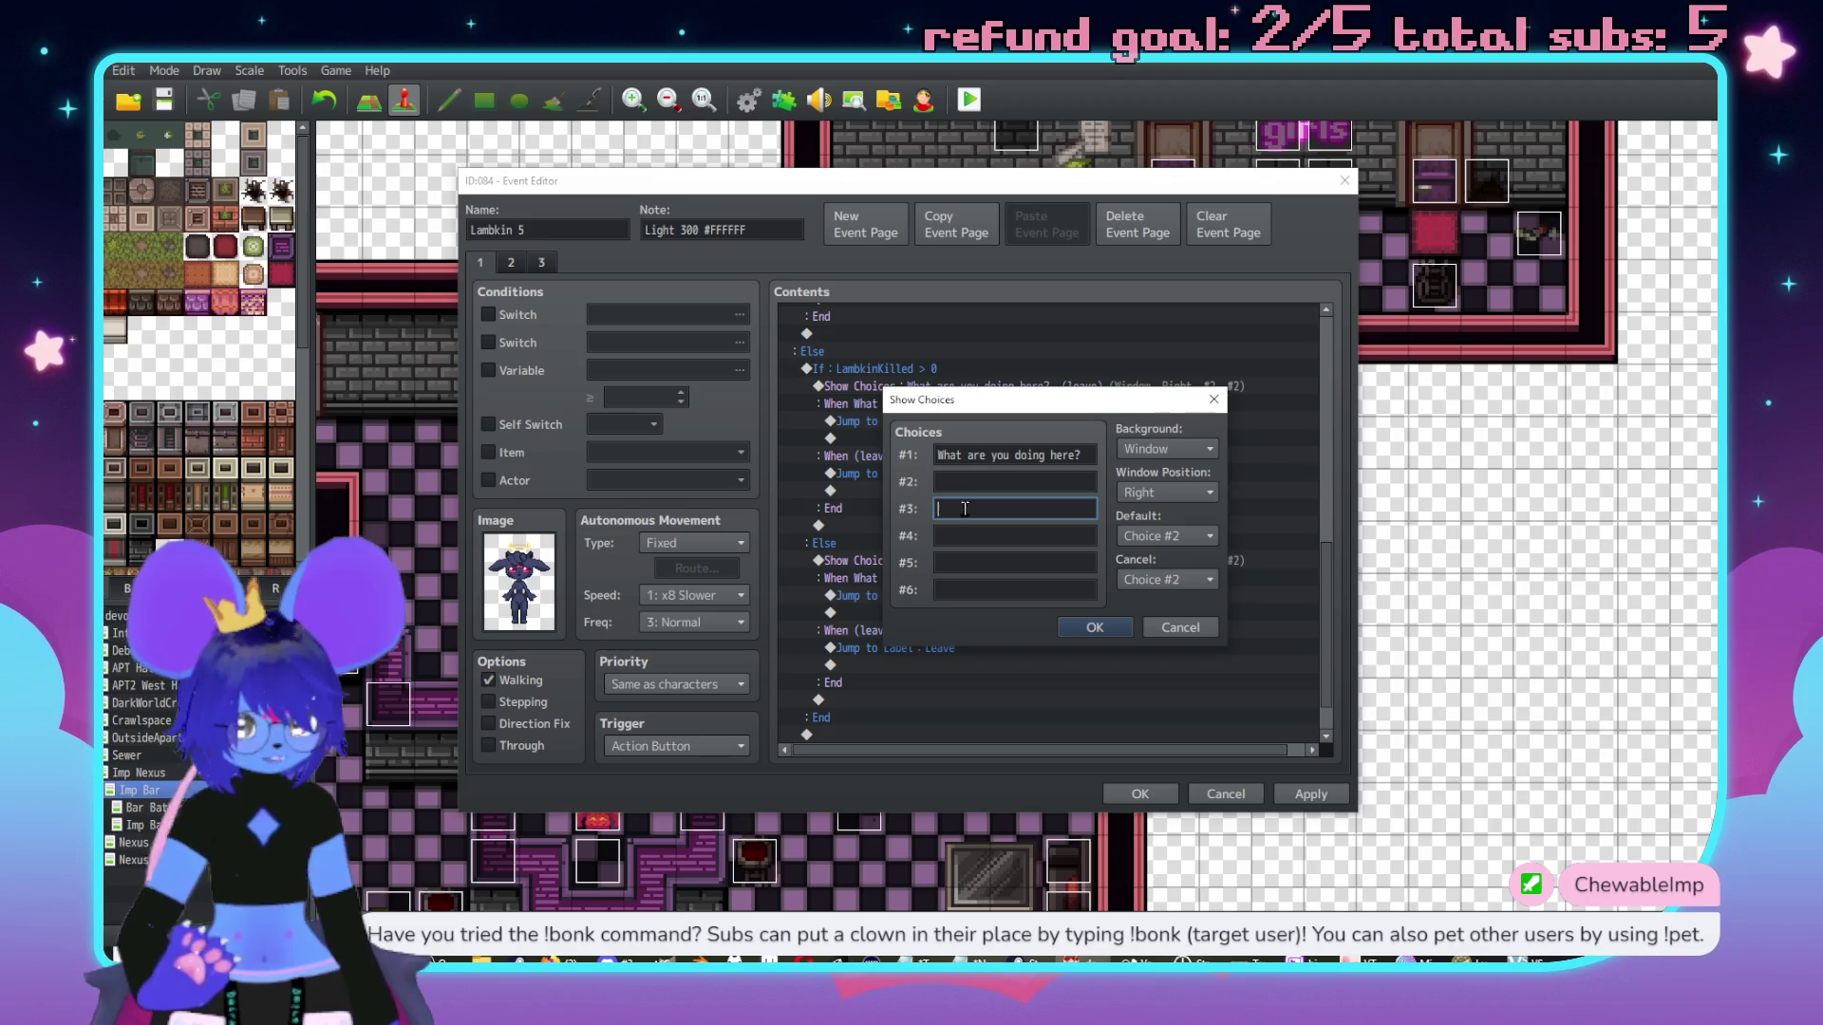
triple_click(976, 456)
key(ctrl+x)
click(982, 482)
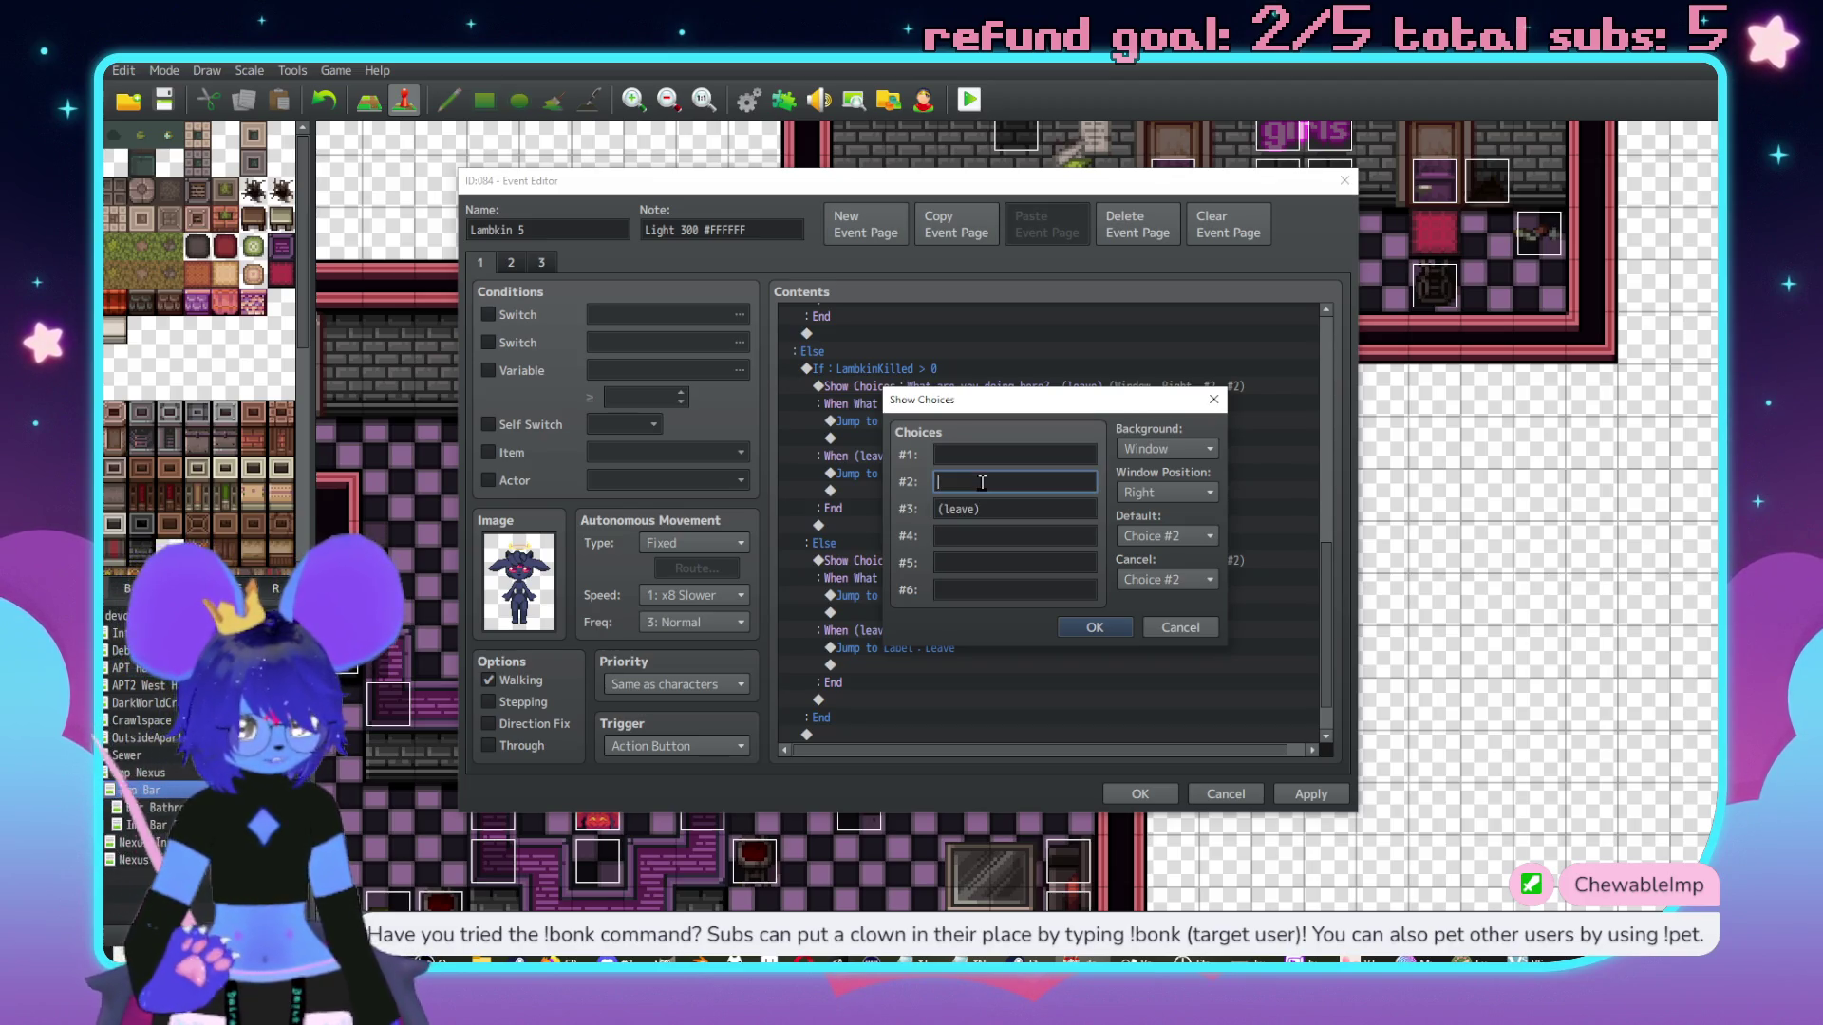
click(1166, 631)
key(Return)
click(987, 514)
text(Attacl)
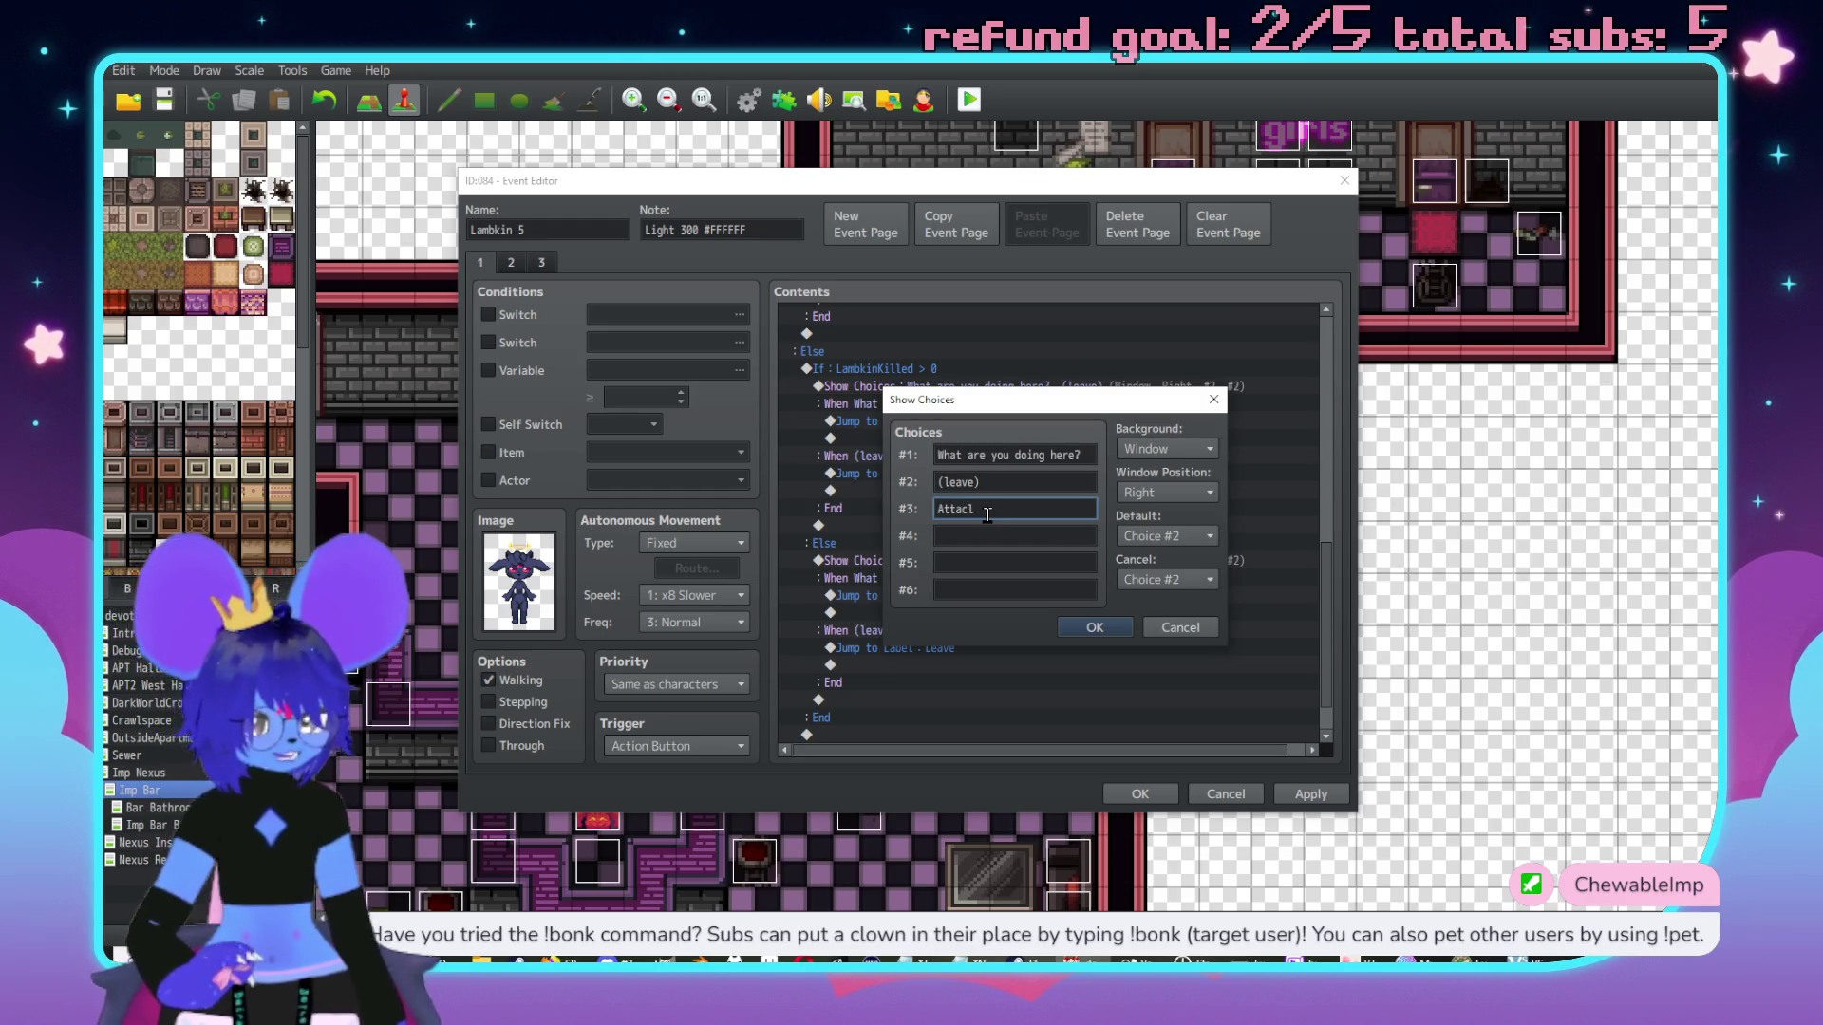
key(BackSpace)
text(k her)
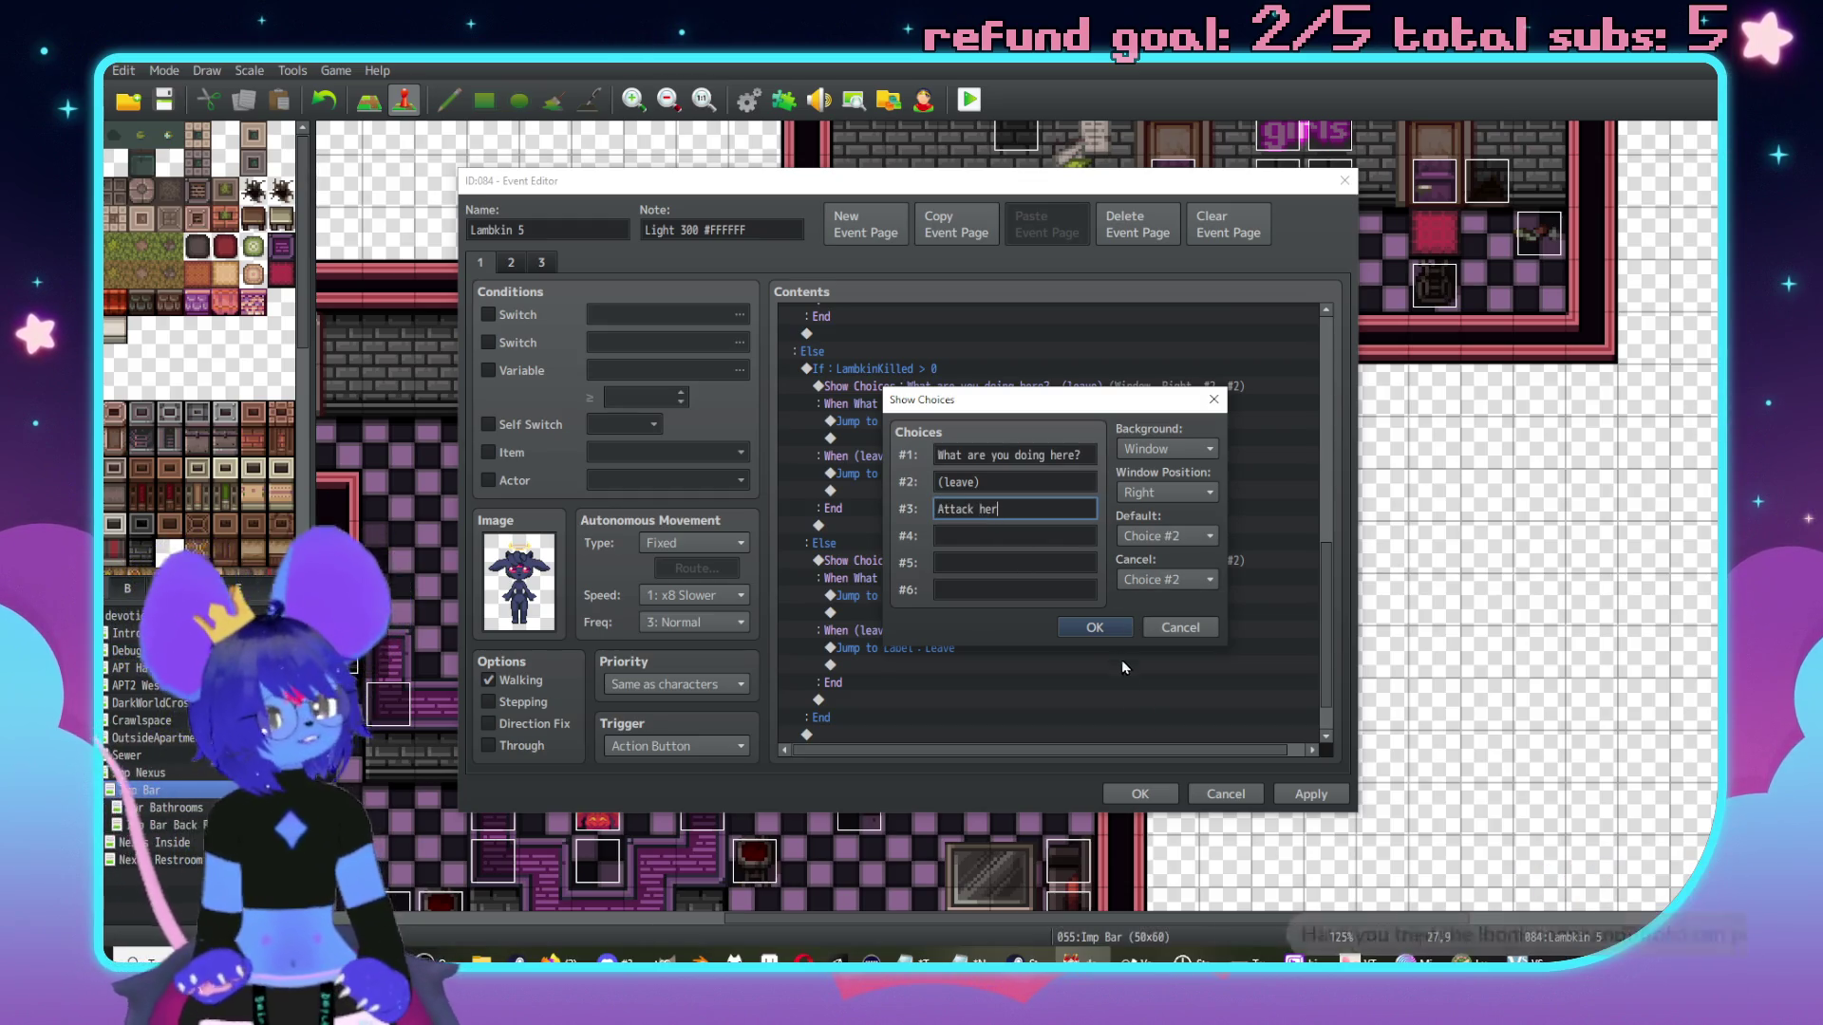
click(1094, 627)
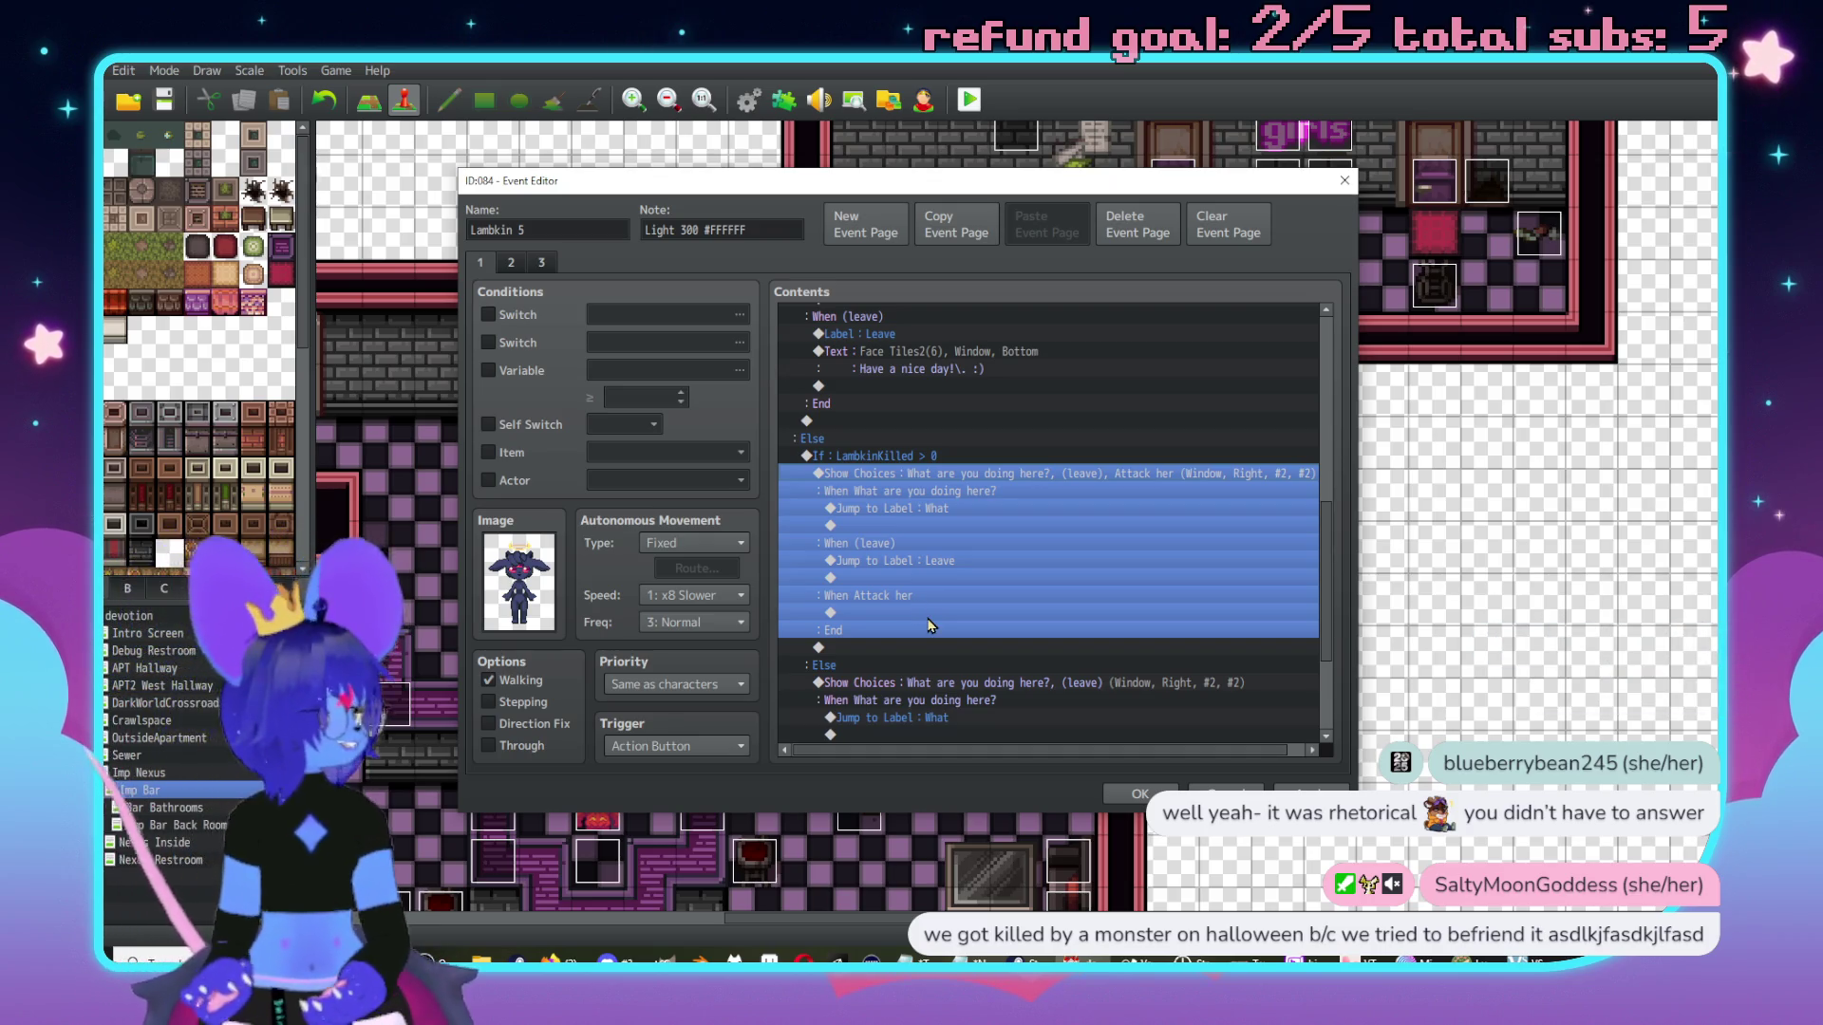
Apply and save Lambkin 5's event changes, then switch to the Nexus Inside map.
scroll(944, 532, down, 2)
click(954, 528)
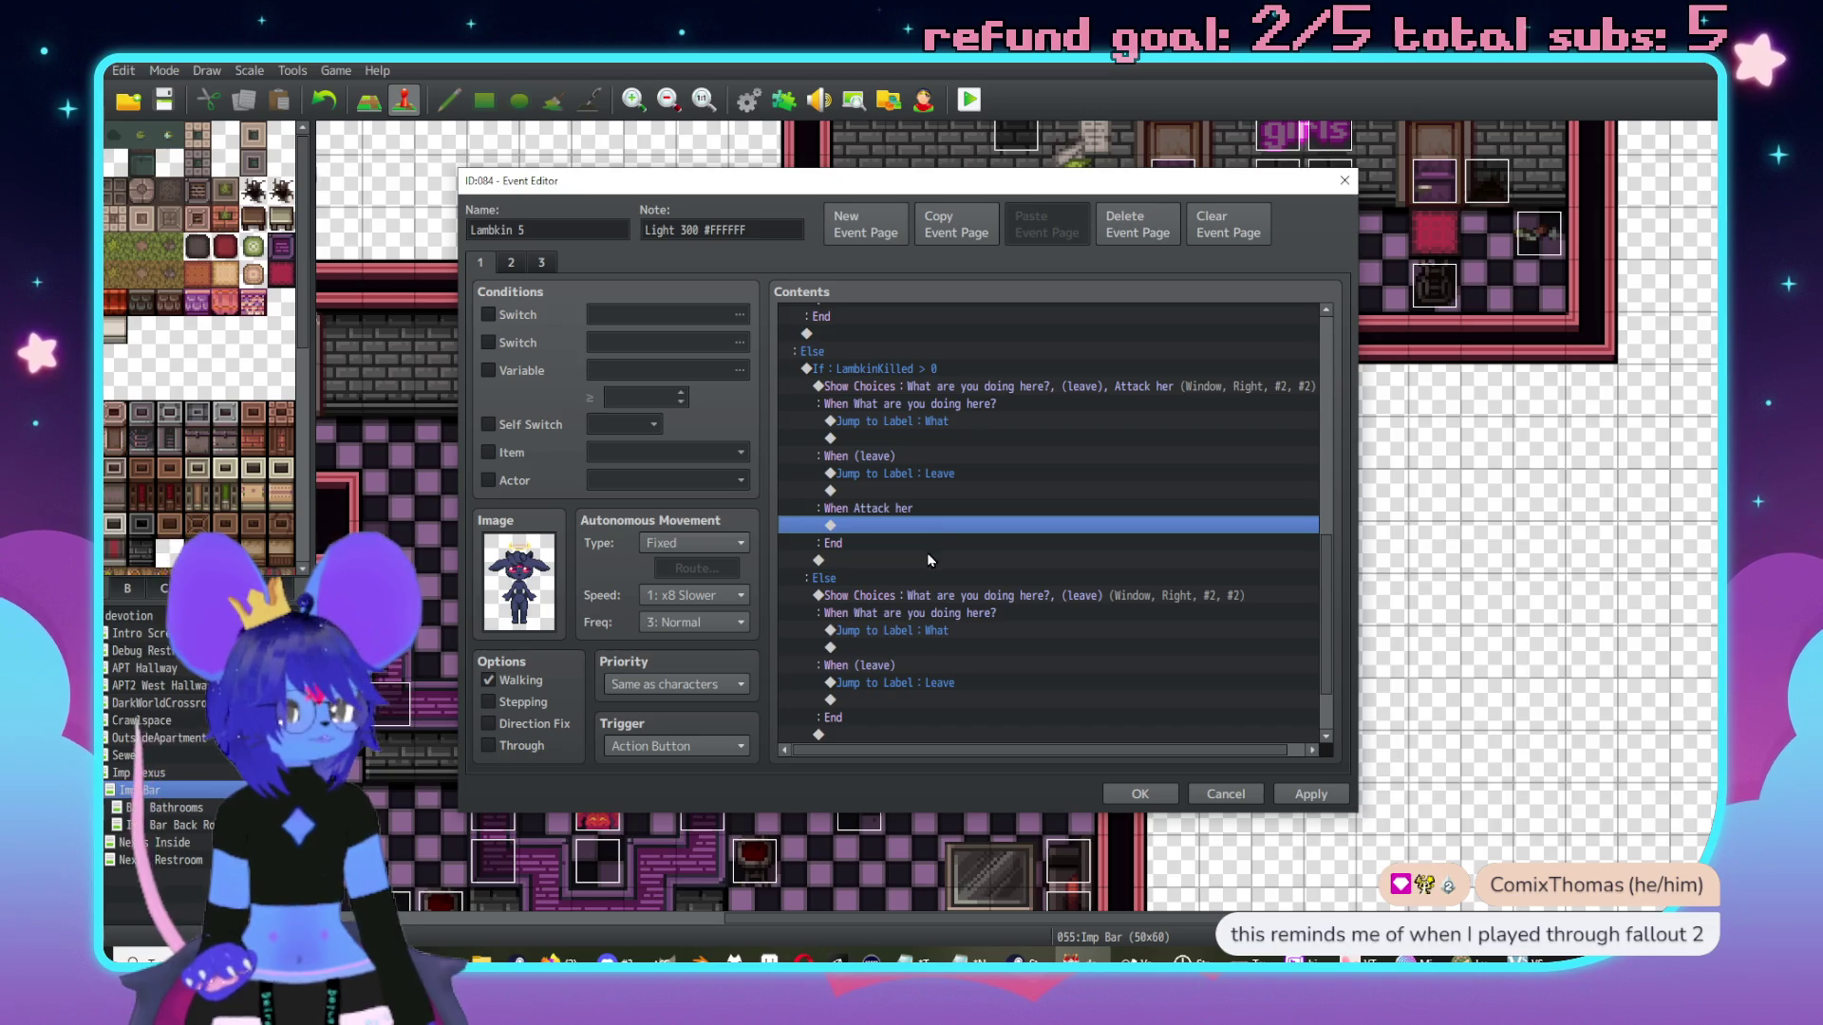
click(1301, 793)
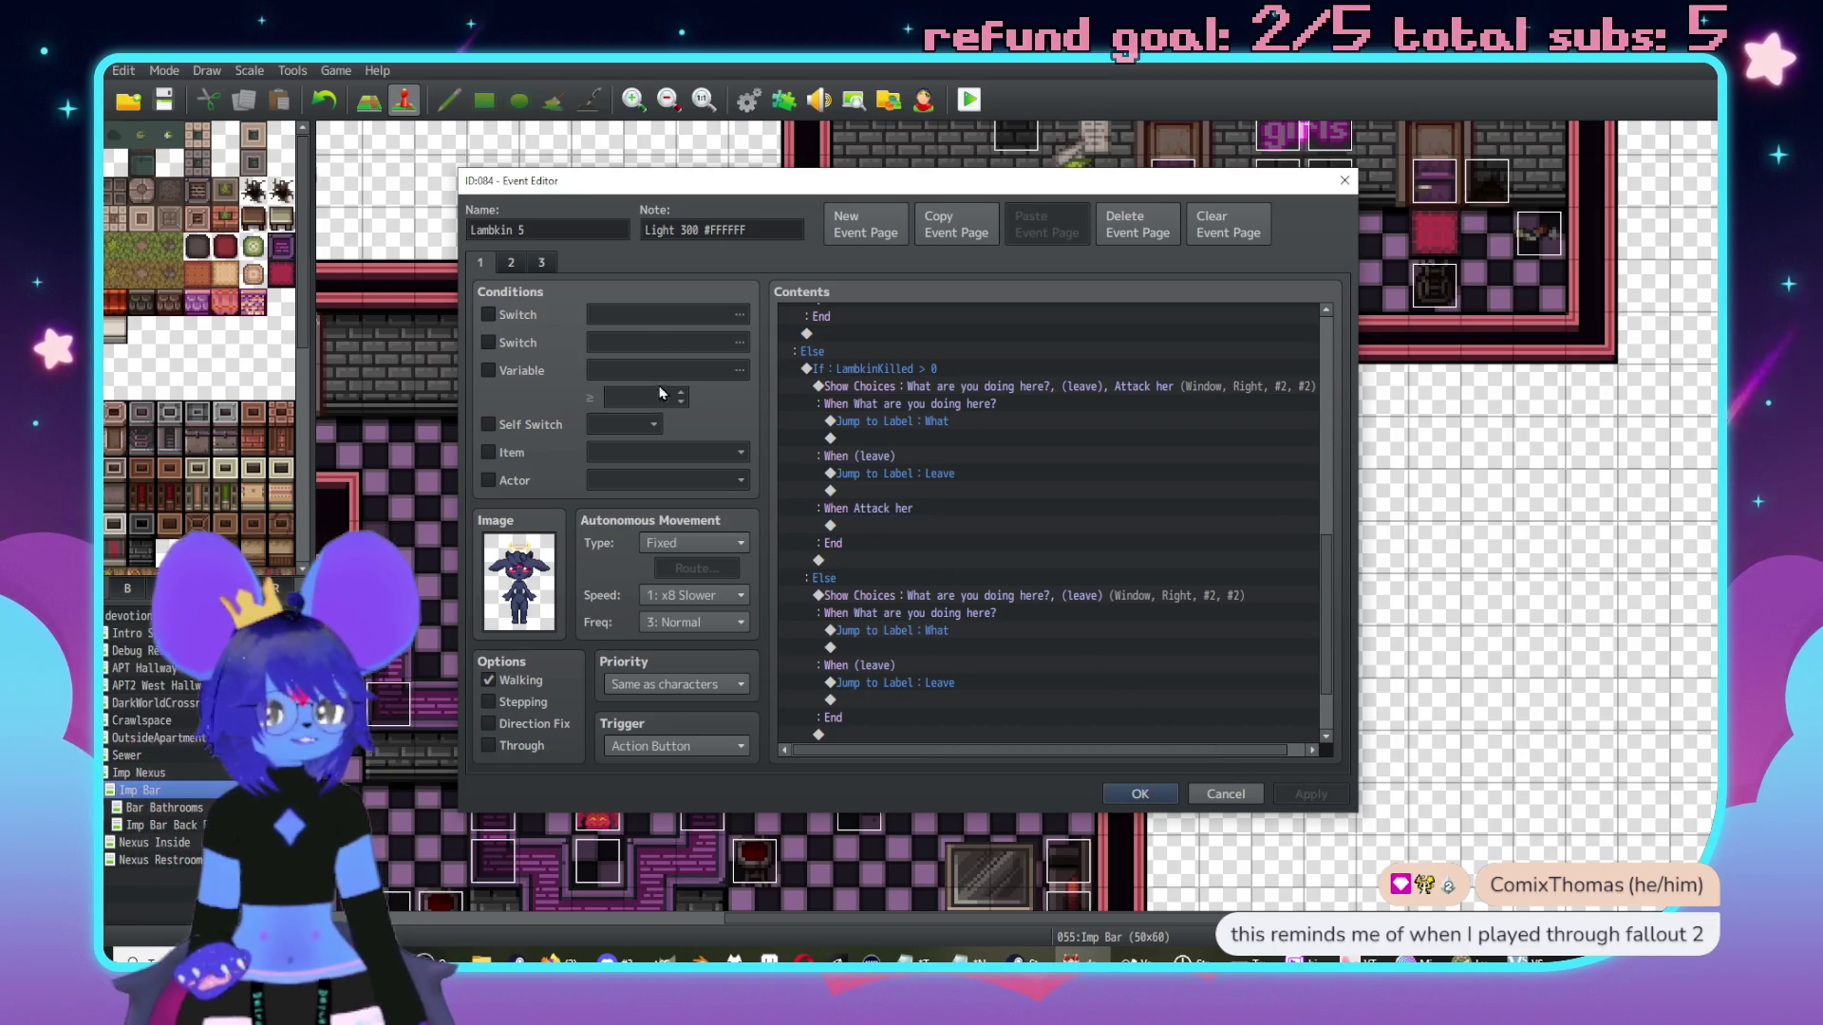
click(545, 263)
click(481, 263)
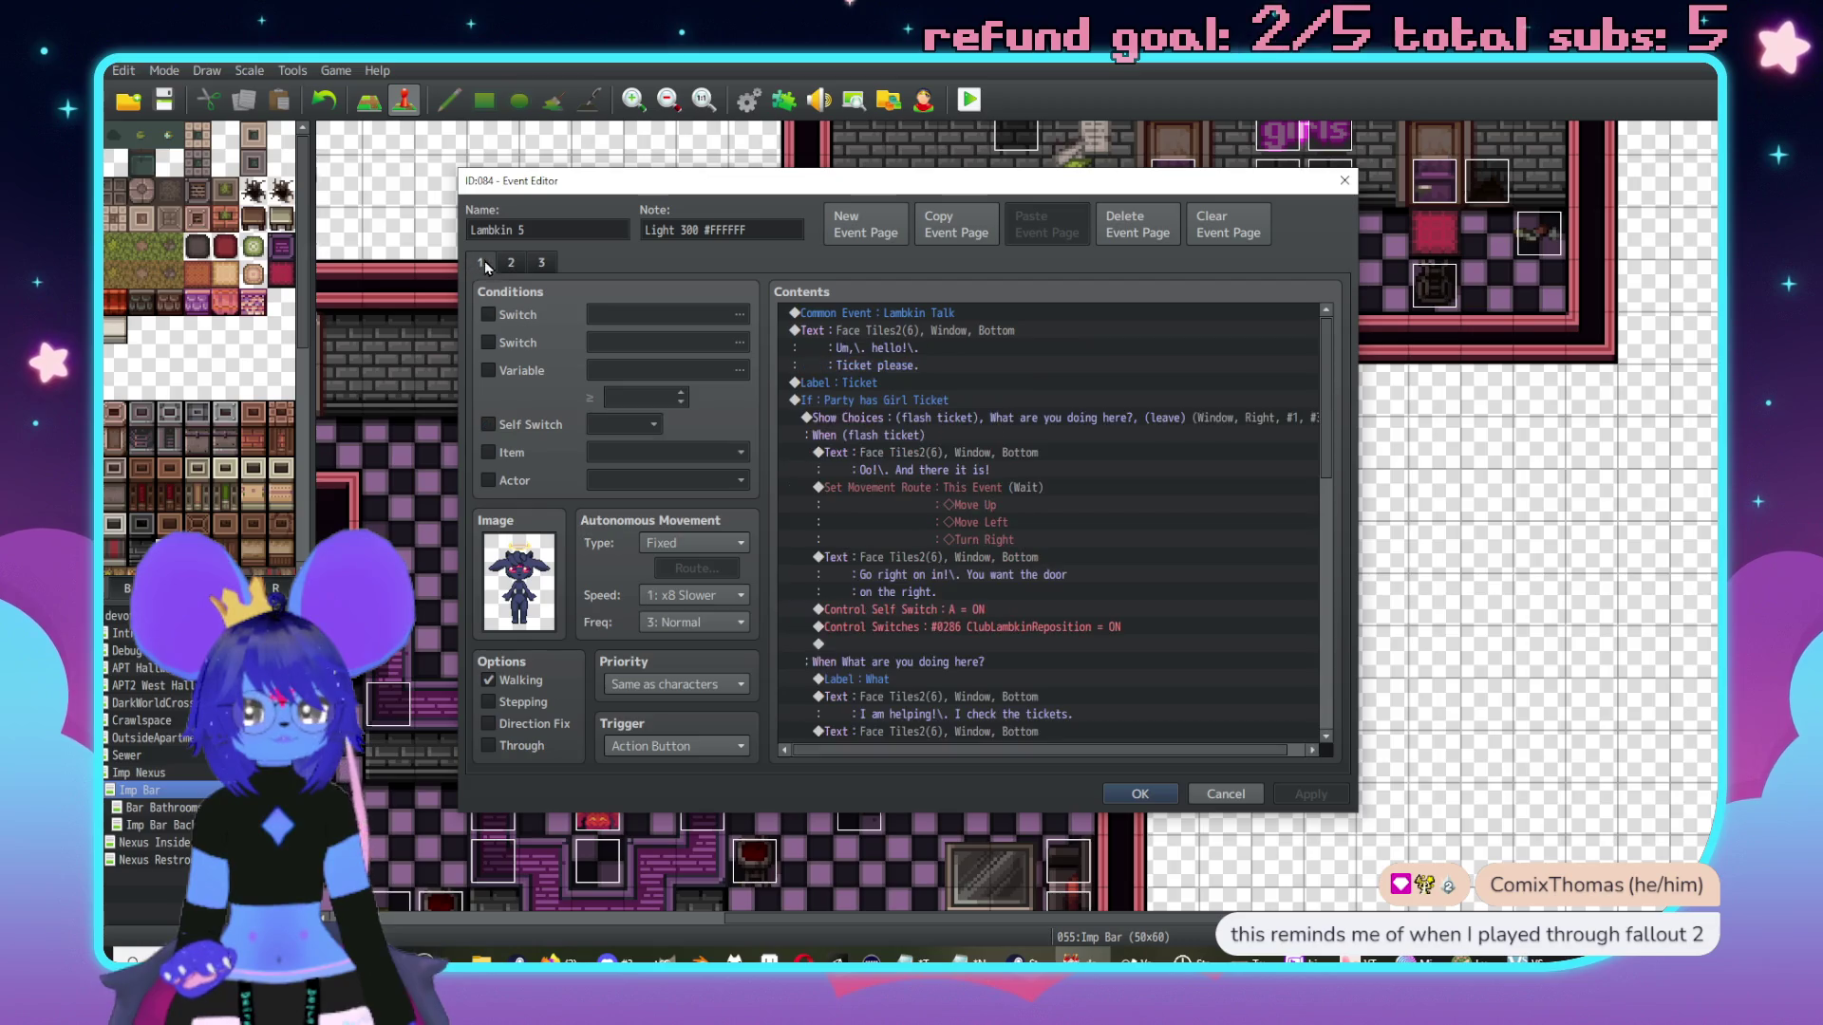
click(1142, 793)
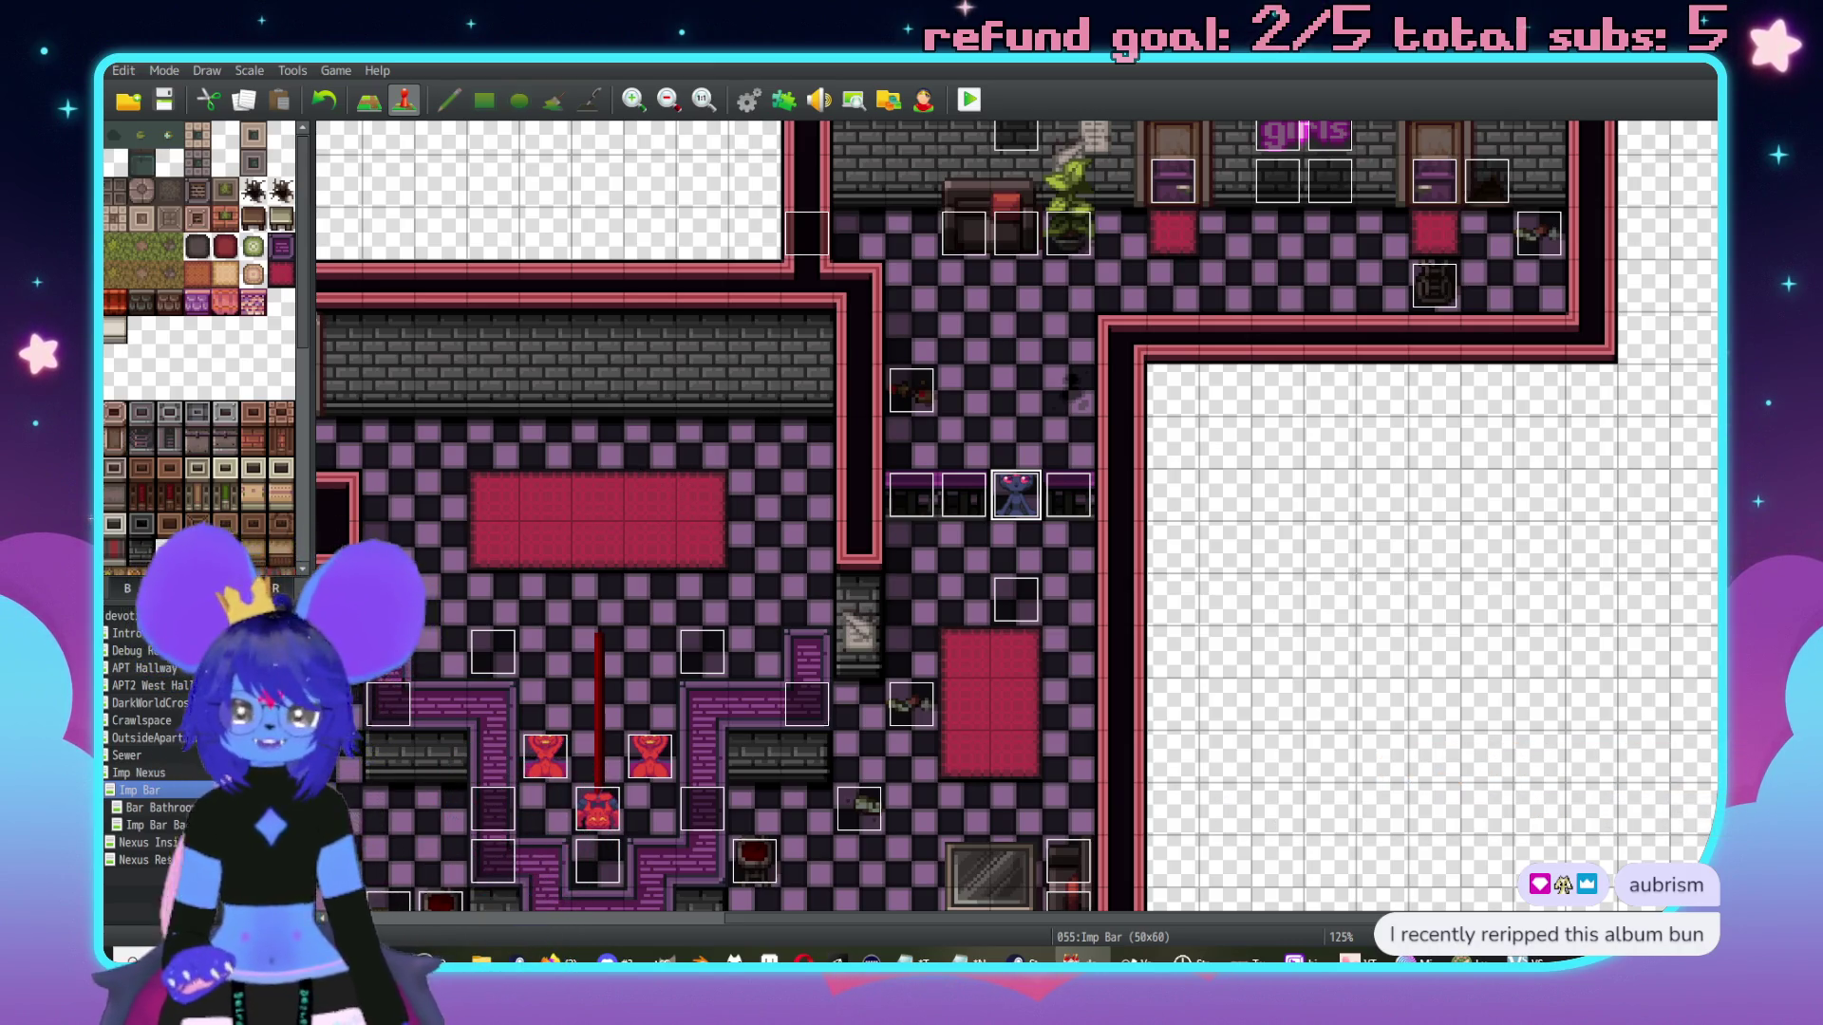
click(152, 842)
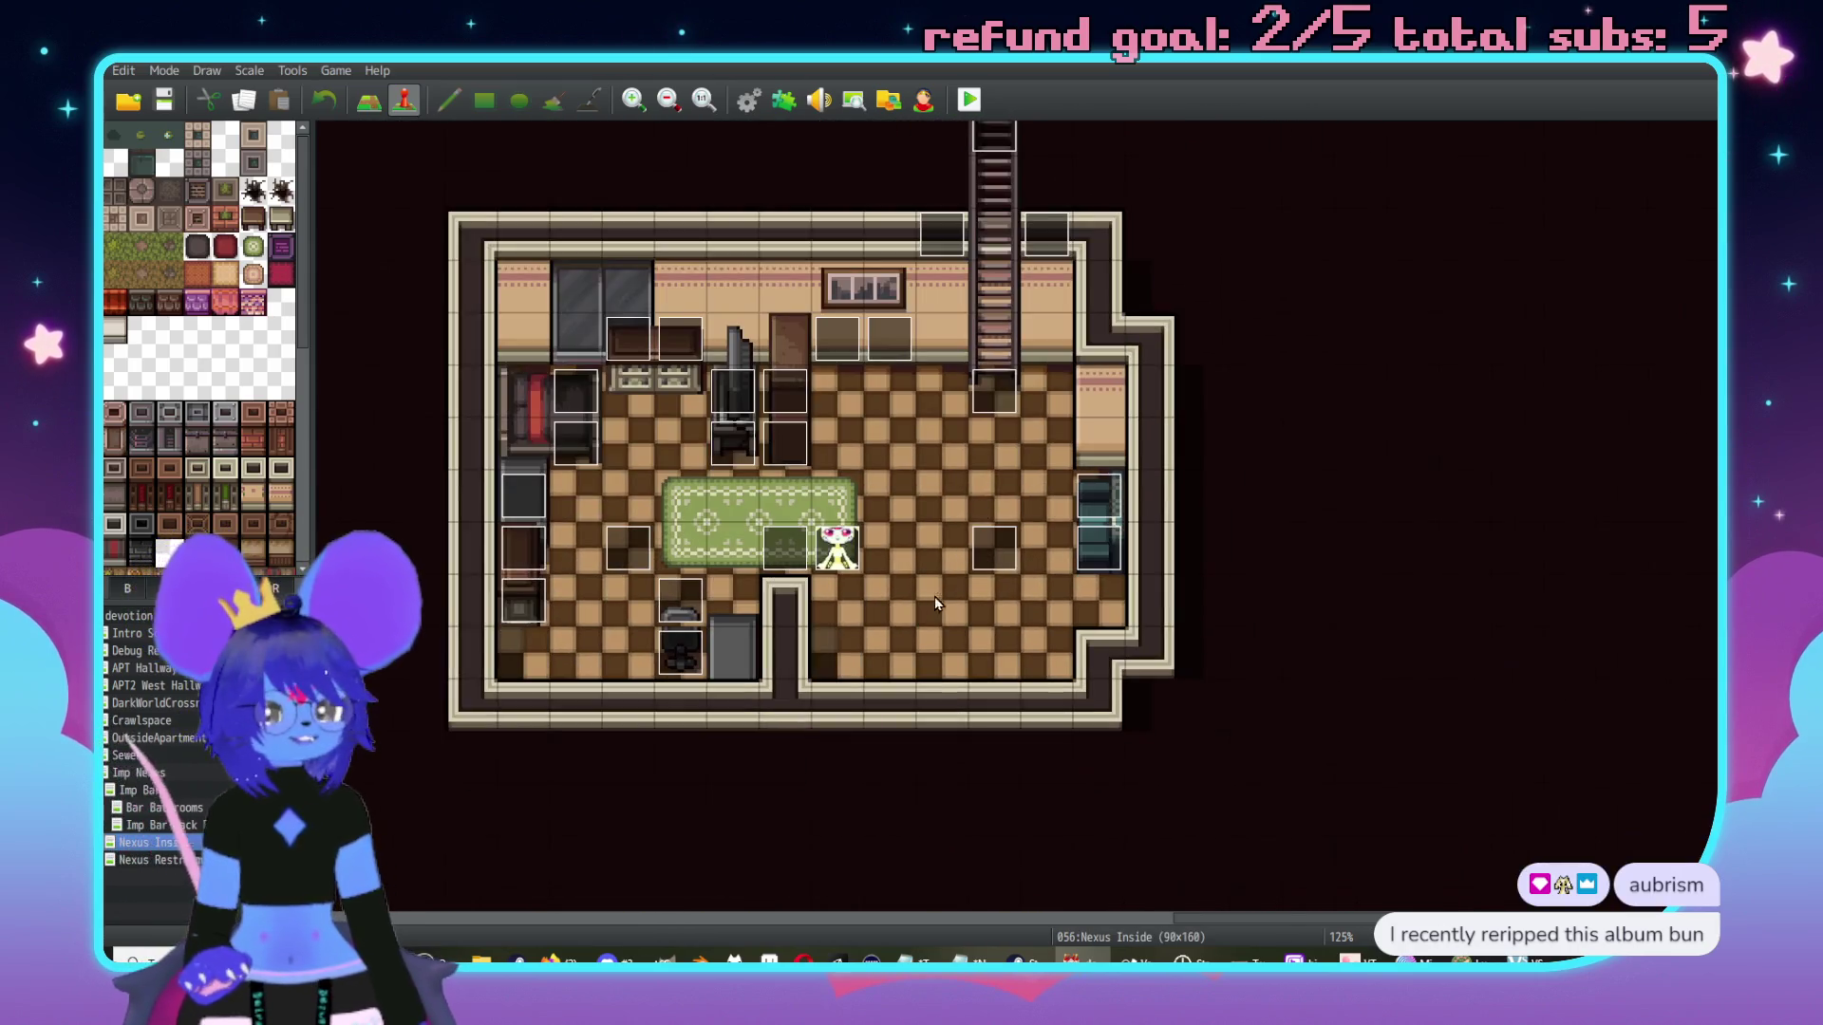
double_click(853, 537)
scroll(1038, 415, down, 20)
mouse_move(1325, 695)
mouse_down()
mouse_move(1325, 729)
mouse_move(1317, 549)
mouse_up()
scroll(943, 536, down, 4)
click(966, 468)
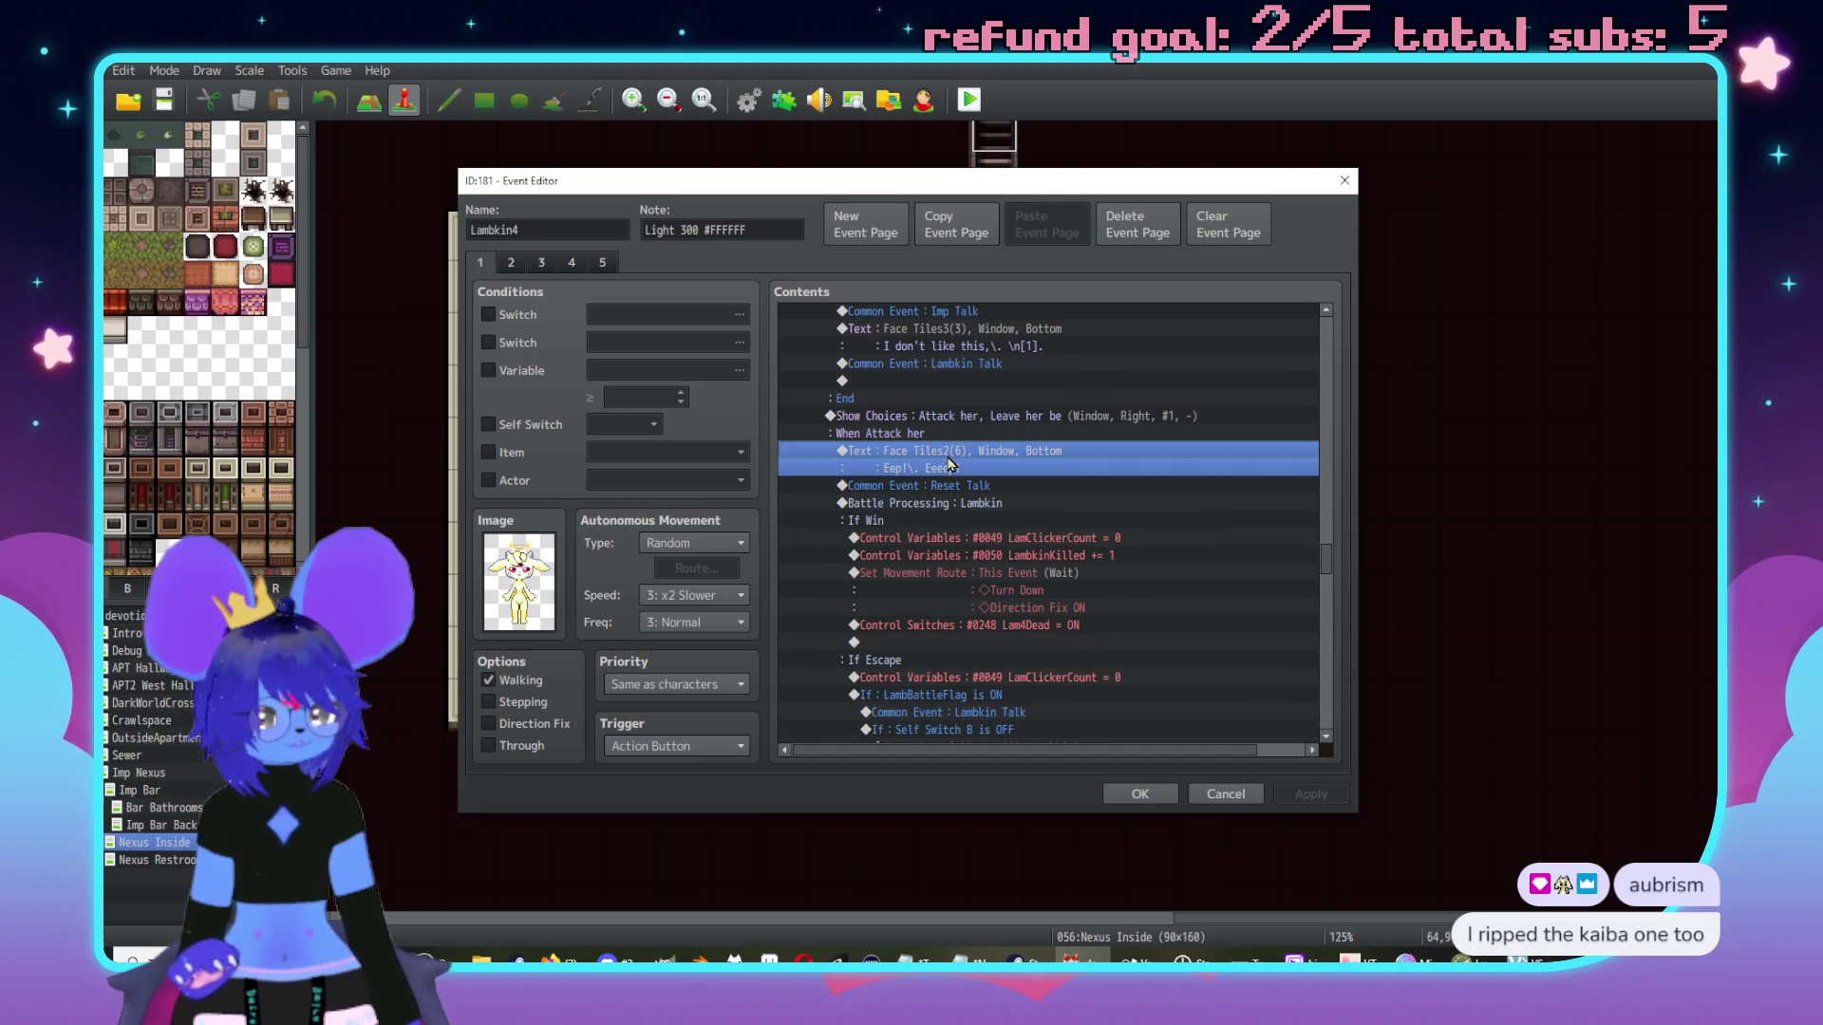
shift+click(962, 501)
scroll(1039, 486, down, 5)
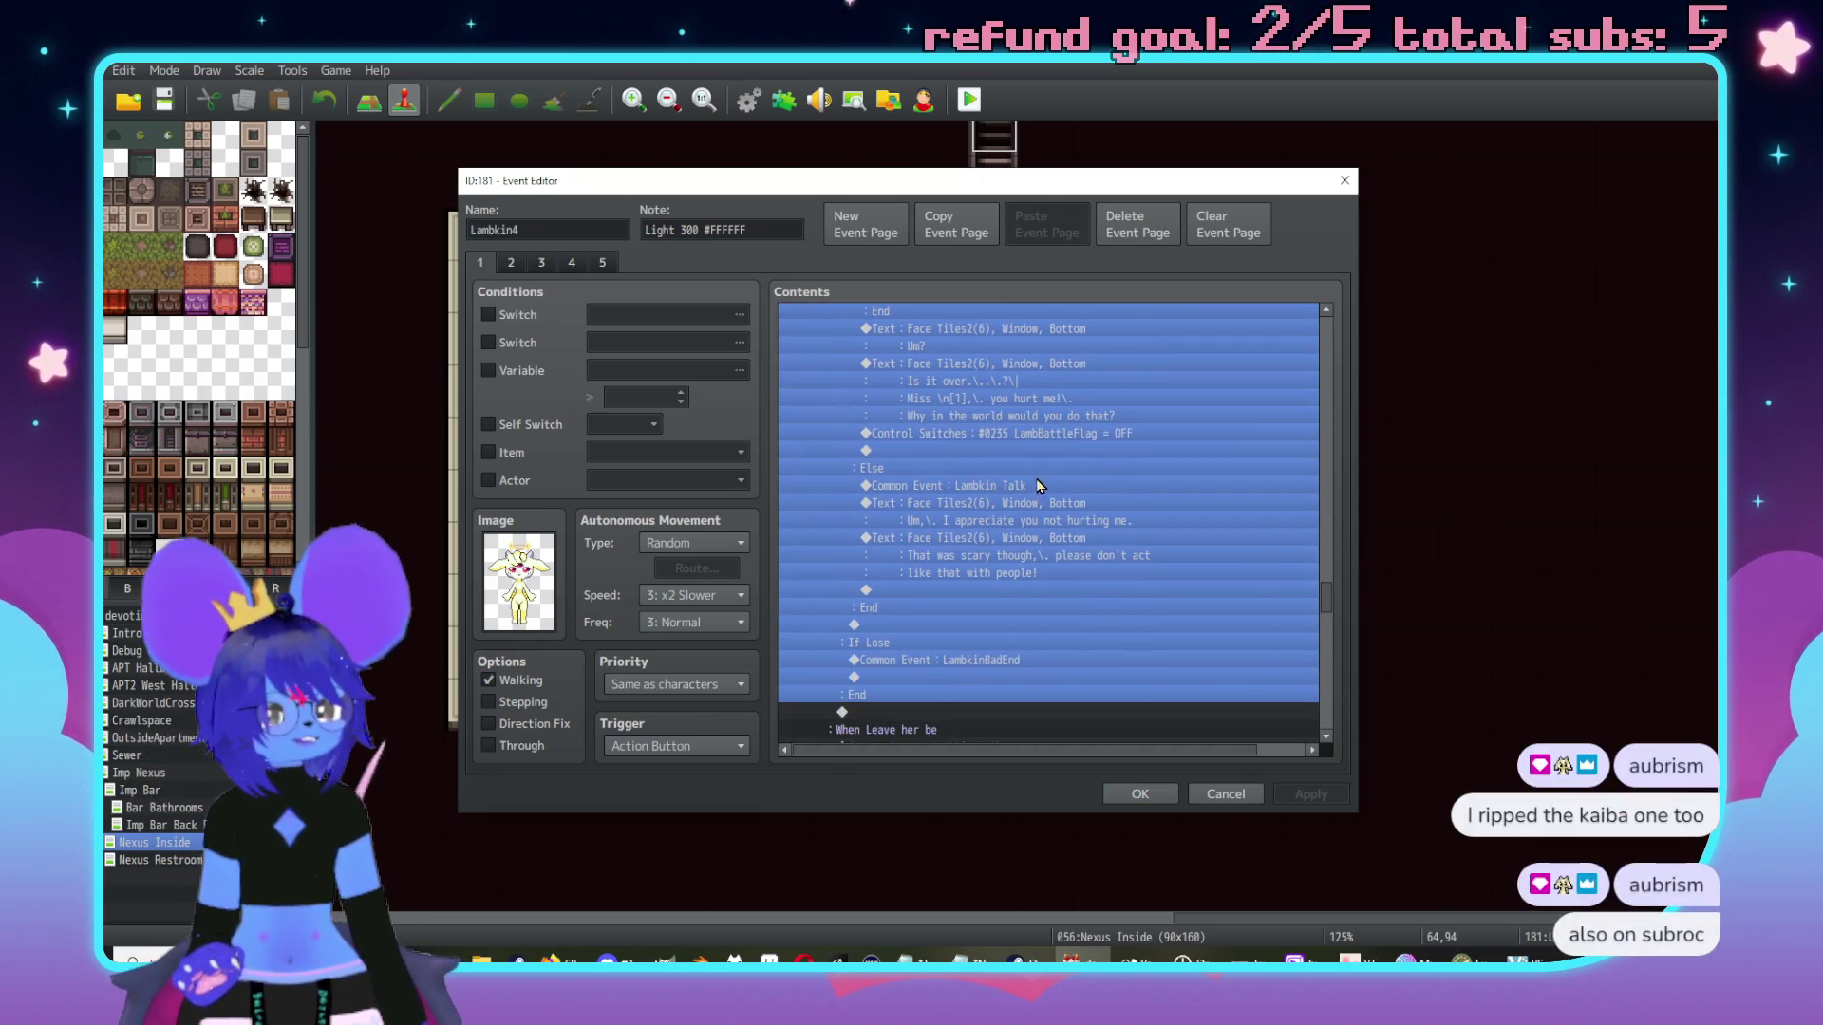
scroll(1111, 595, down, 1)
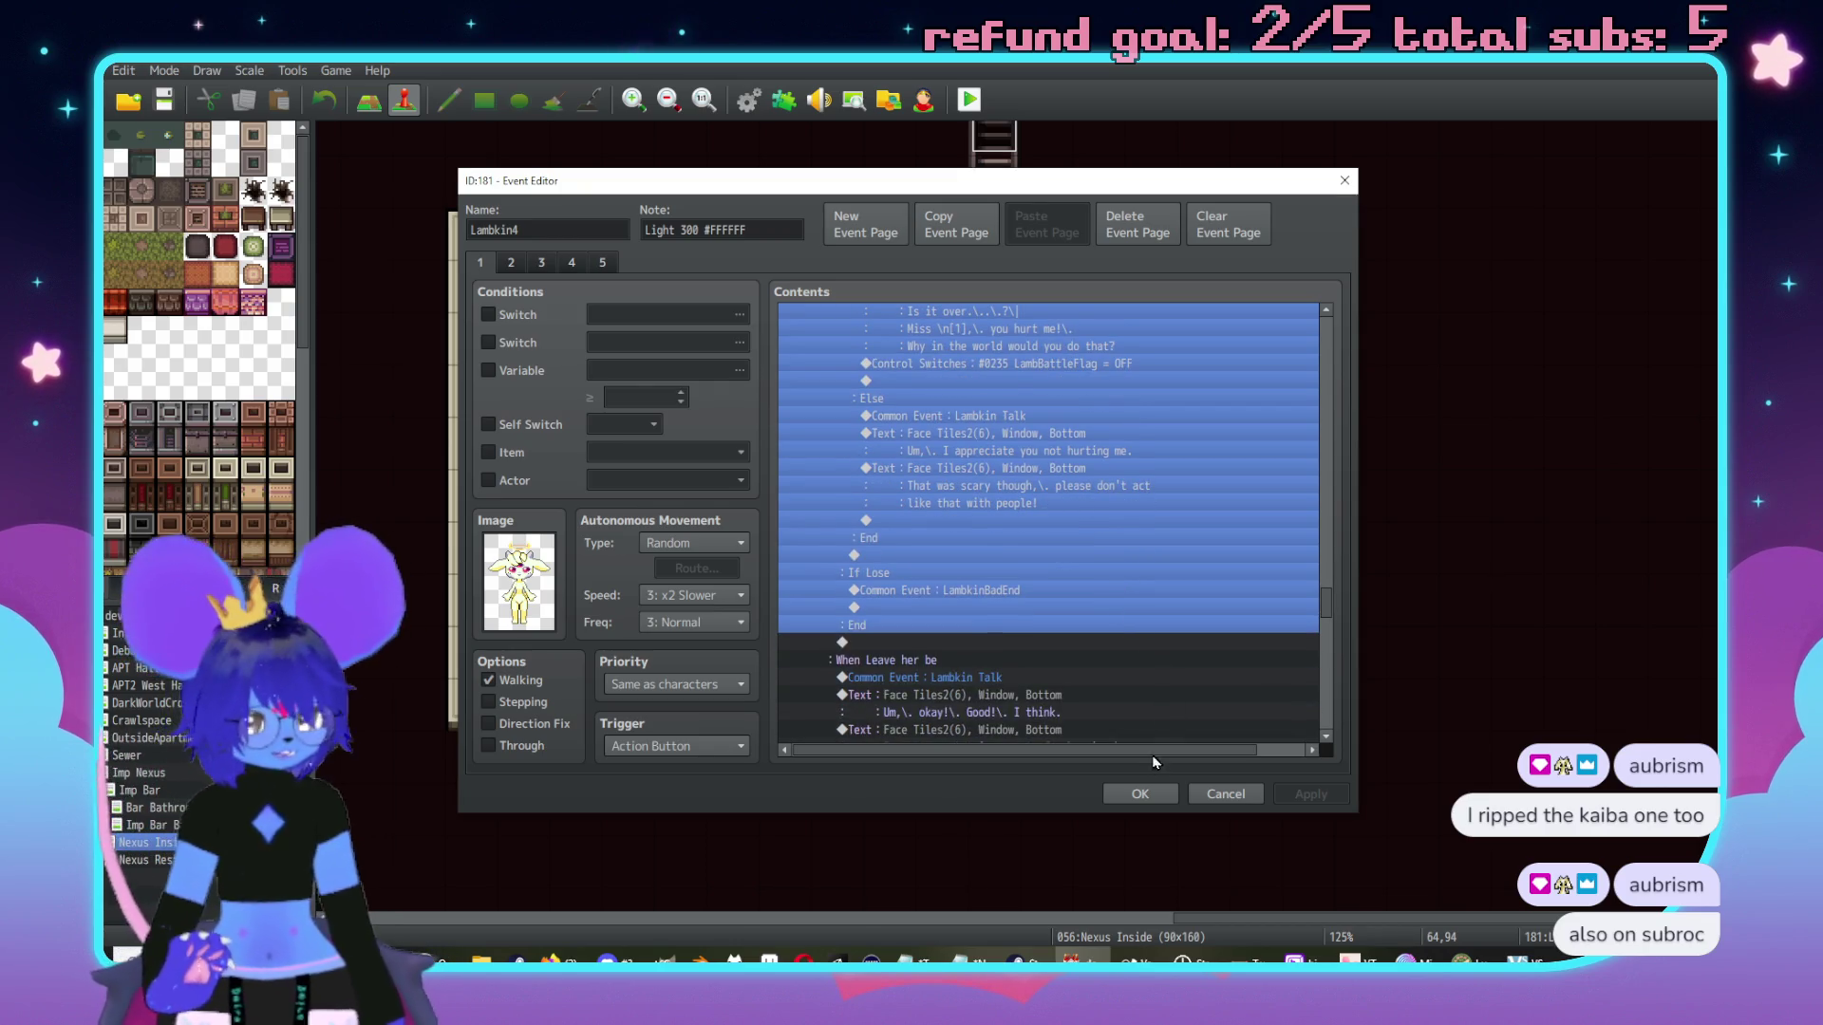
click(1140, 794)
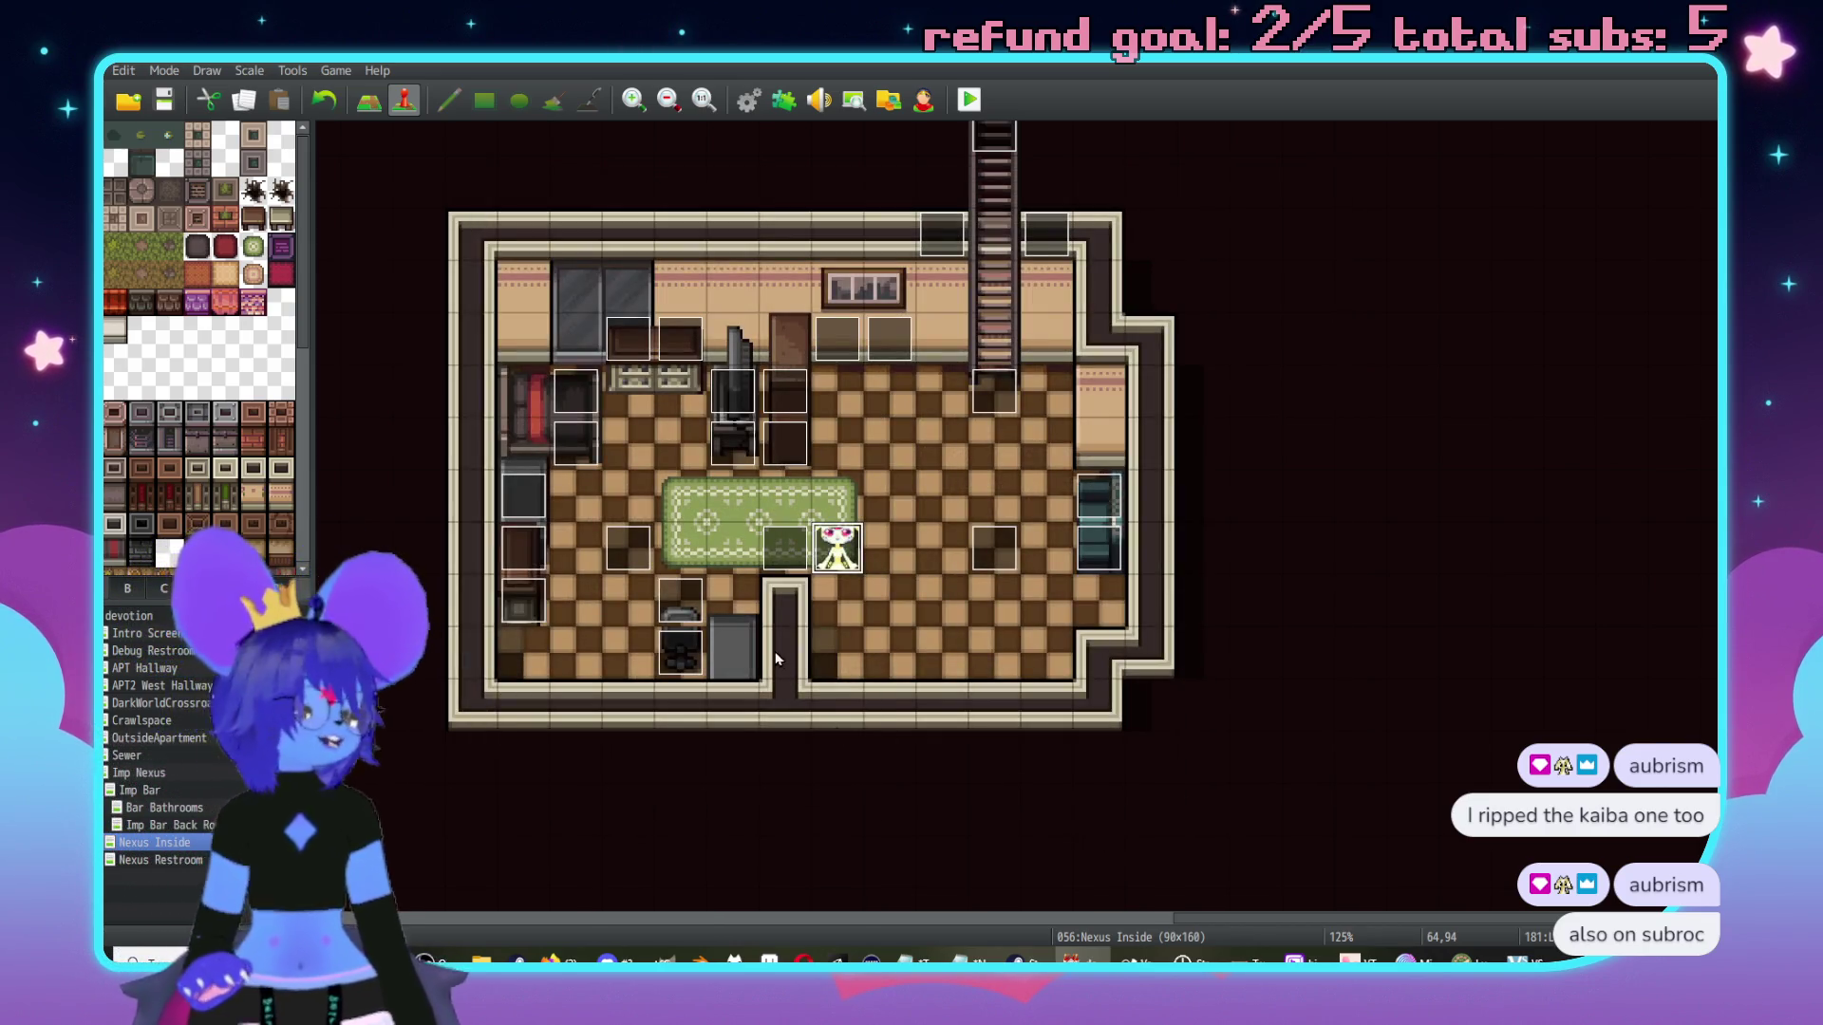
click(169, 792)
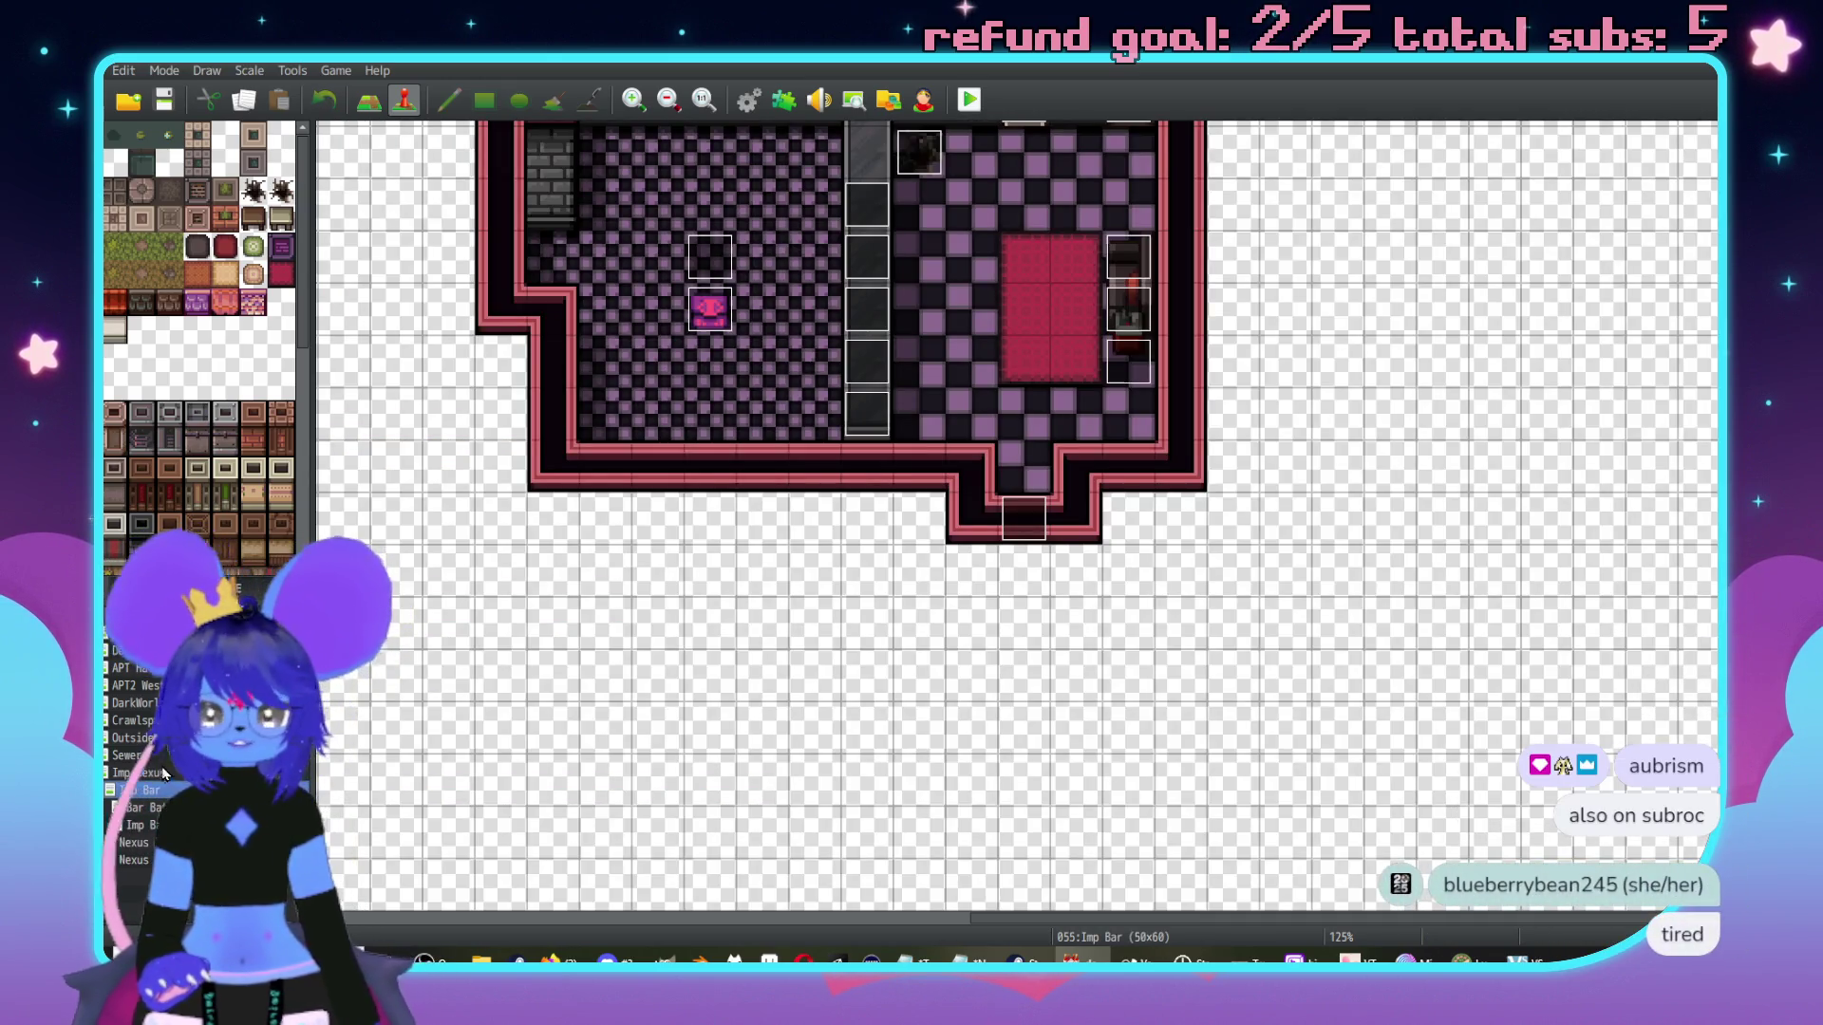
Return to the Imp Bar map via Imp Nexus and open Lambkin 5's event contents.
click(163, 773)
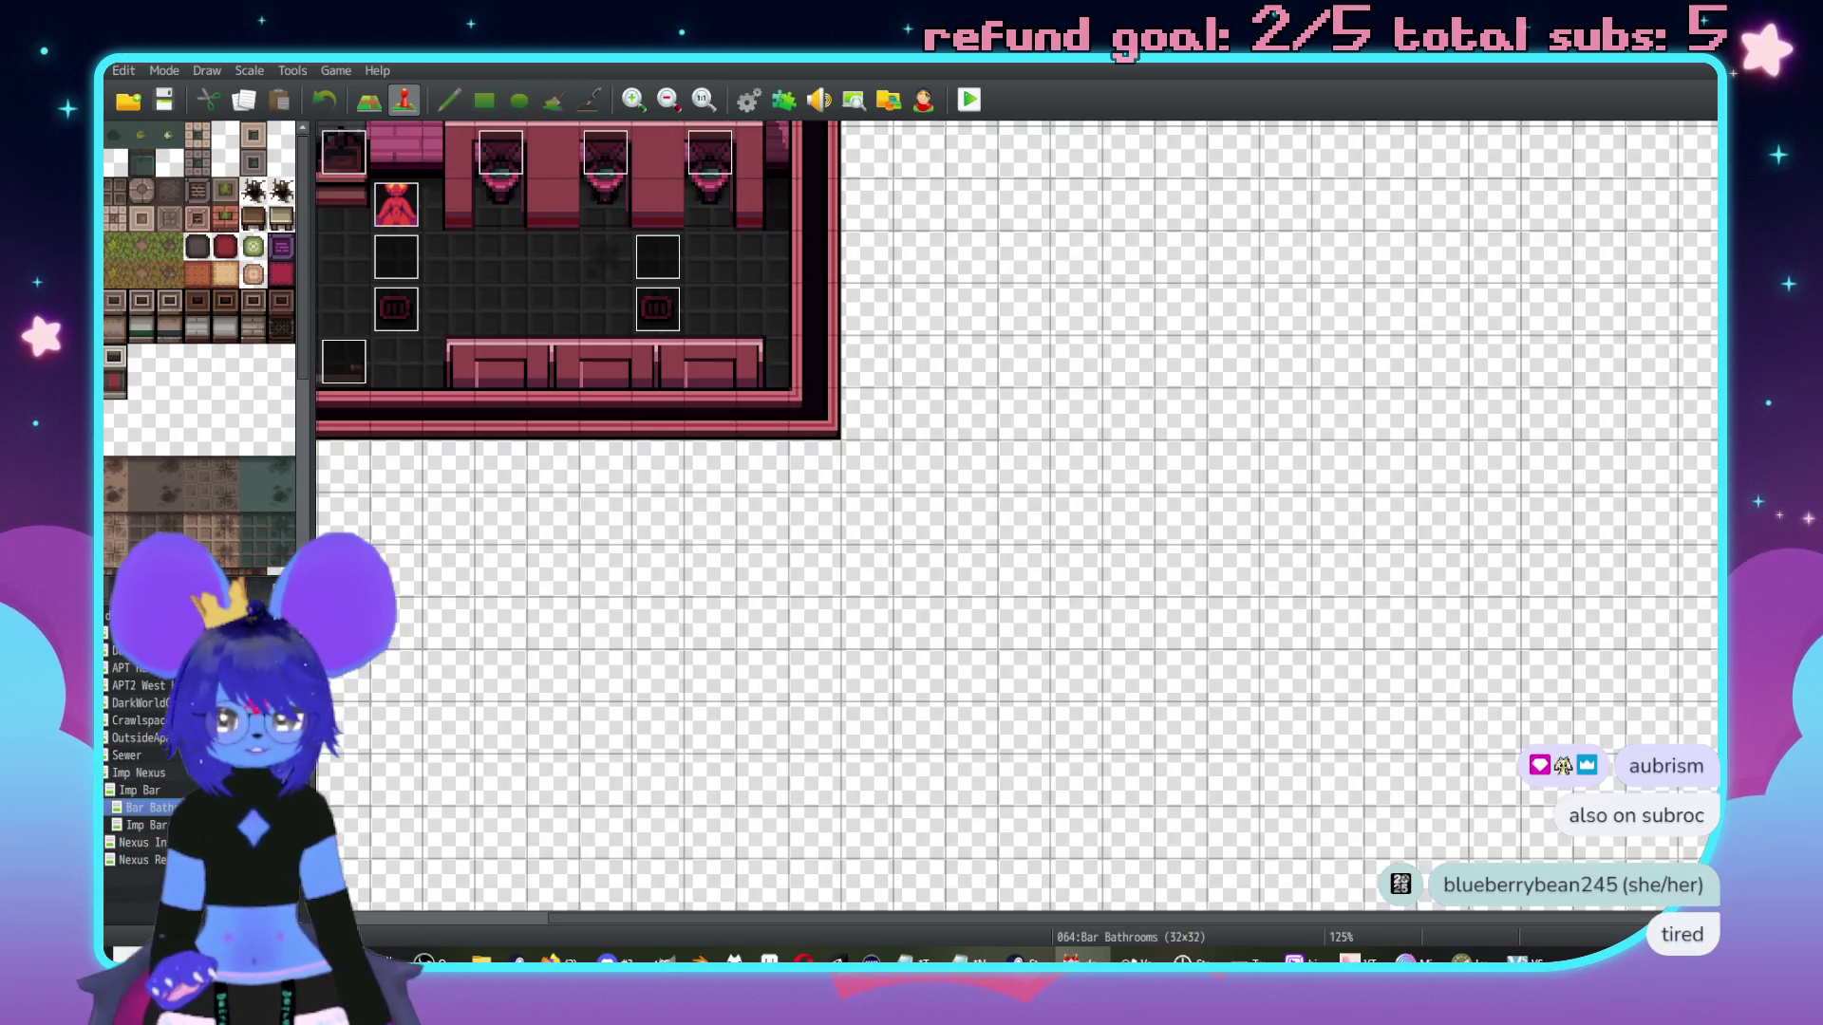
click(138, 790)
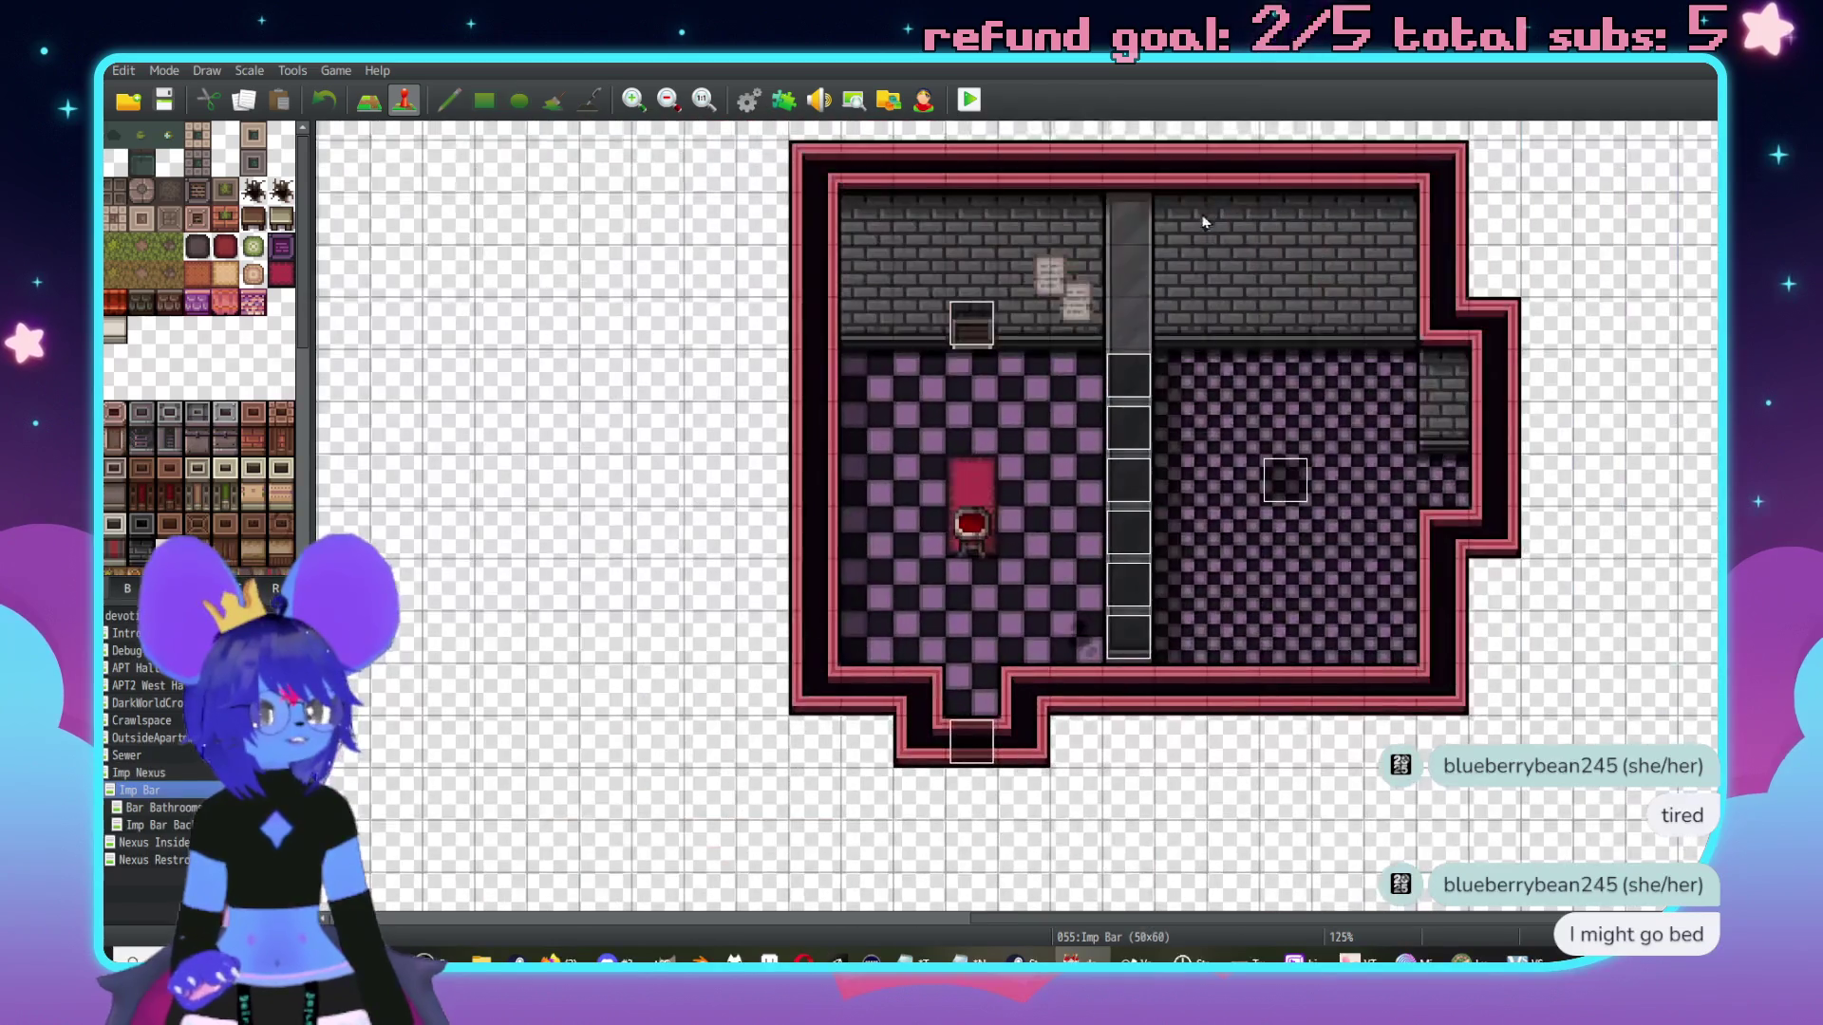
middle_click(870, 404)
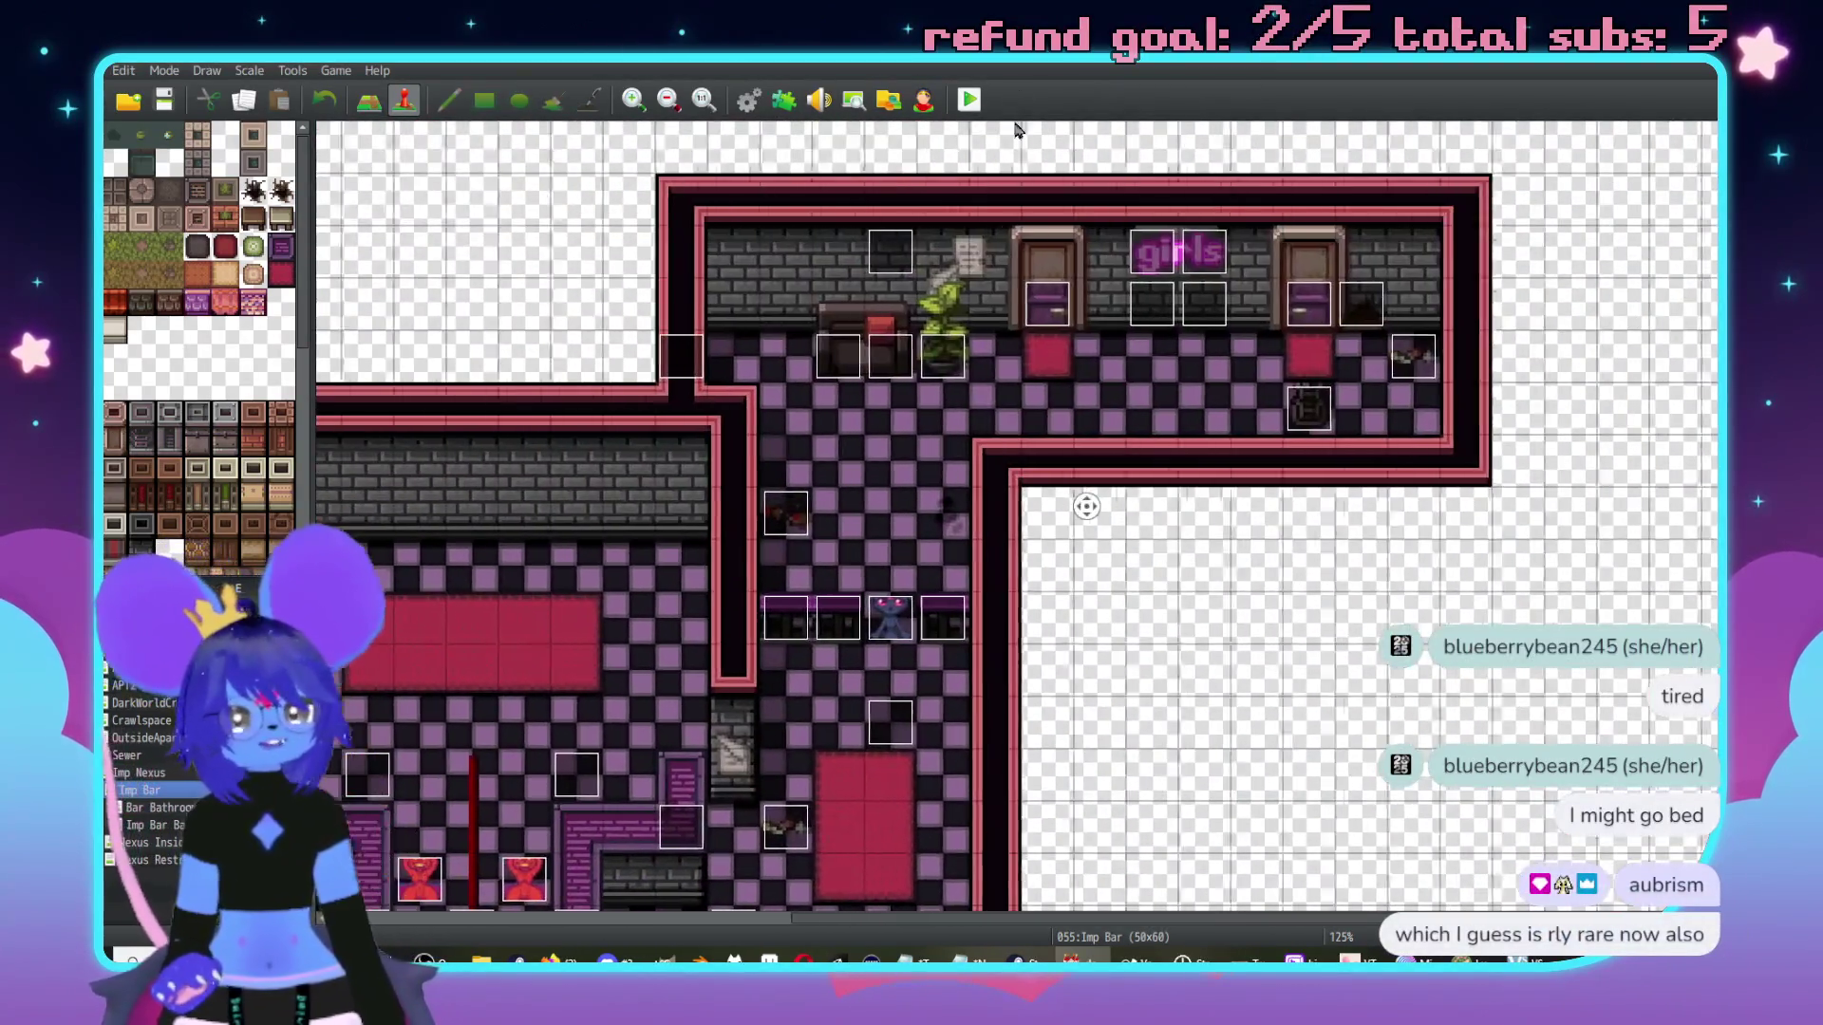
middle_click(929, 500)
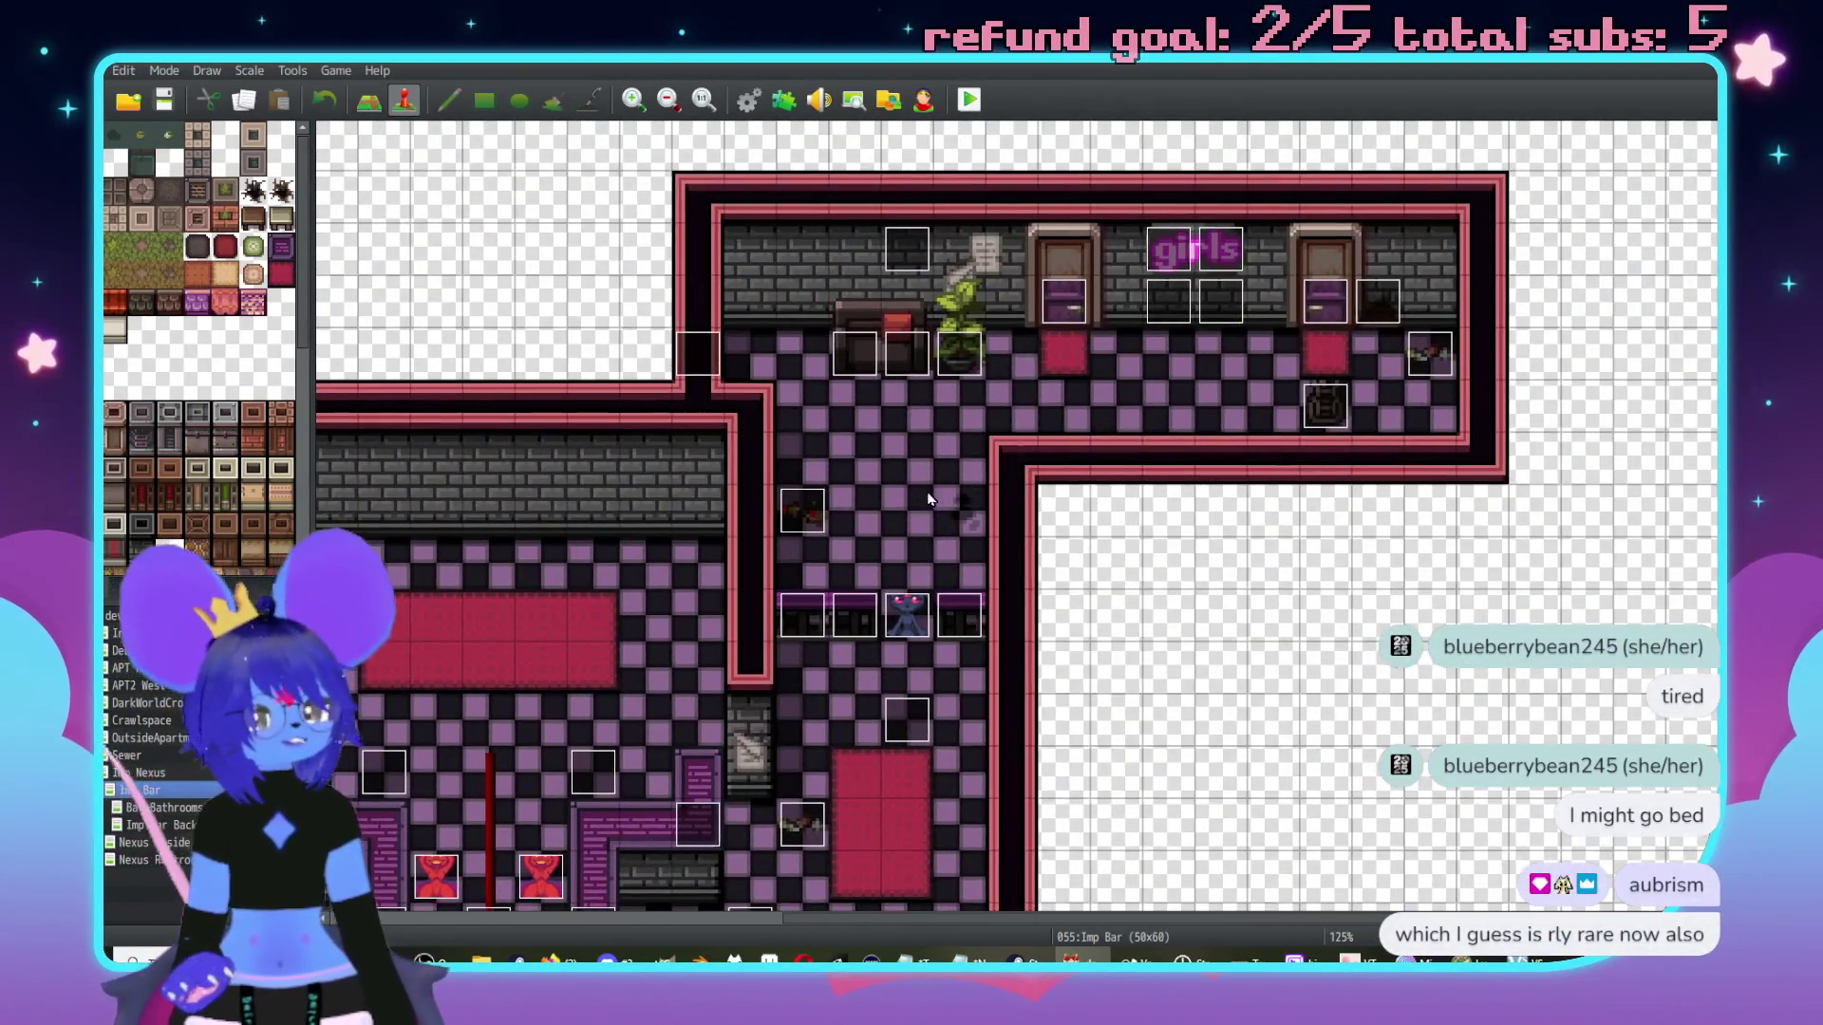
double_click(904, 615)
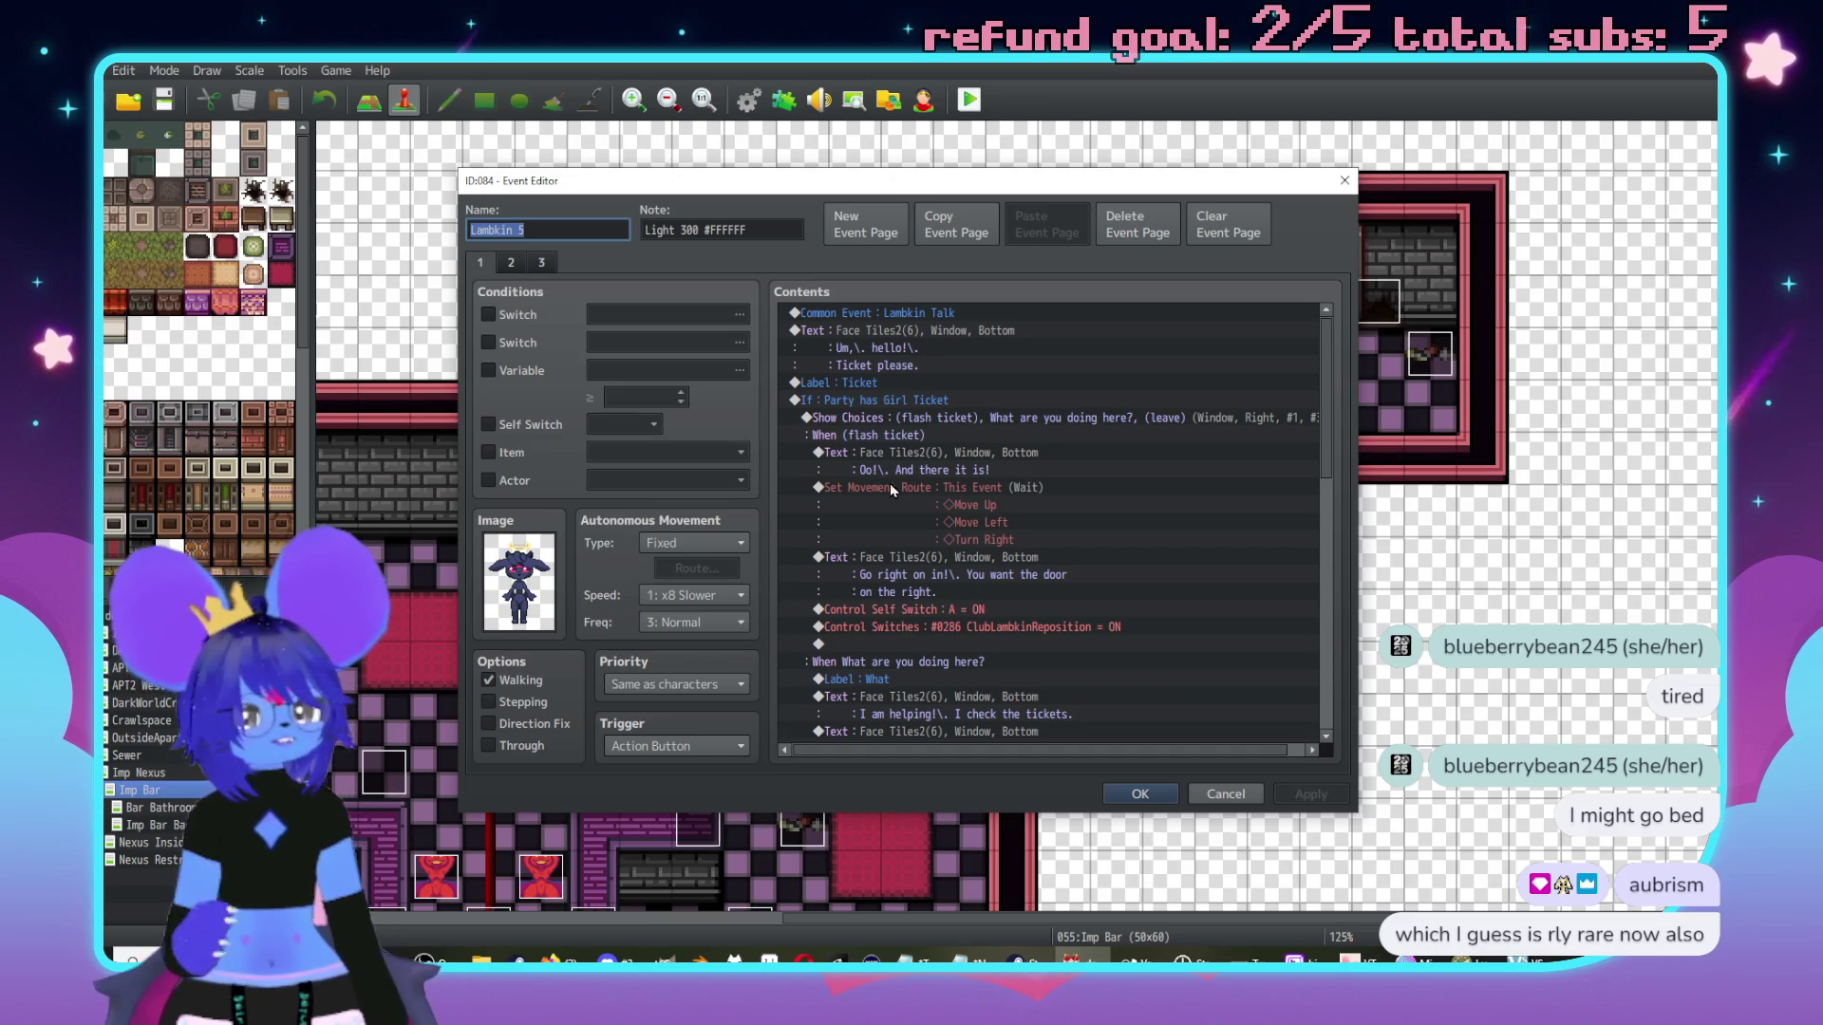
scroll(890, 485, down, 15)
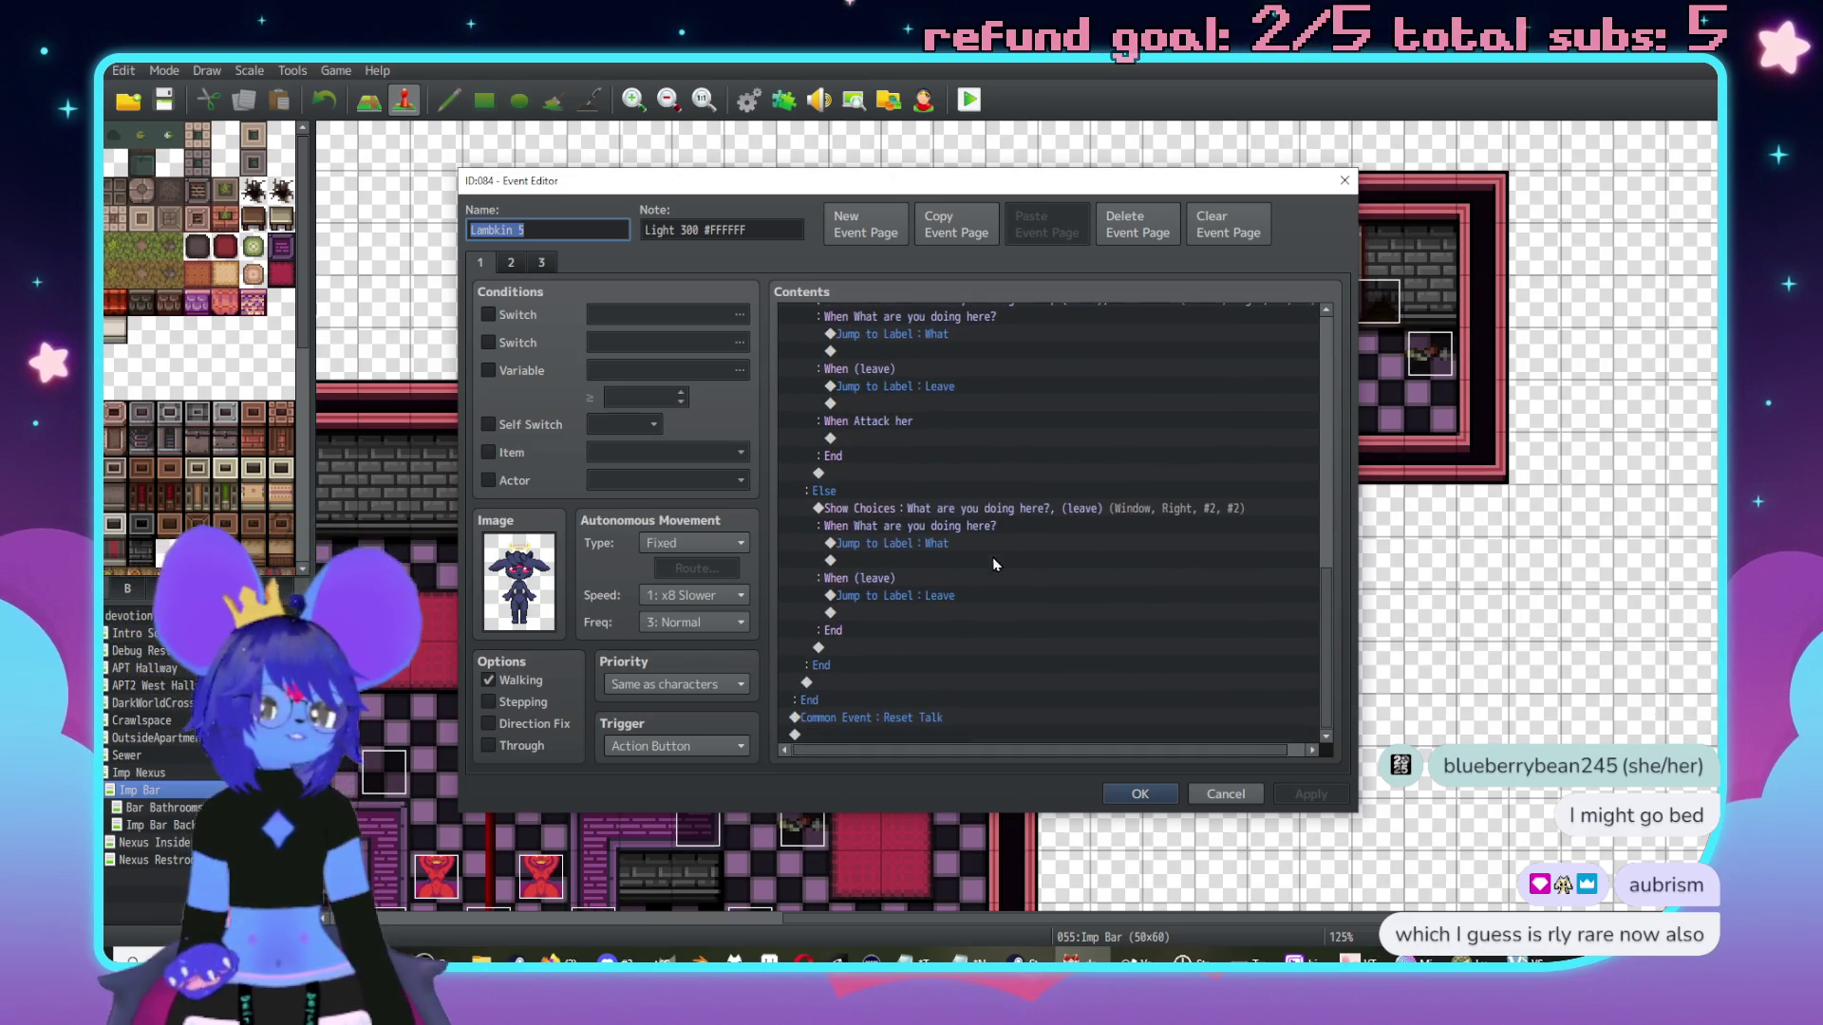
scroll(997, 569, up, 2)
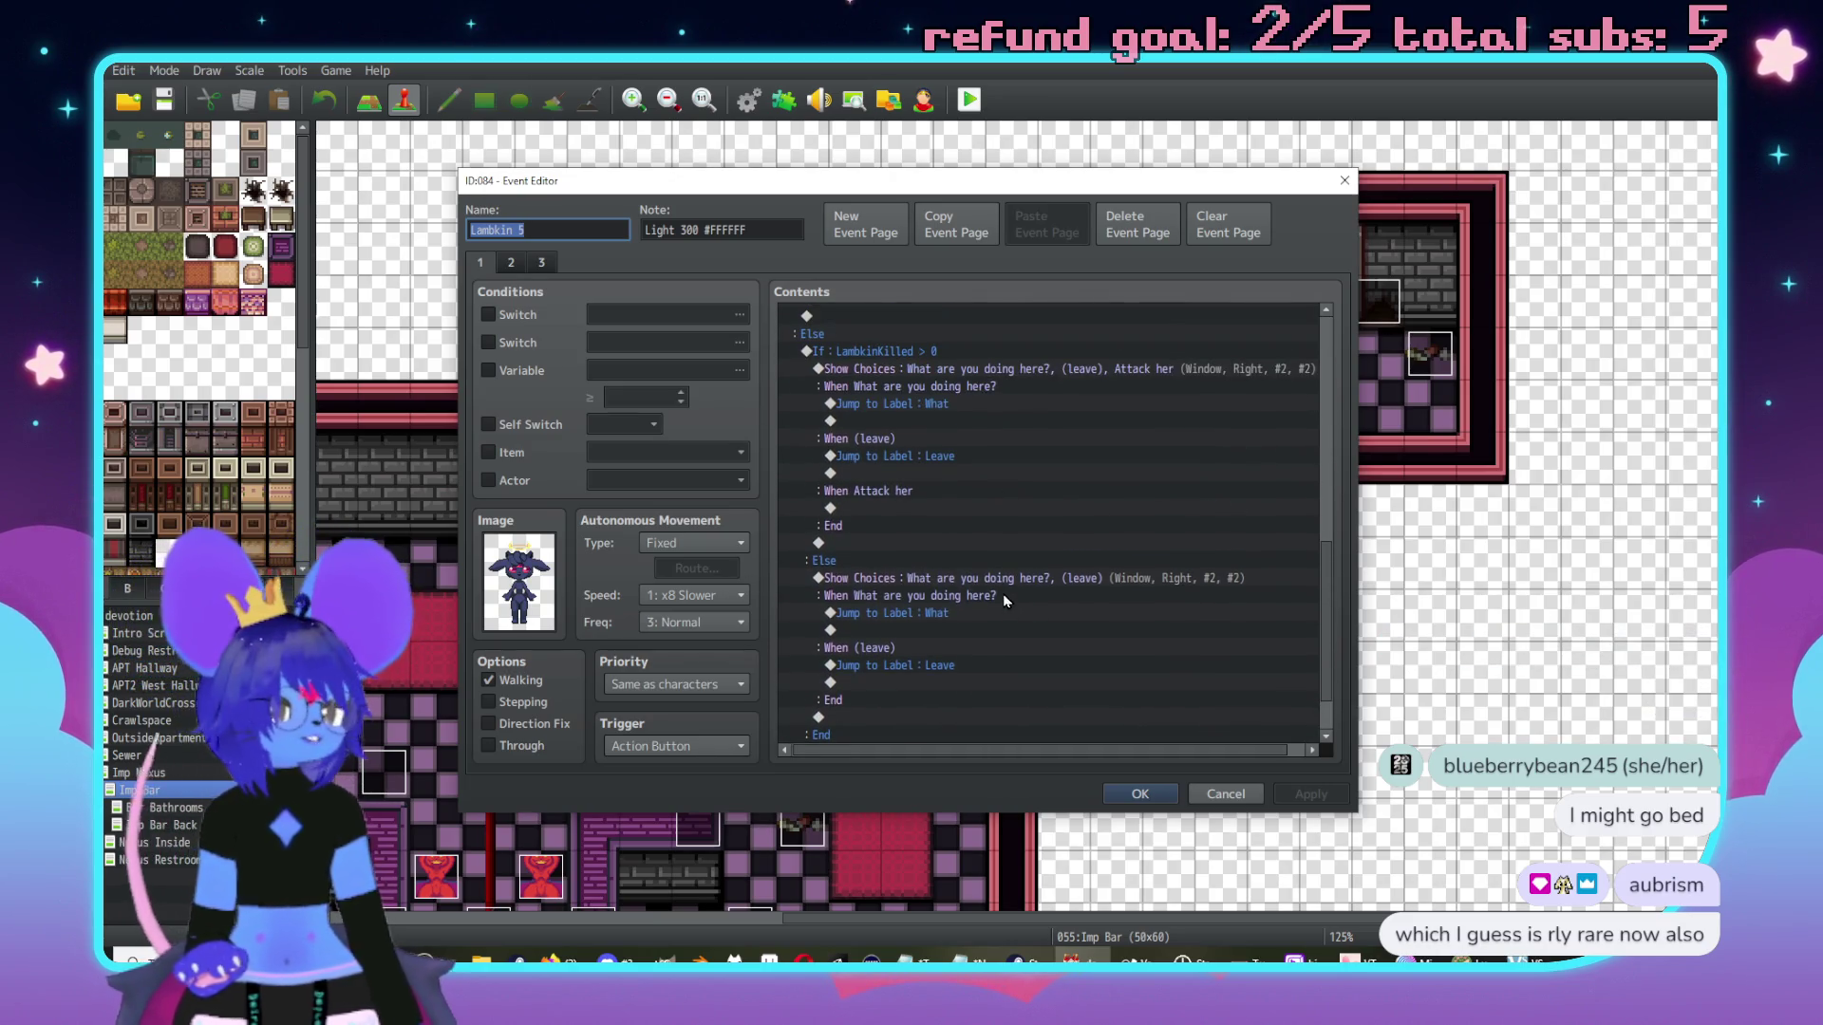
click(892, 523)
scroll(997, 579, up, 10)
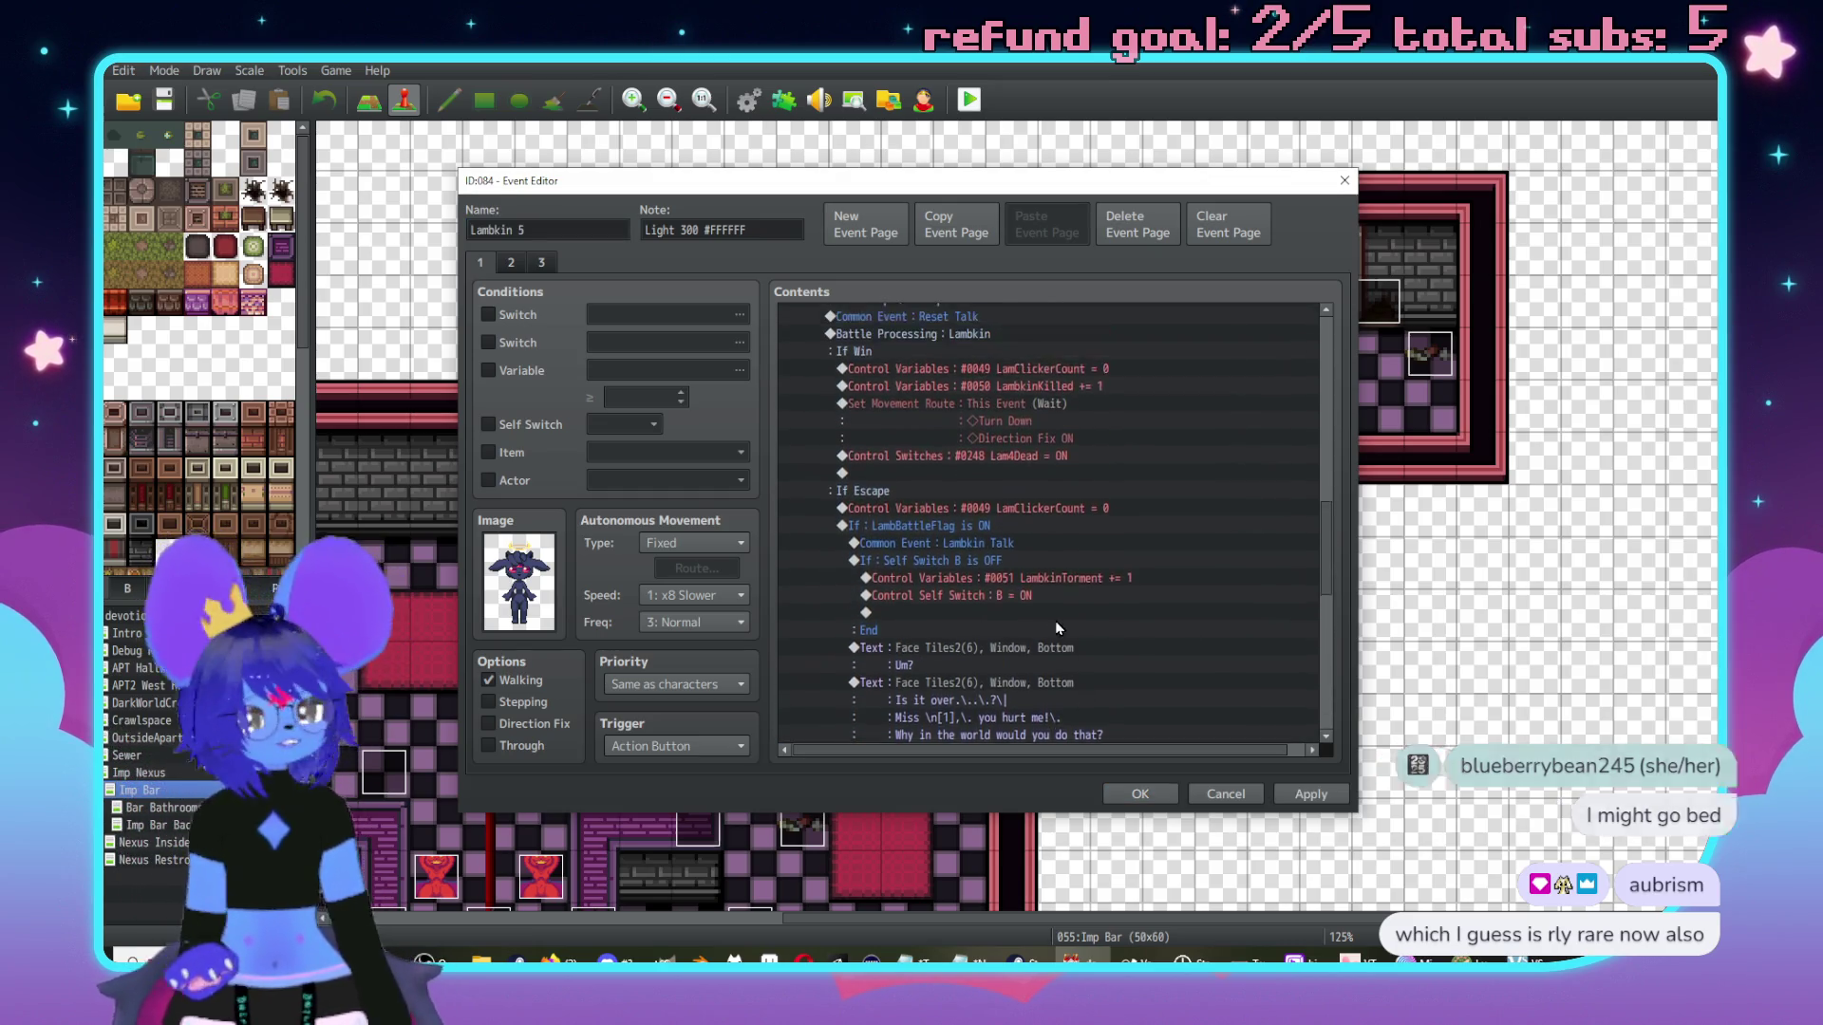
Change the If Win switch command from Lam4Dead to switch 0315, newly named Lam5Dead.
scroll(1044, 607, up, 3)
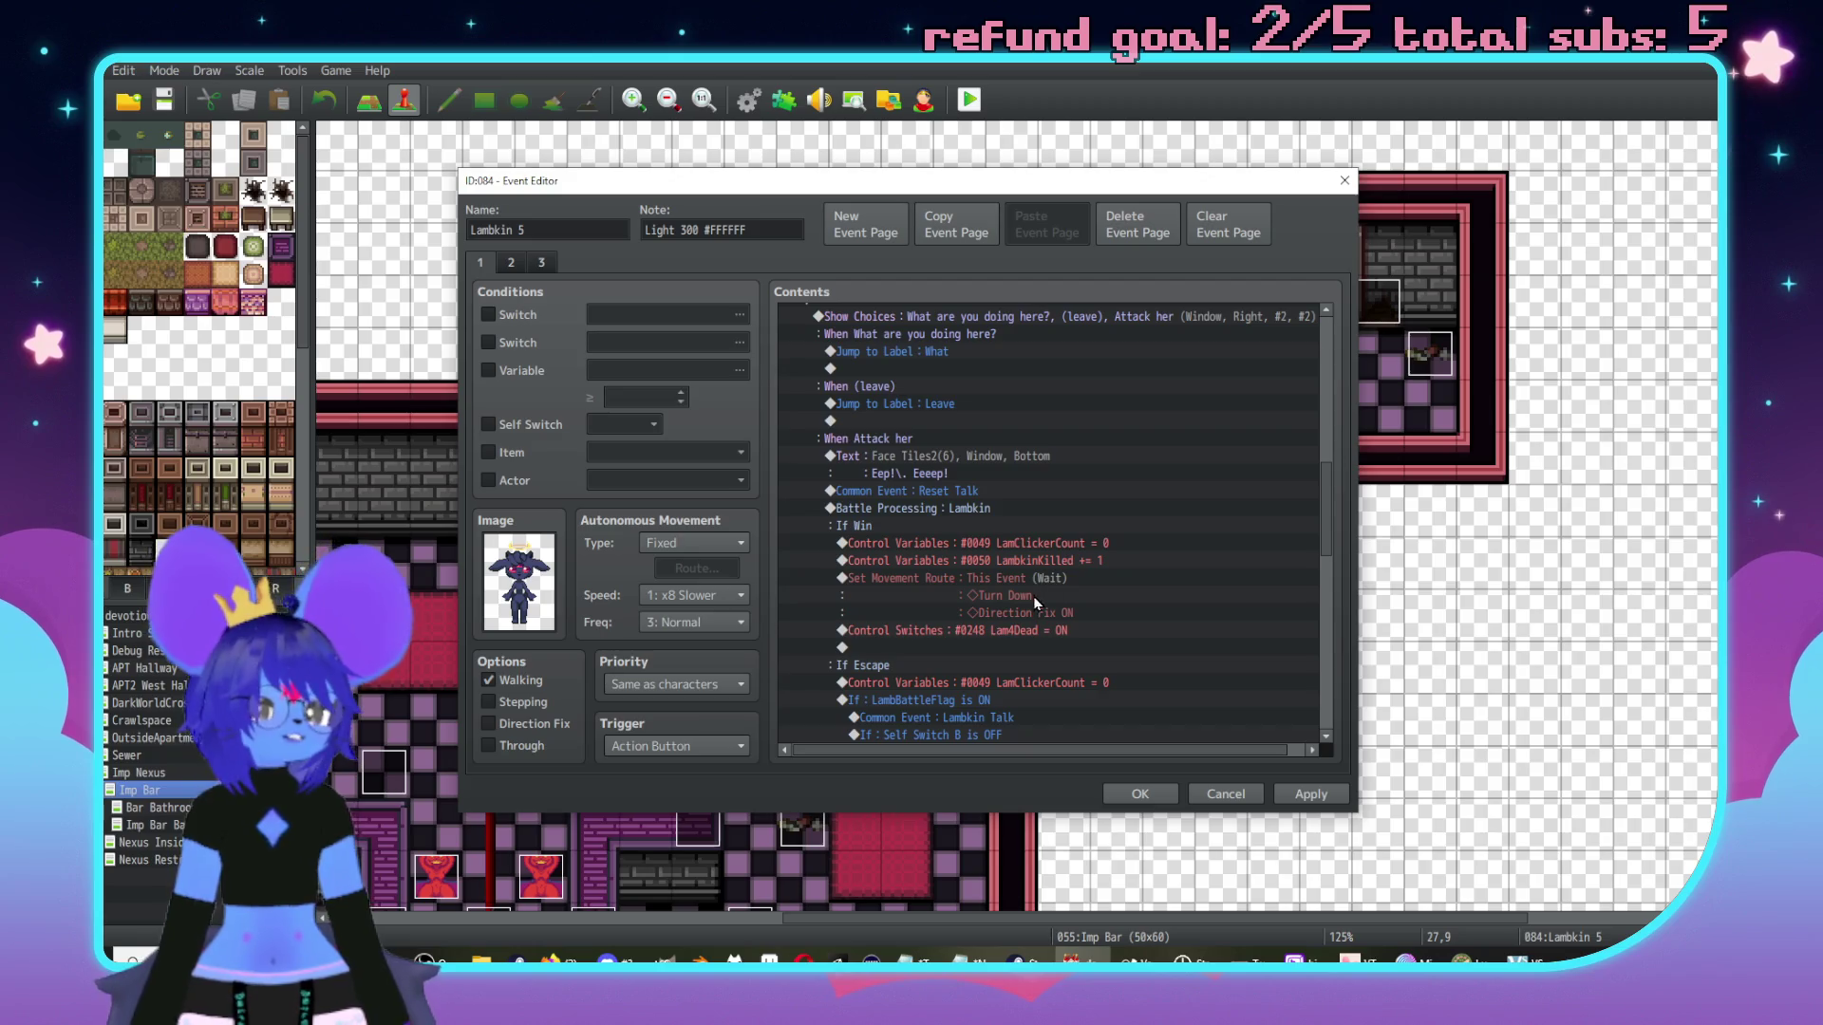
scroll(1059, 589, down, 2)
click(1046, 565)
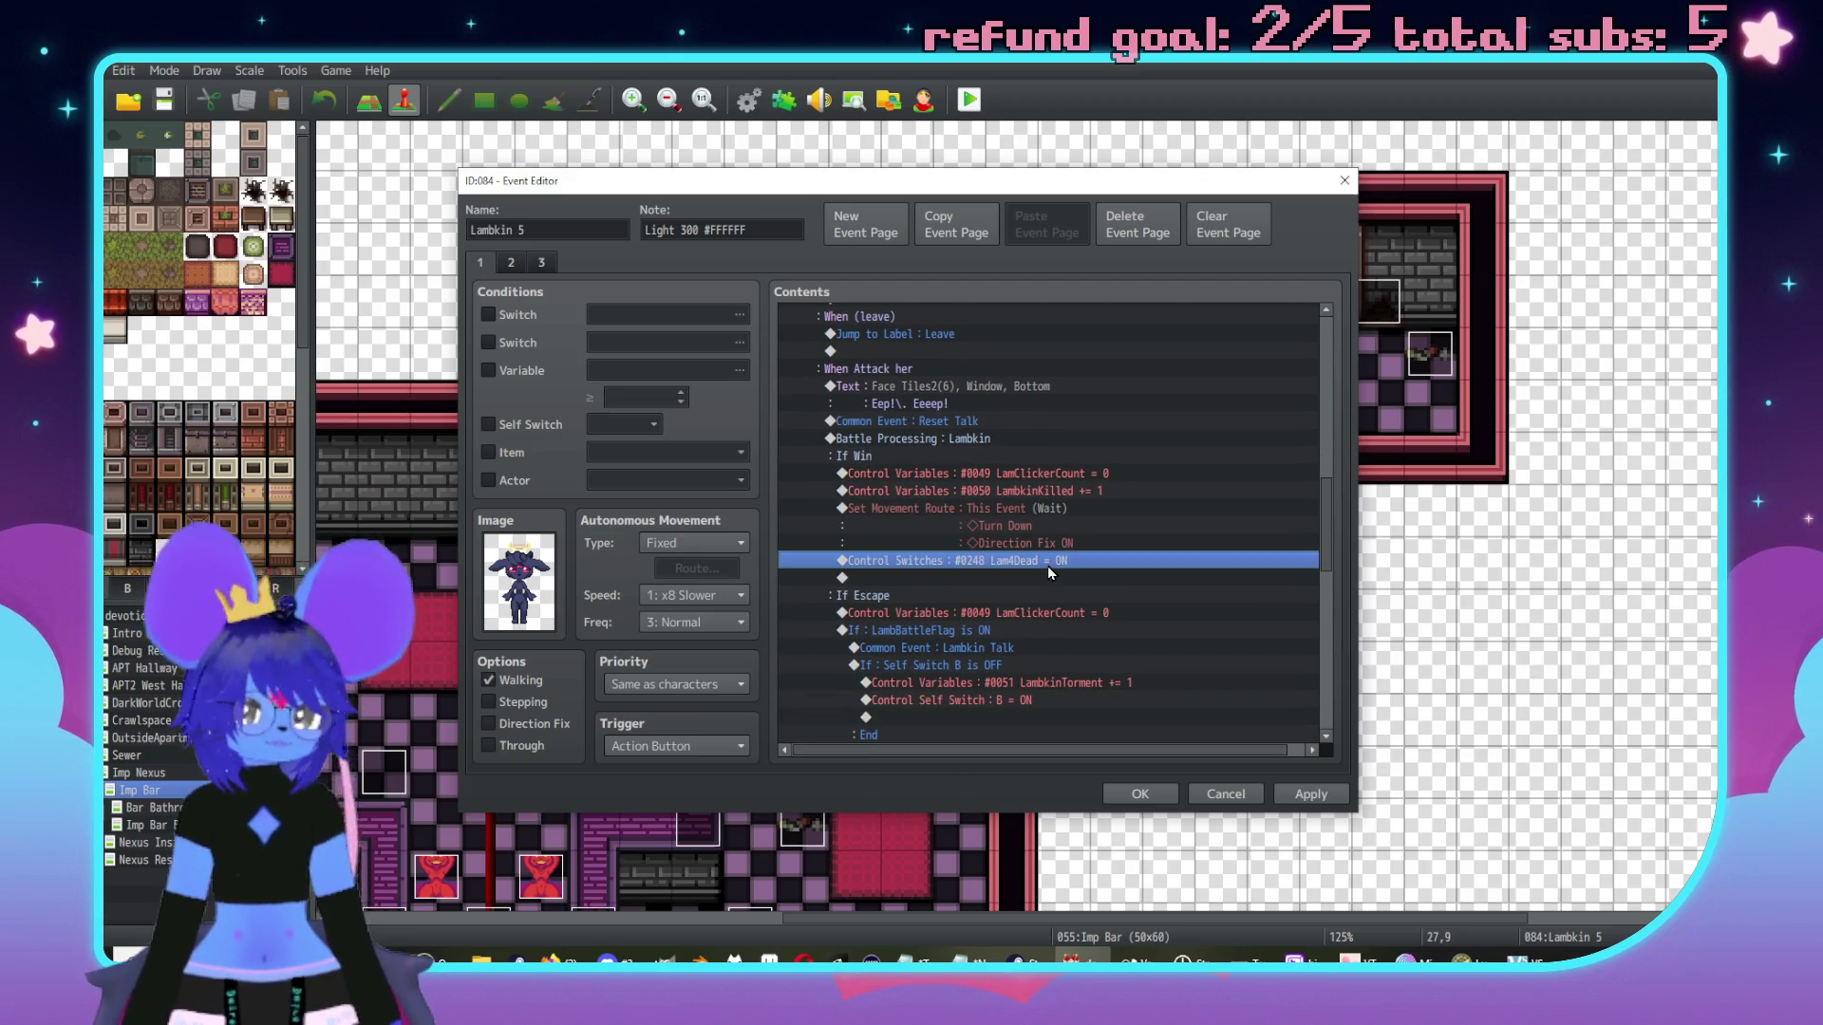
double_click(1035, 566)
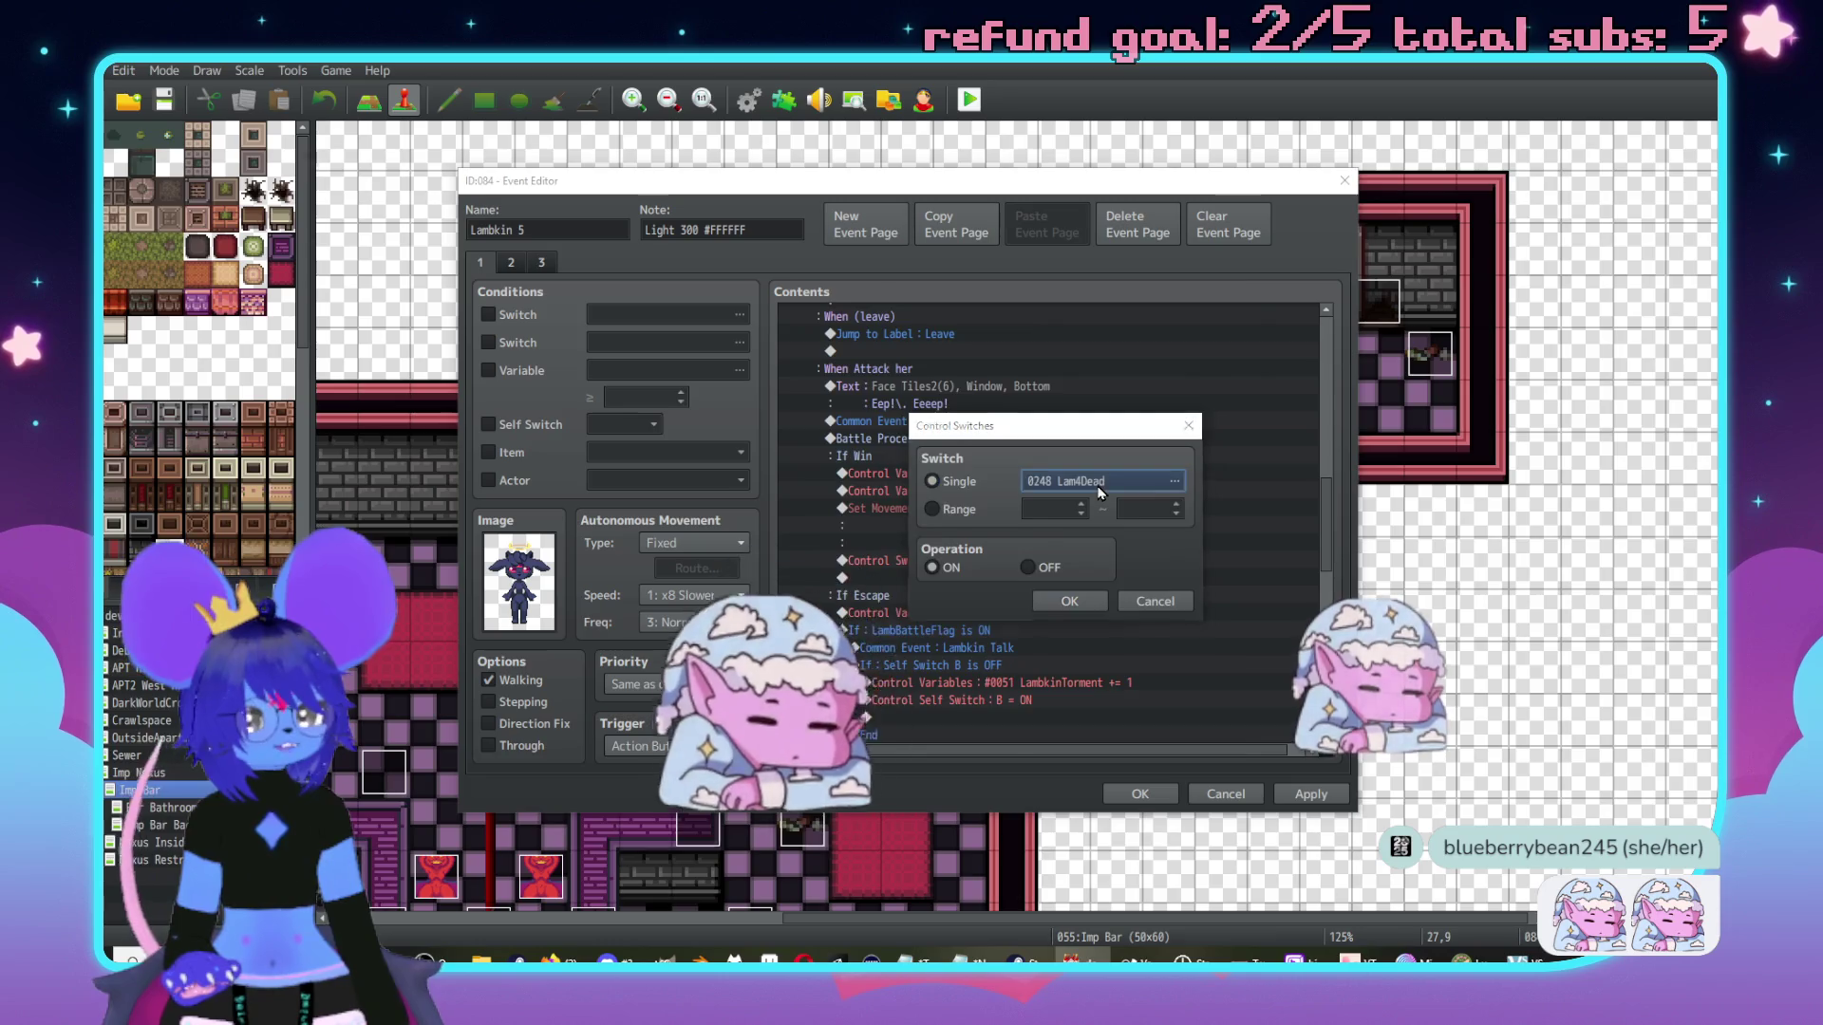
click(1102, 480)
click(1101, 558)
click(1101, 575)
click(1128, 696)
text(L)
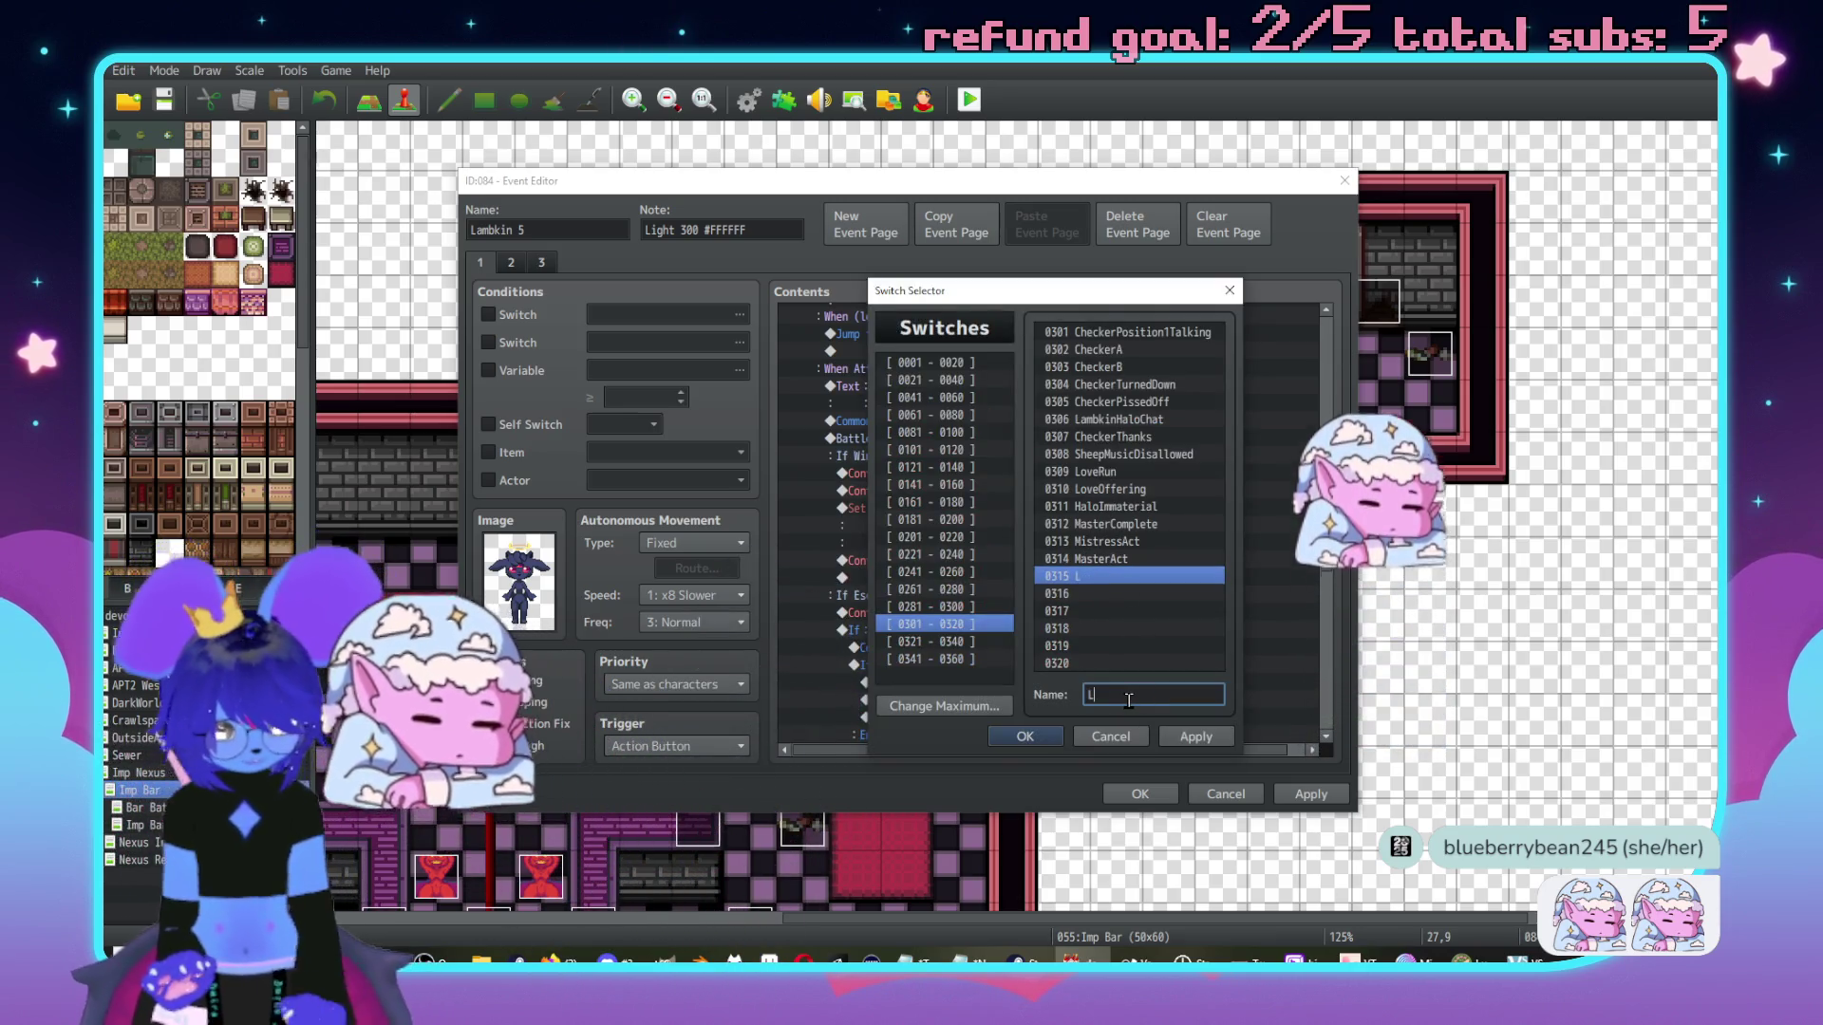
text(am5Dead)
click(1195, 737)
click(1025, 737)
click(1060, 610)
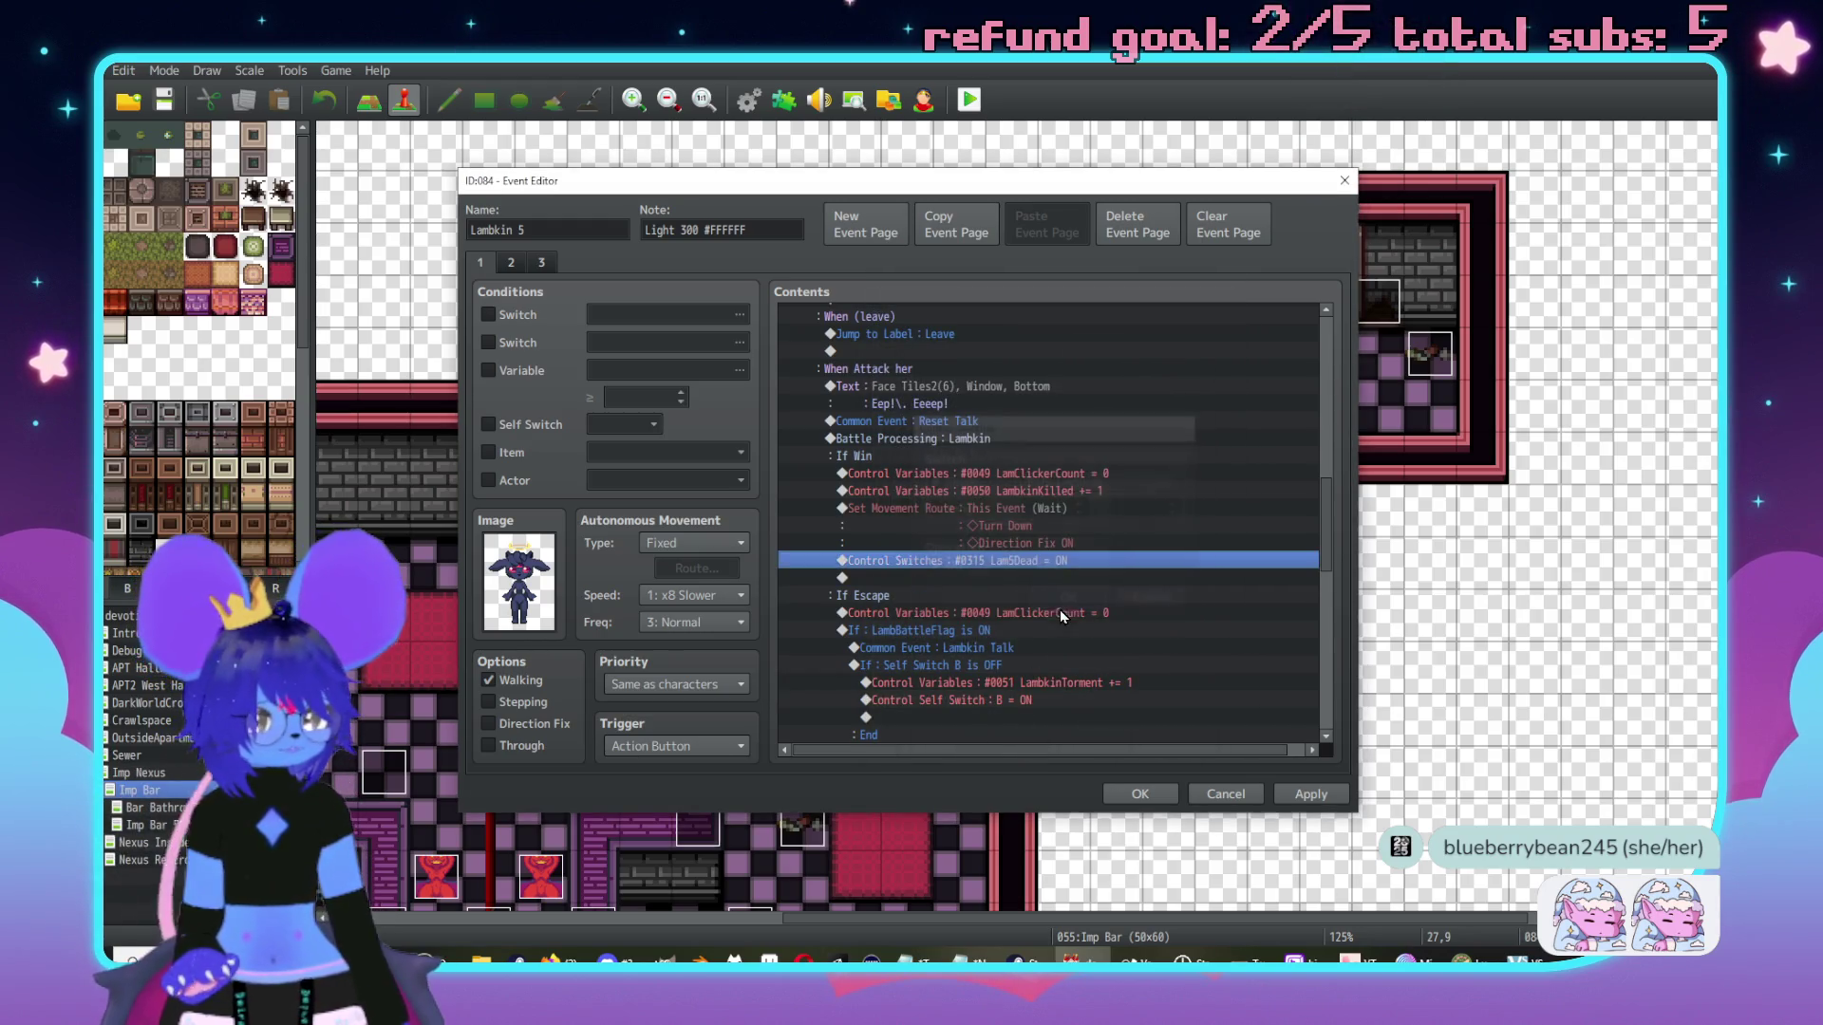
scroll(1054, 598, down, 2)
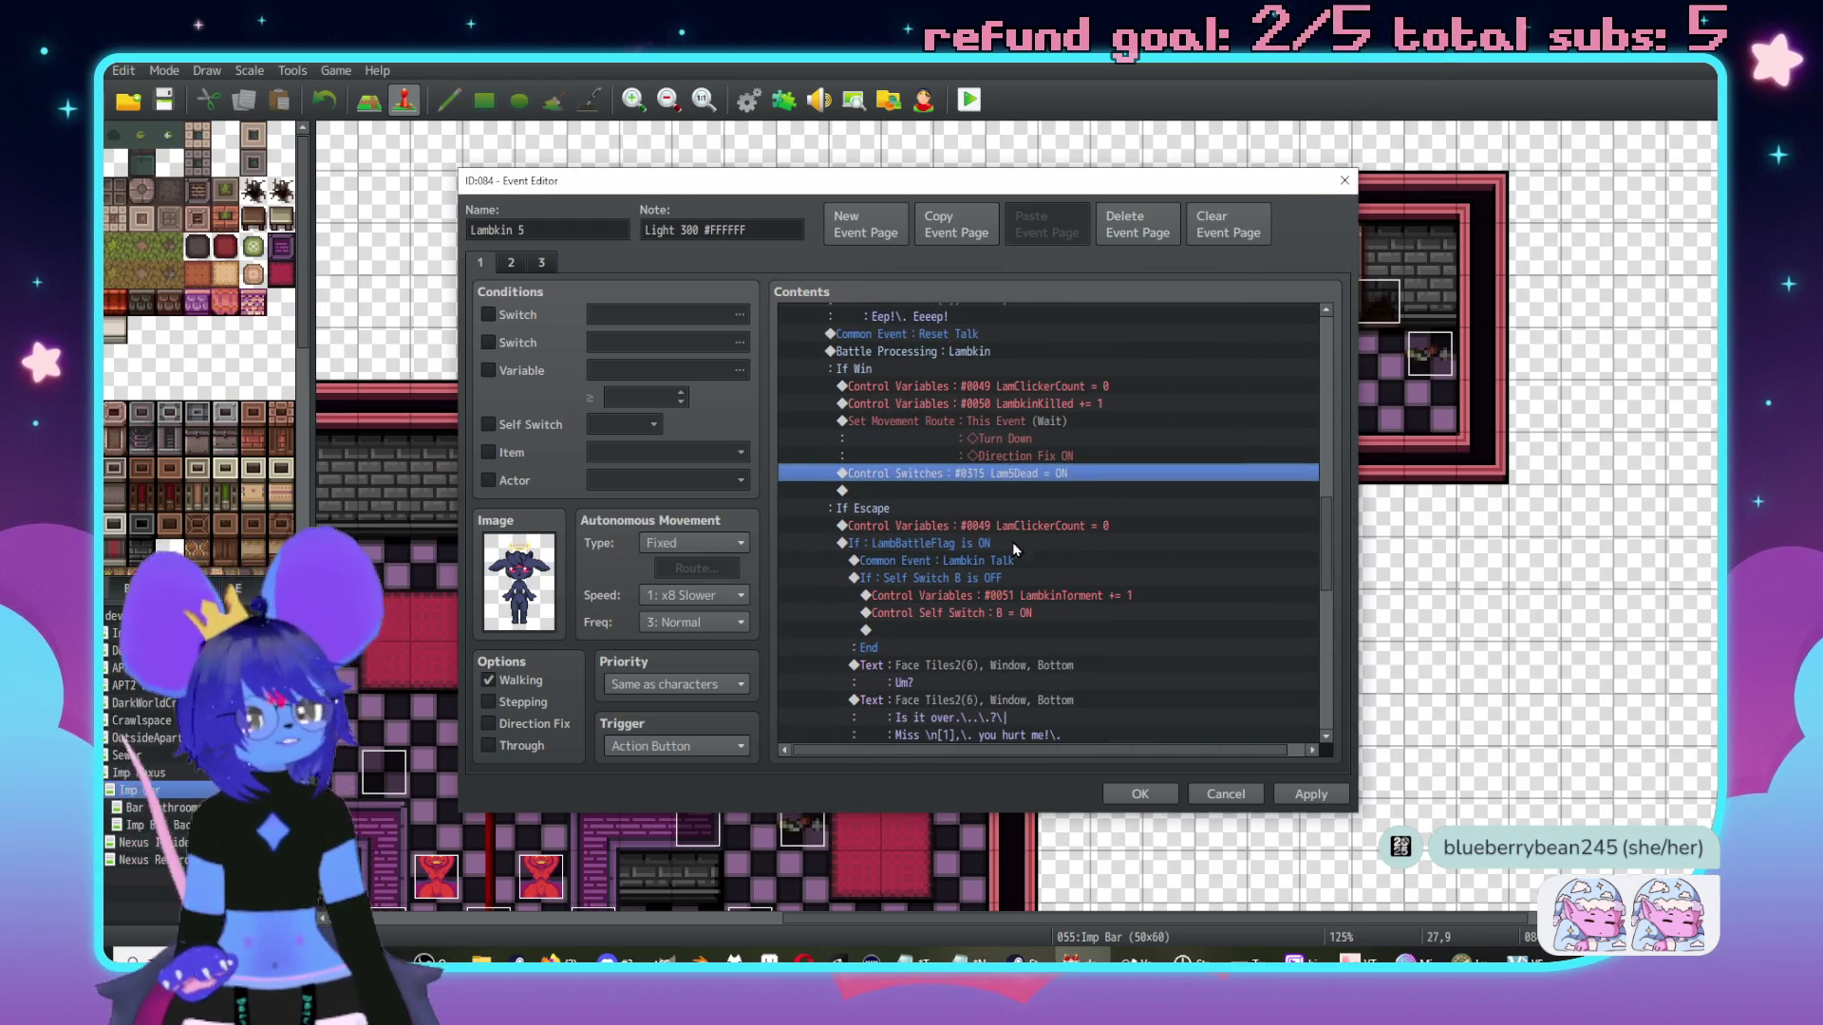
Uncheck Can Escape on the Battle Processing: Lambkin command.
scroll(1021, 565, up, 2)
scroll(1020, 565, down, 3)
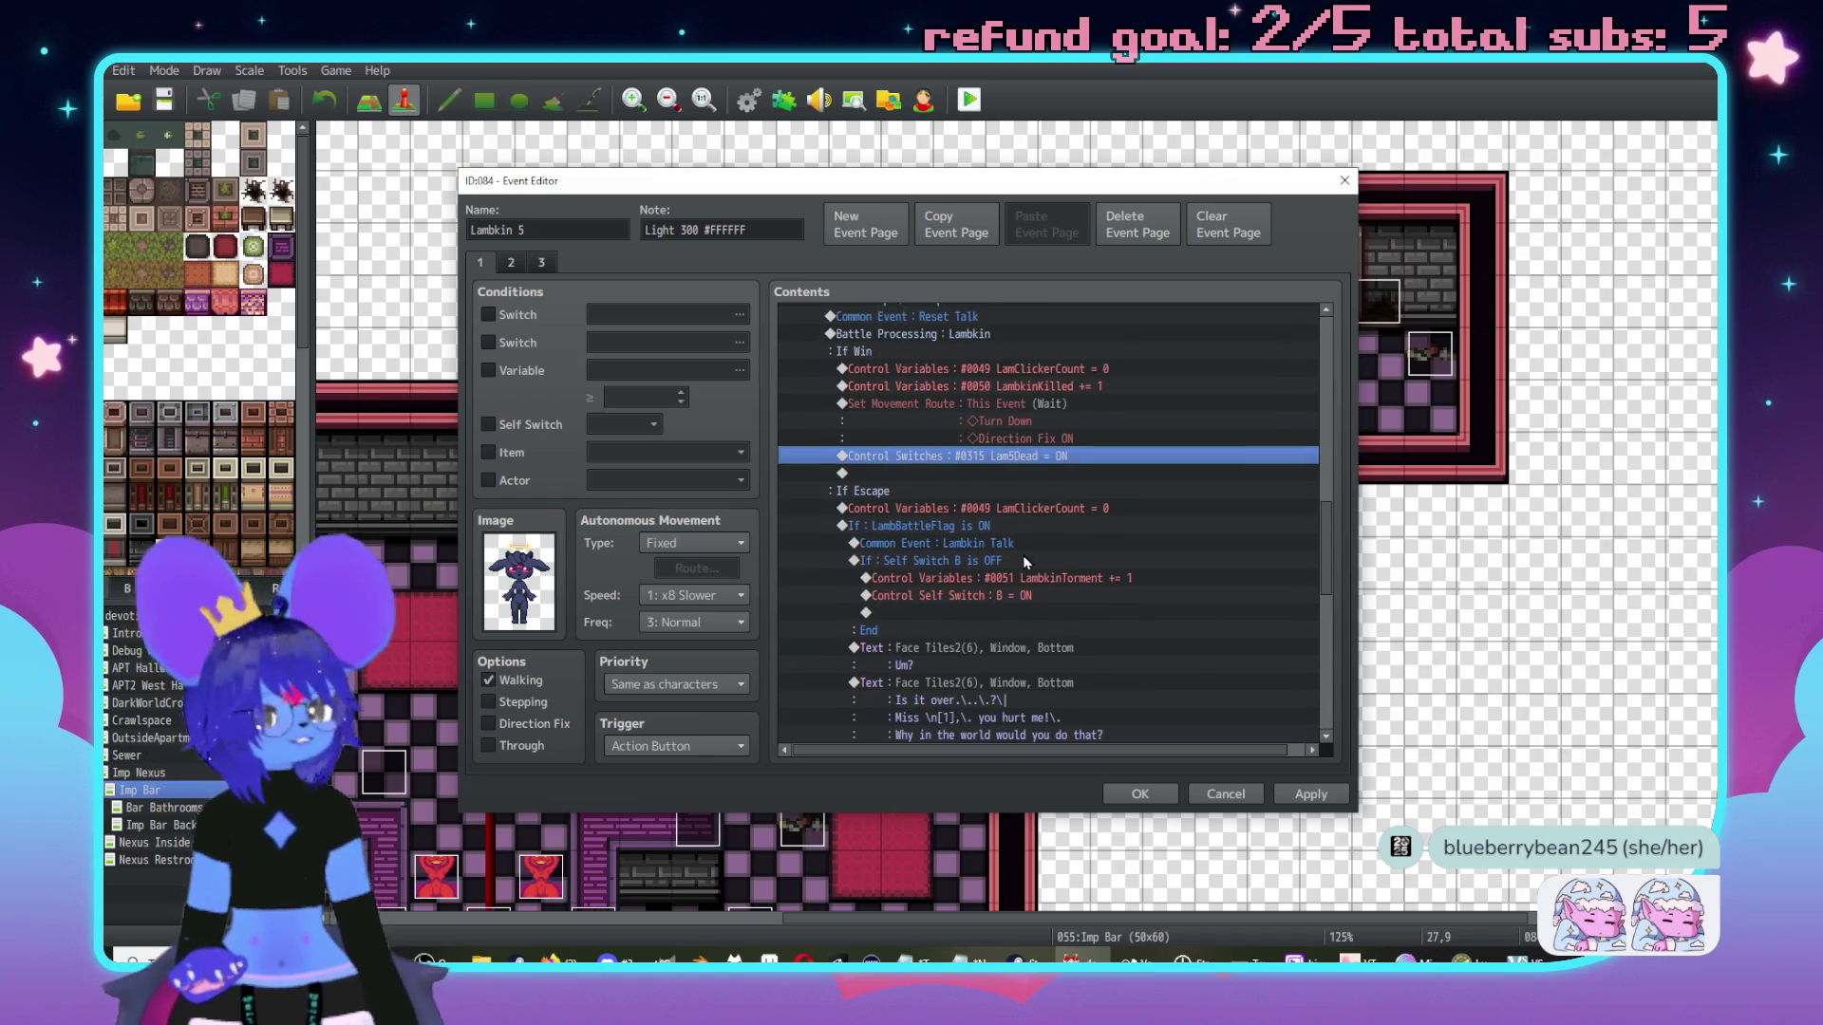
click(1056, 595)
scroll(1092, 617, up, 2)
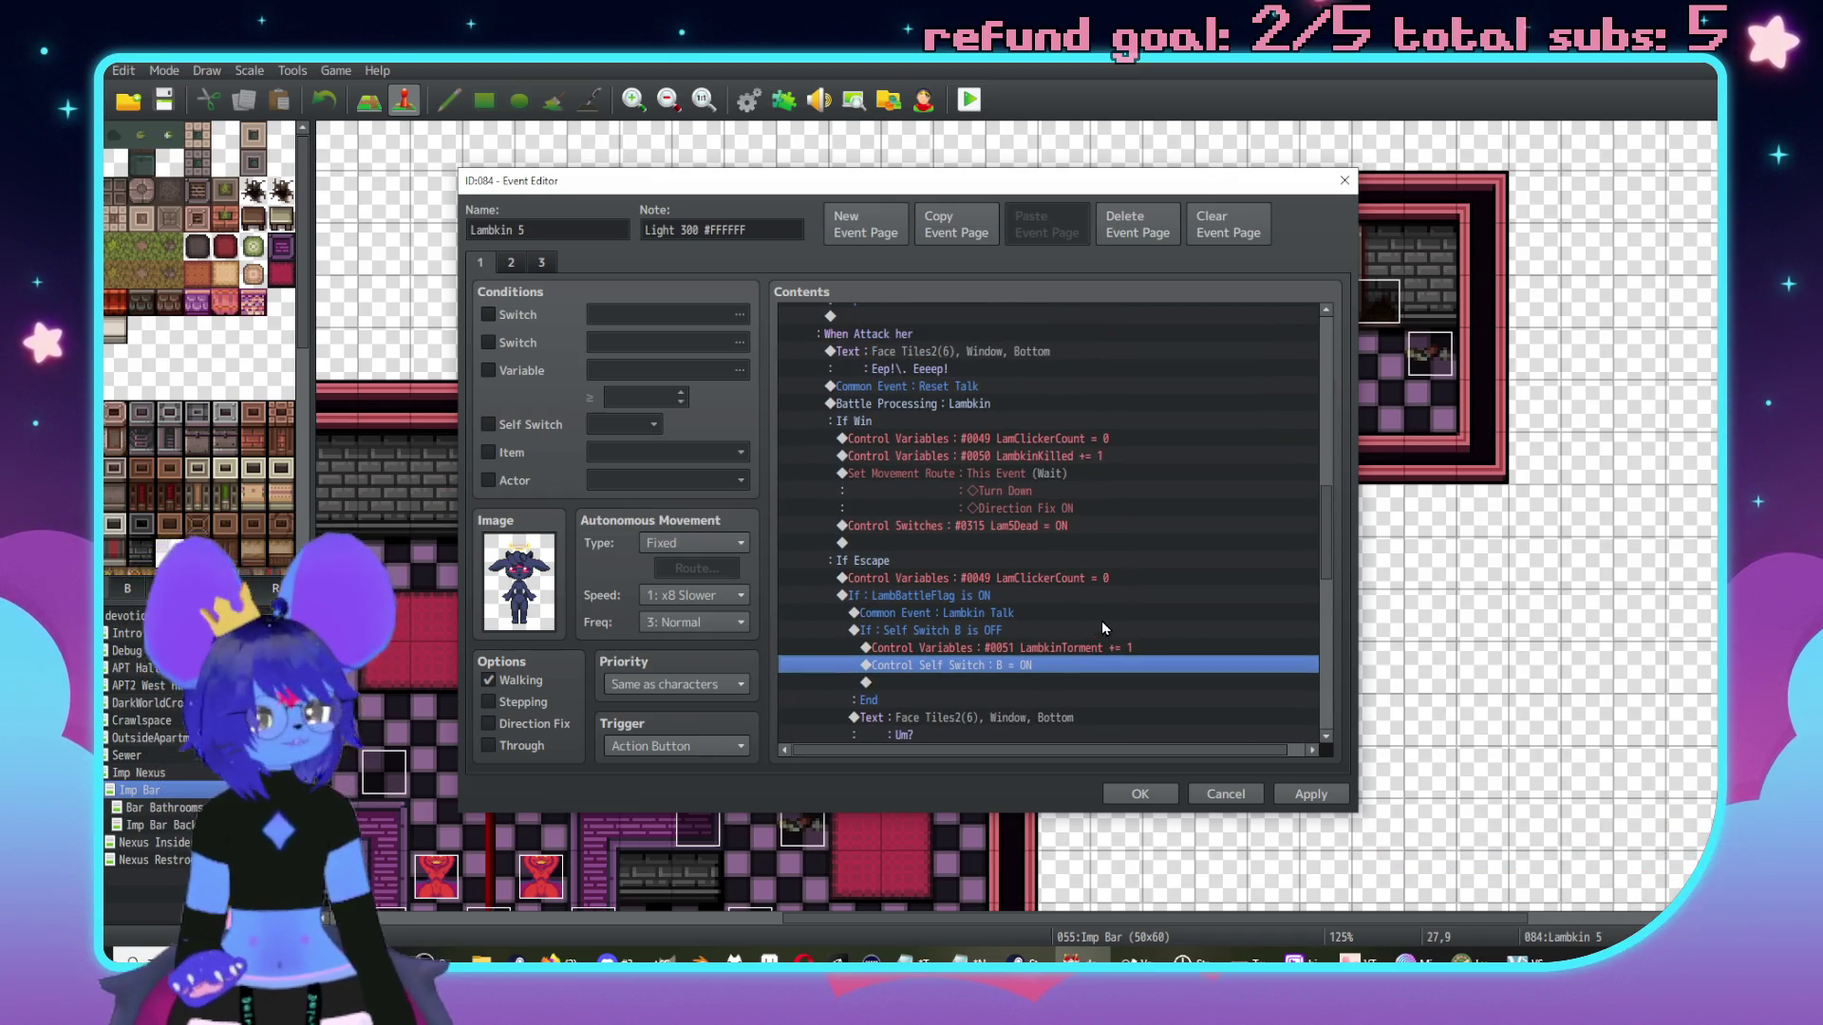
click(944, 406)
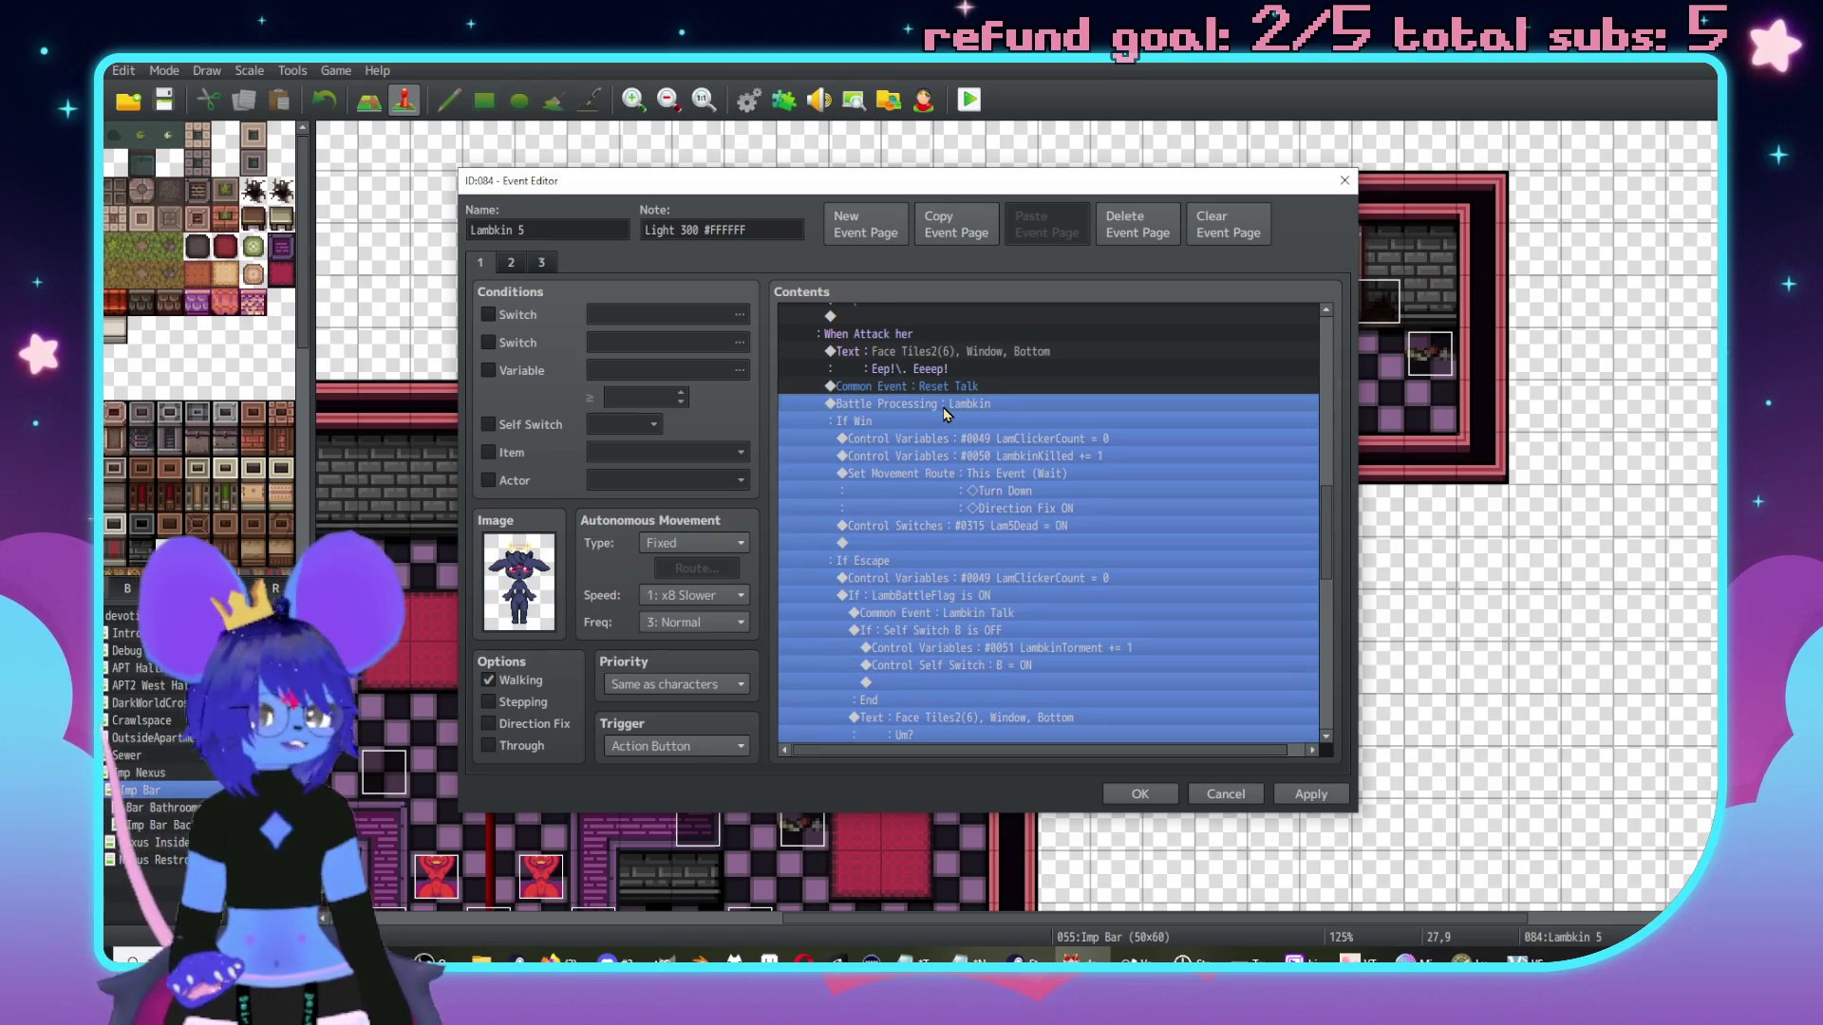
scroll(988, 418, down, 3)
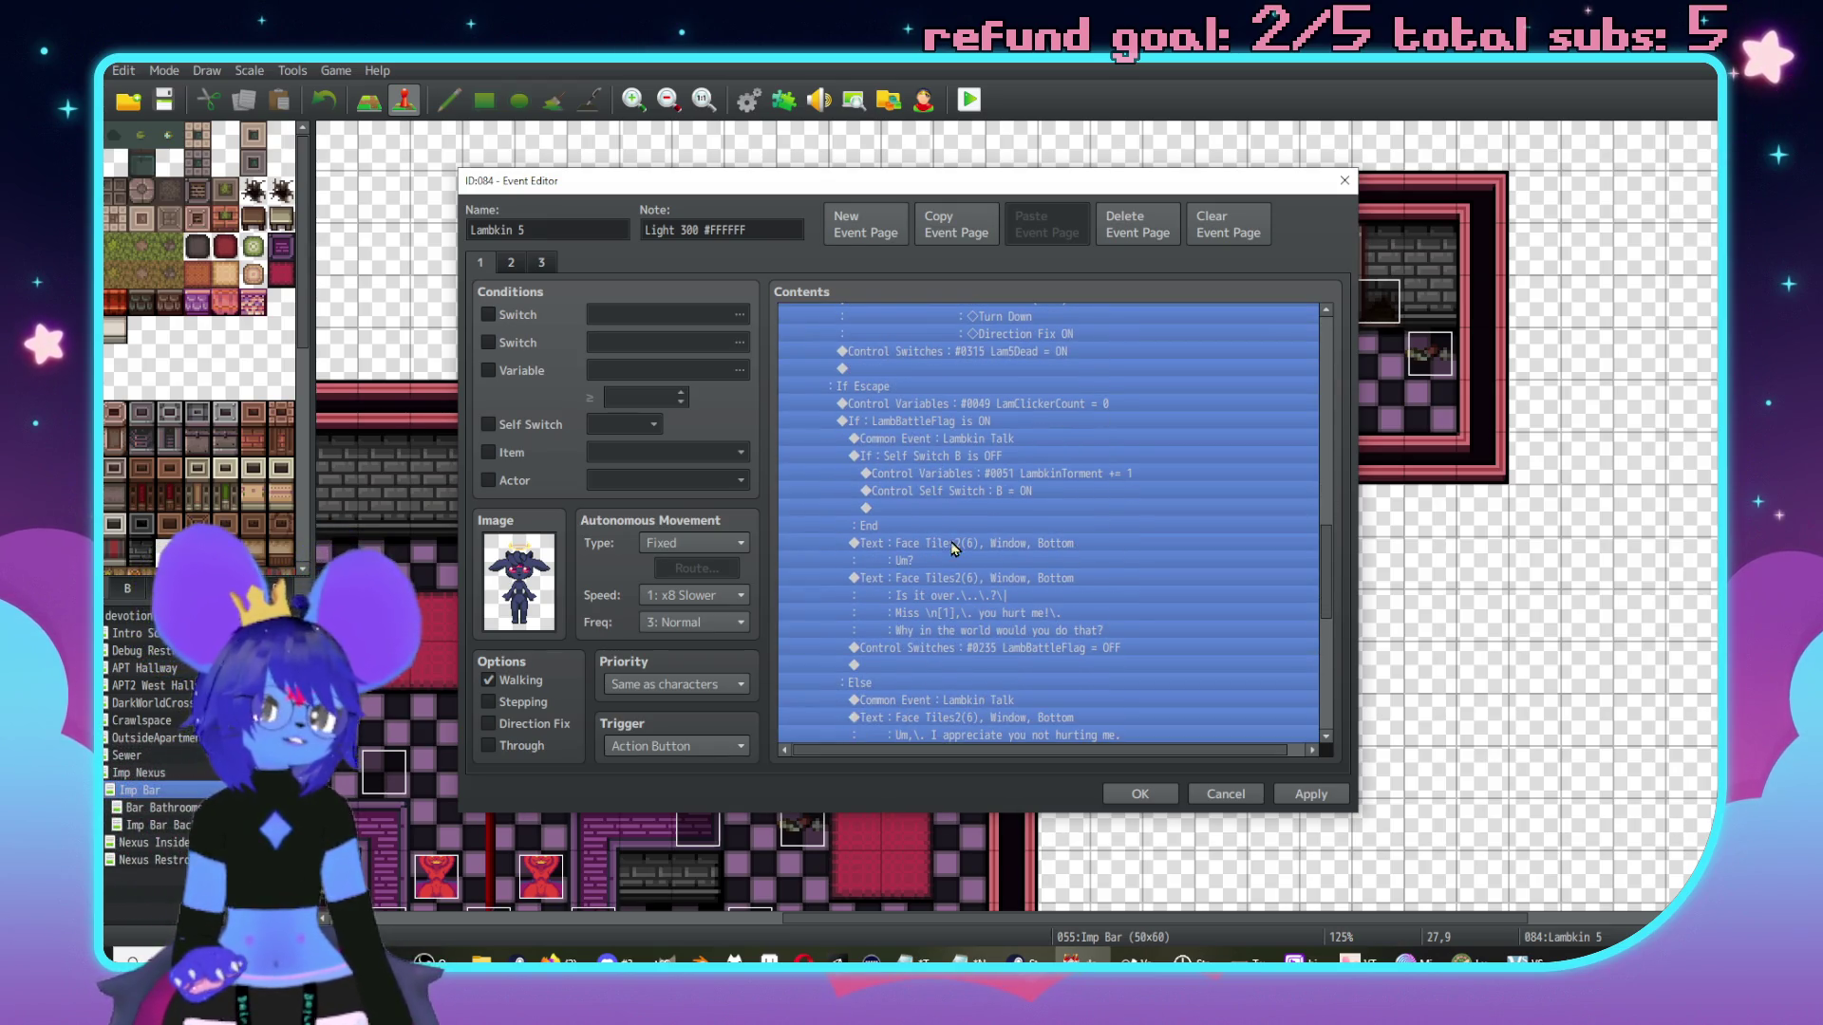
scroll(954, 548, up, 5)
key(Return)
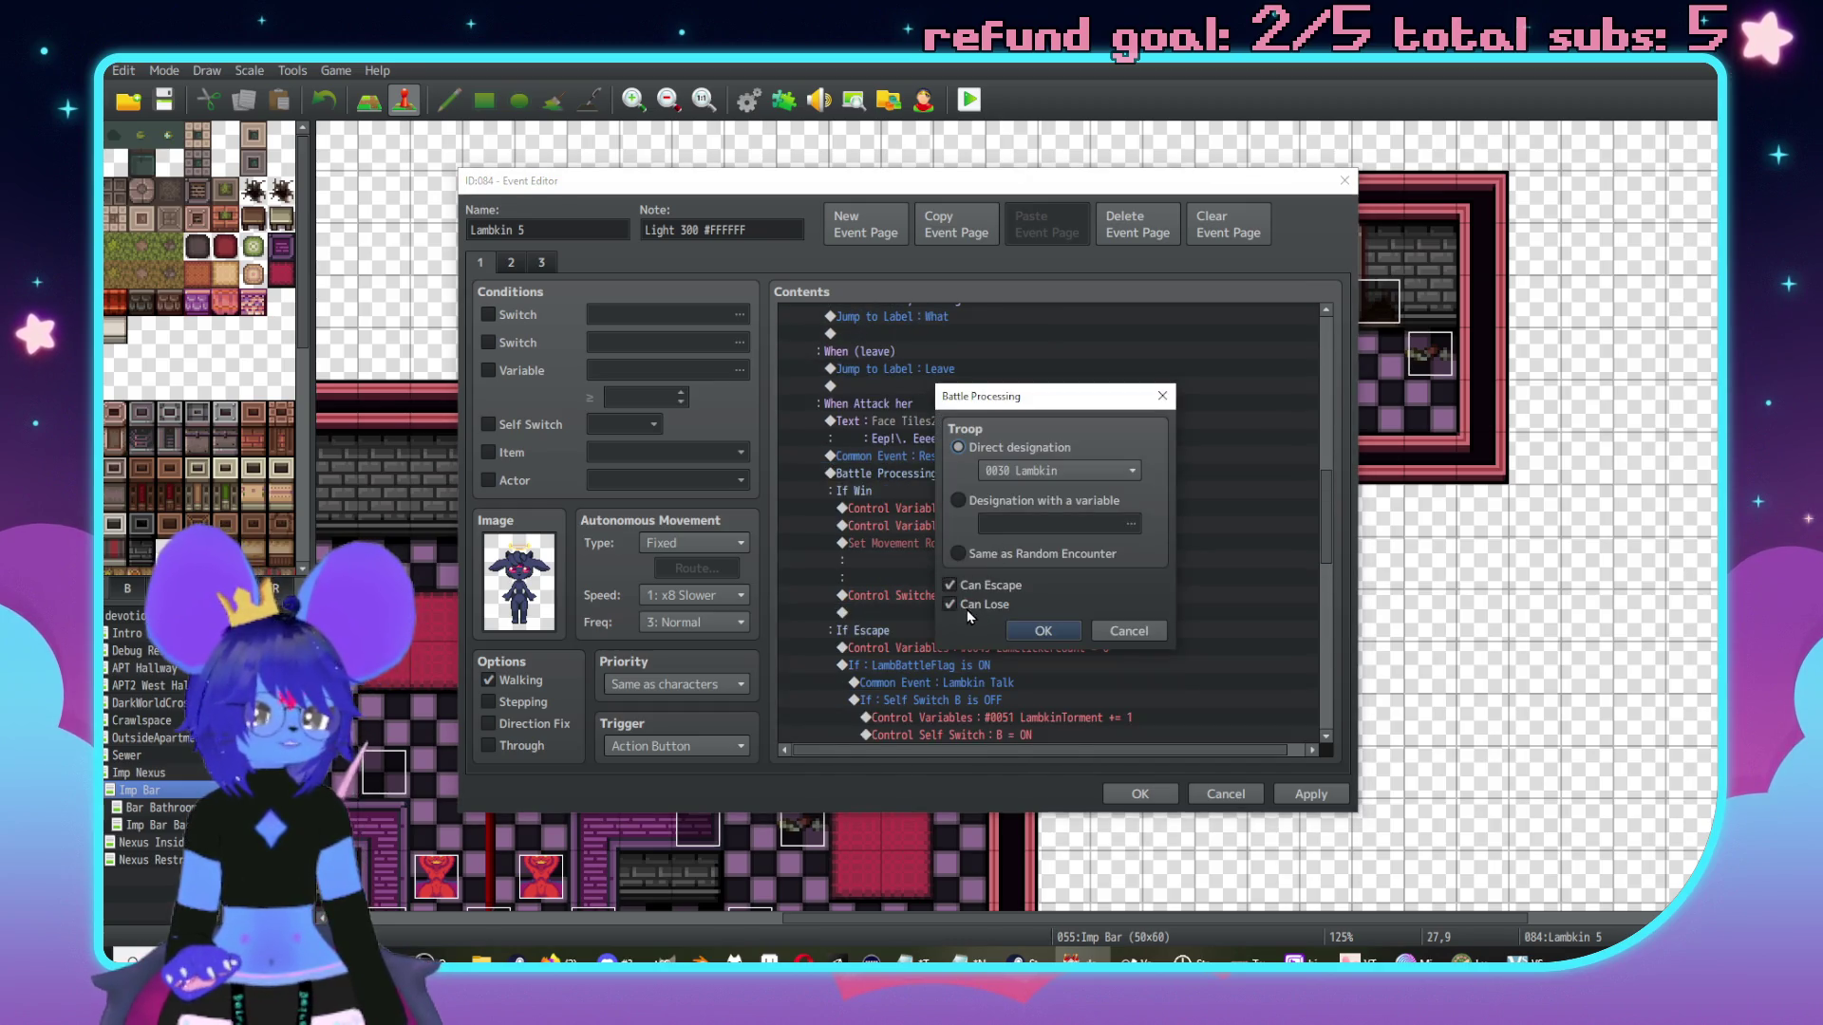
click(950, 585)
click(1041, 632)
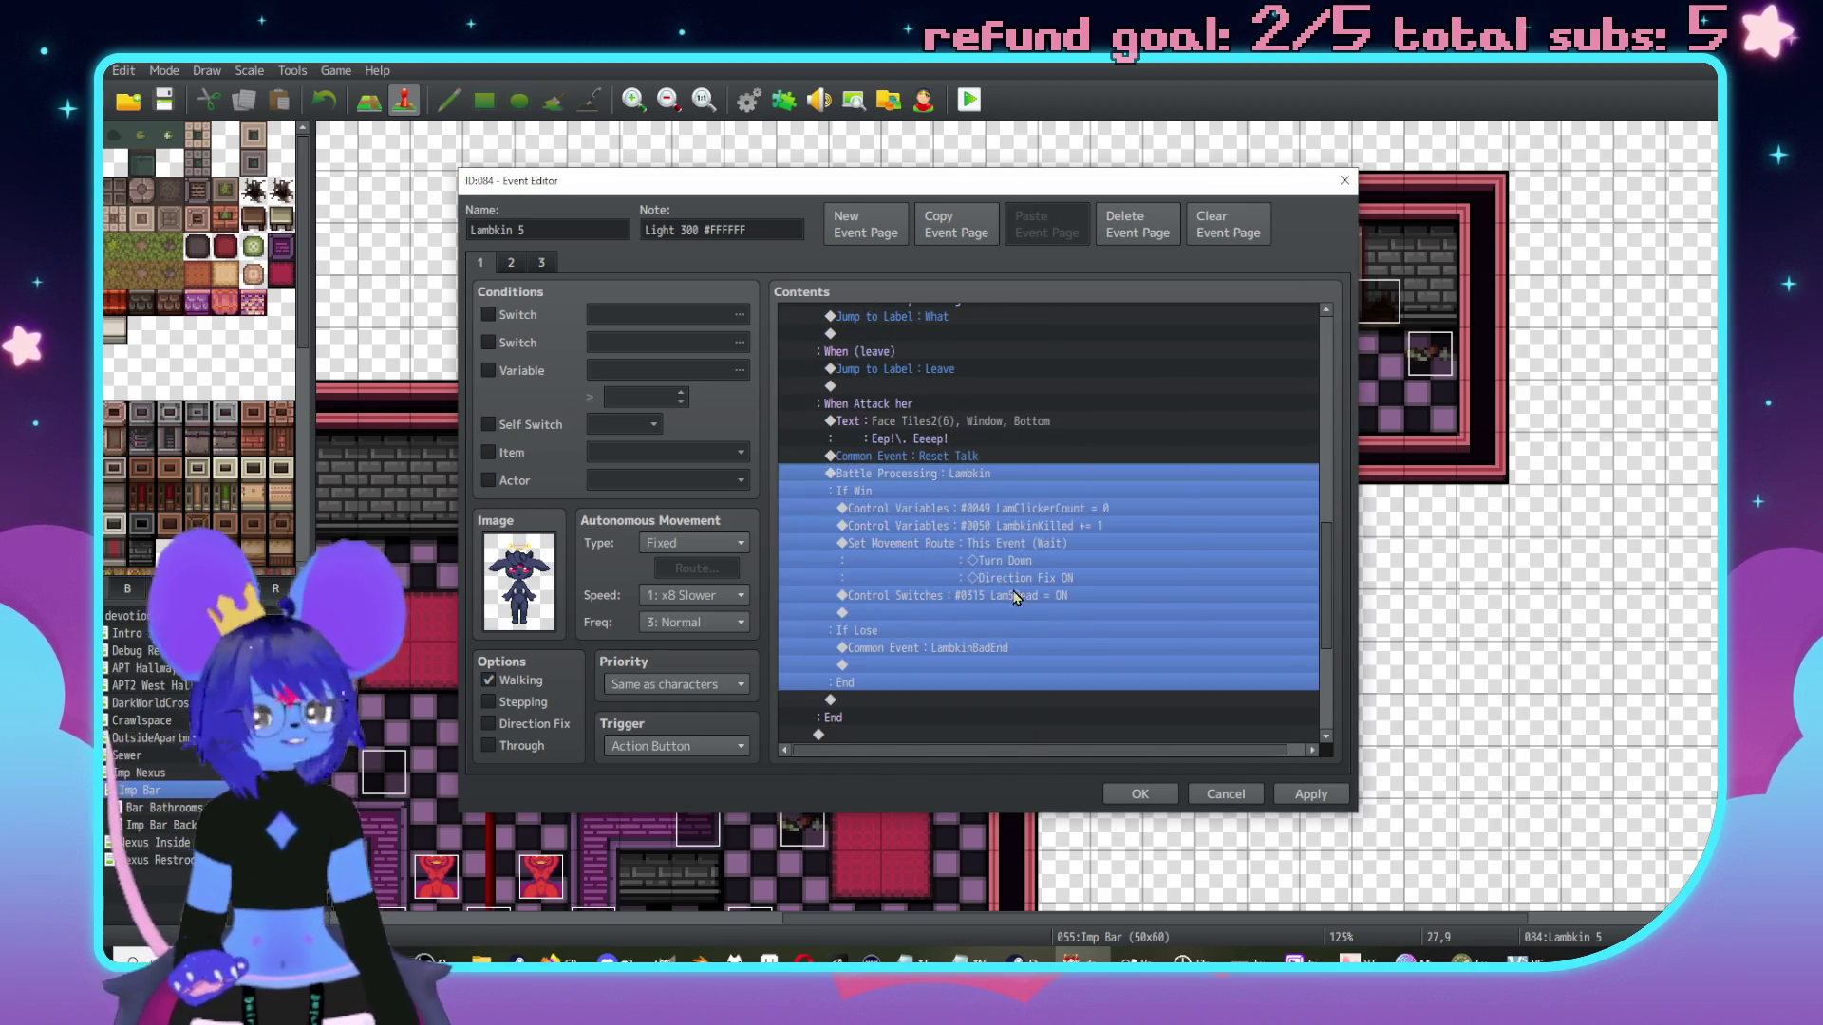
scroll(1007, 655, up, 3)
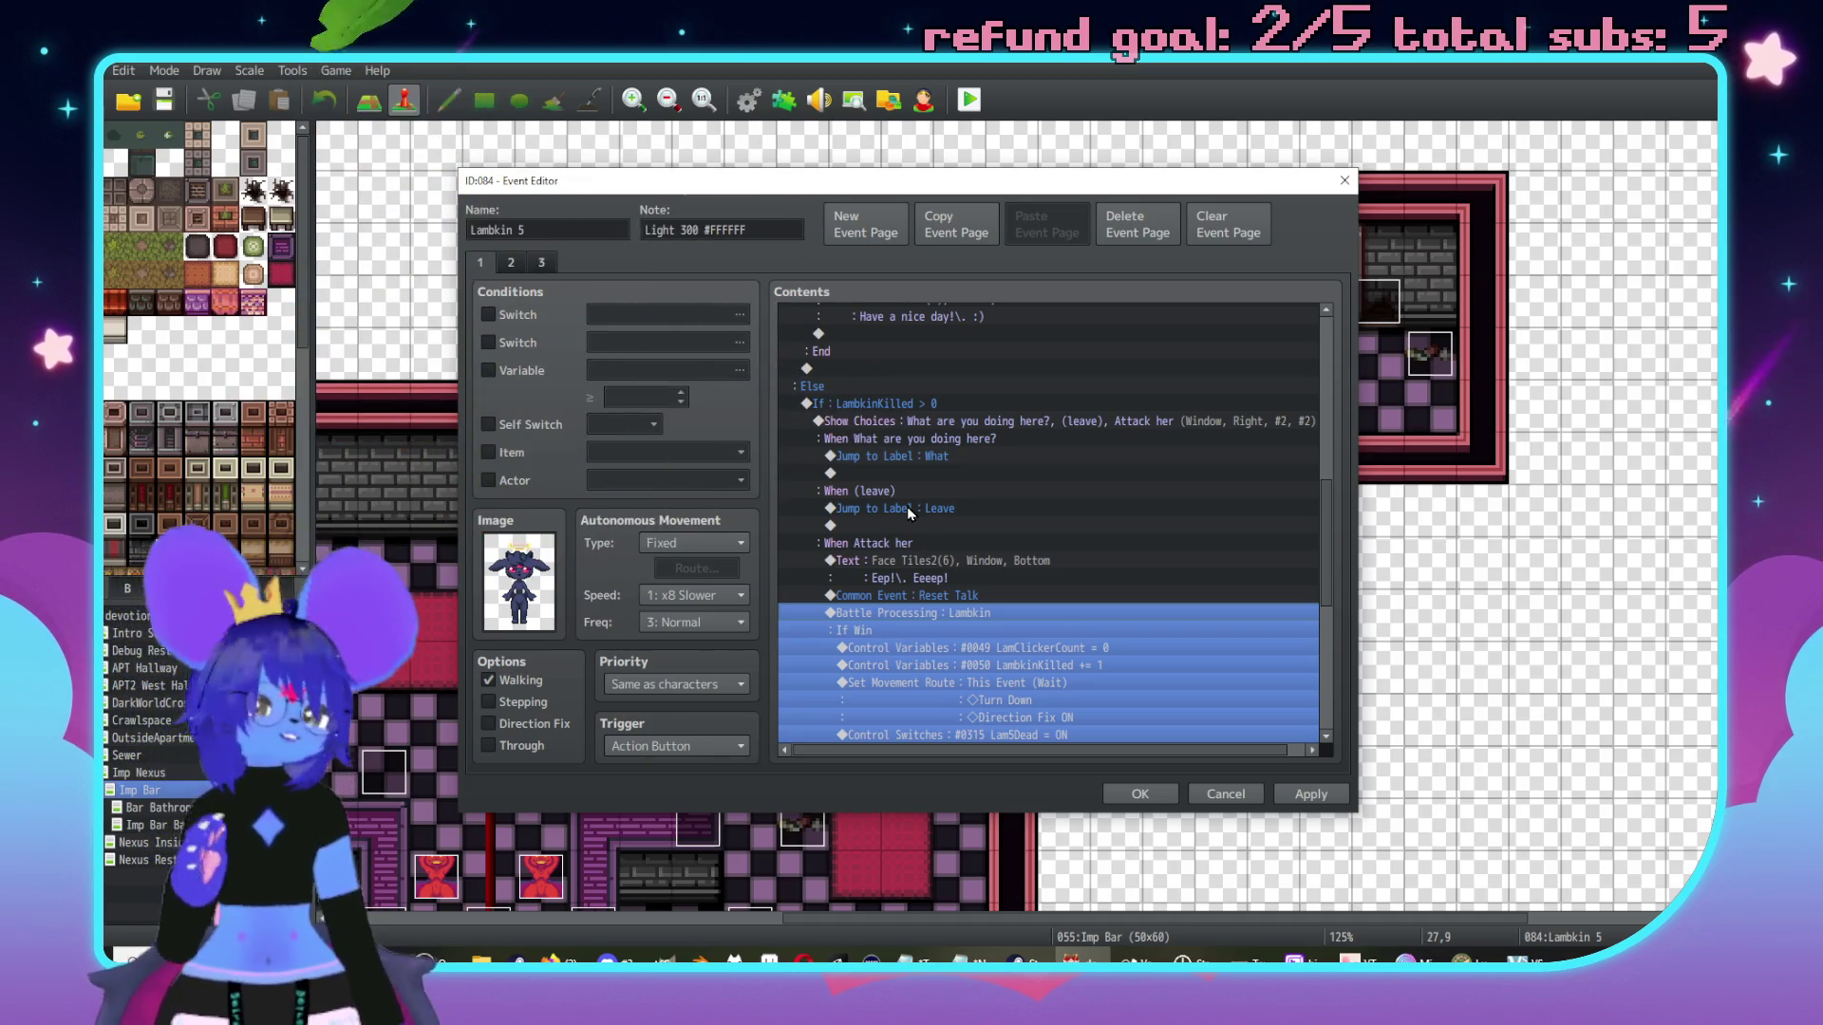
scroll(893, 503, down, 6)
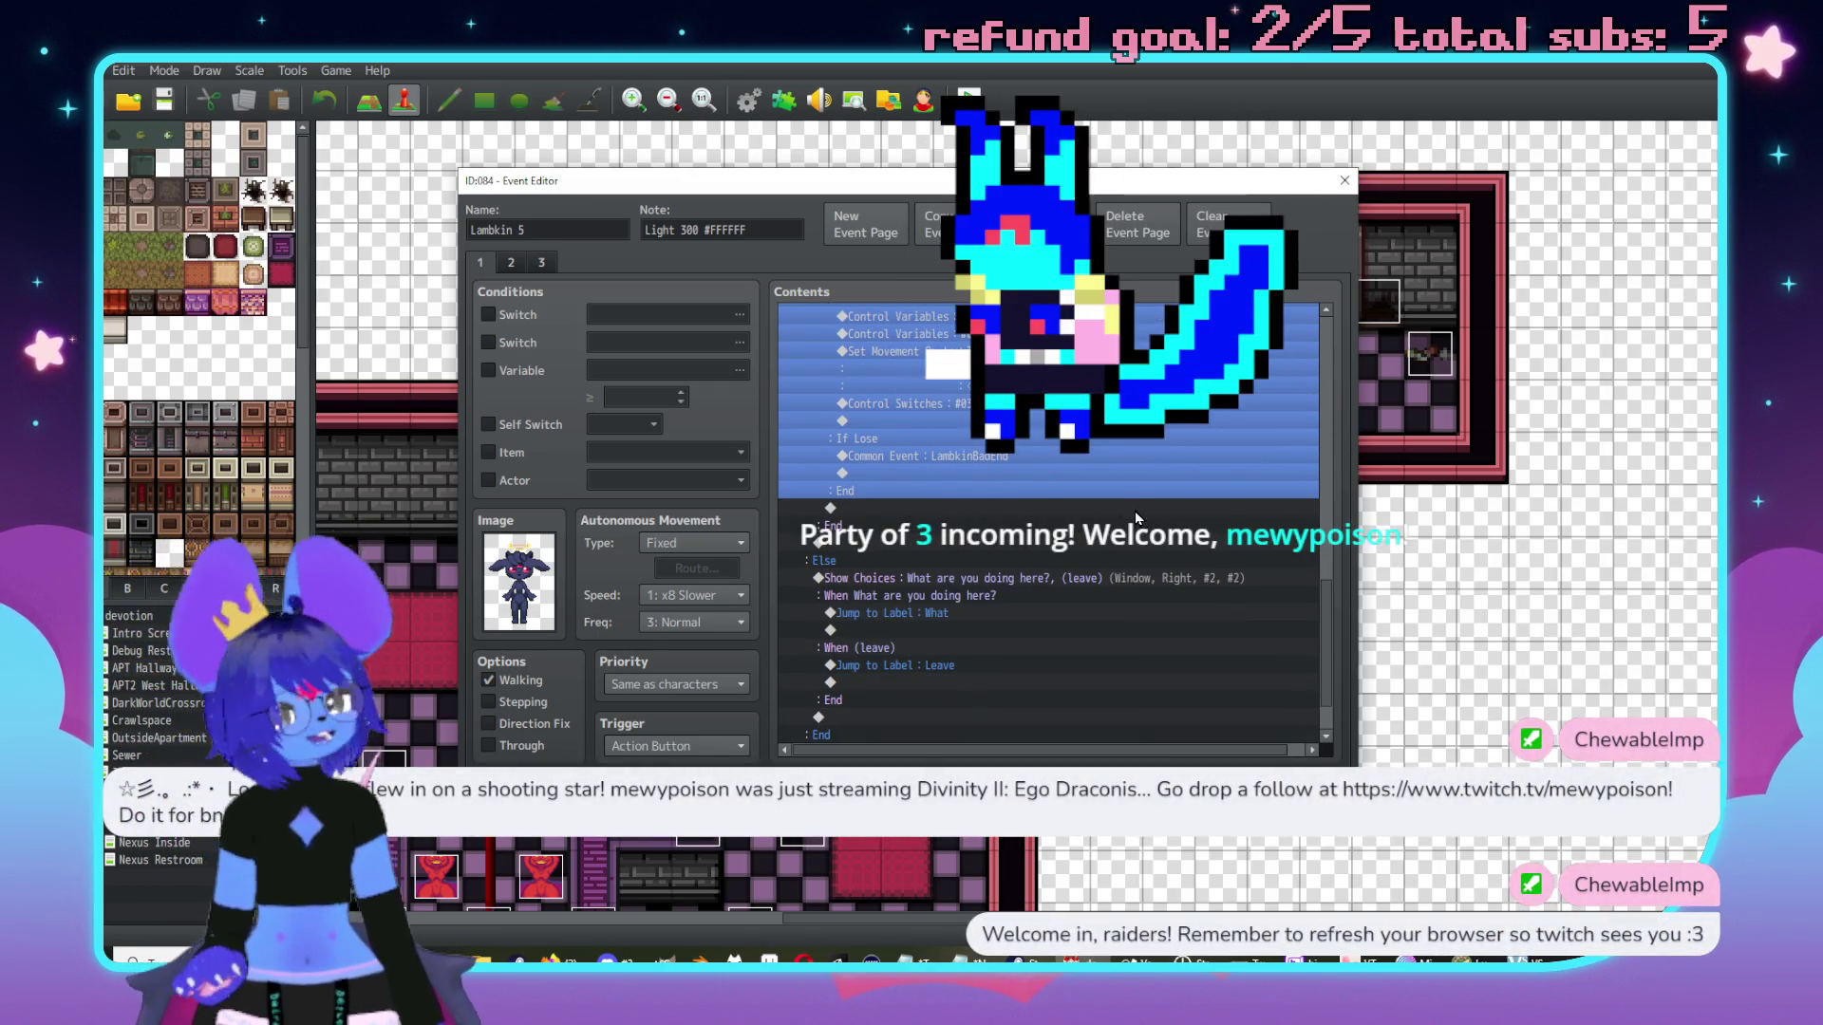
scroll(1058, 556, up, 5)
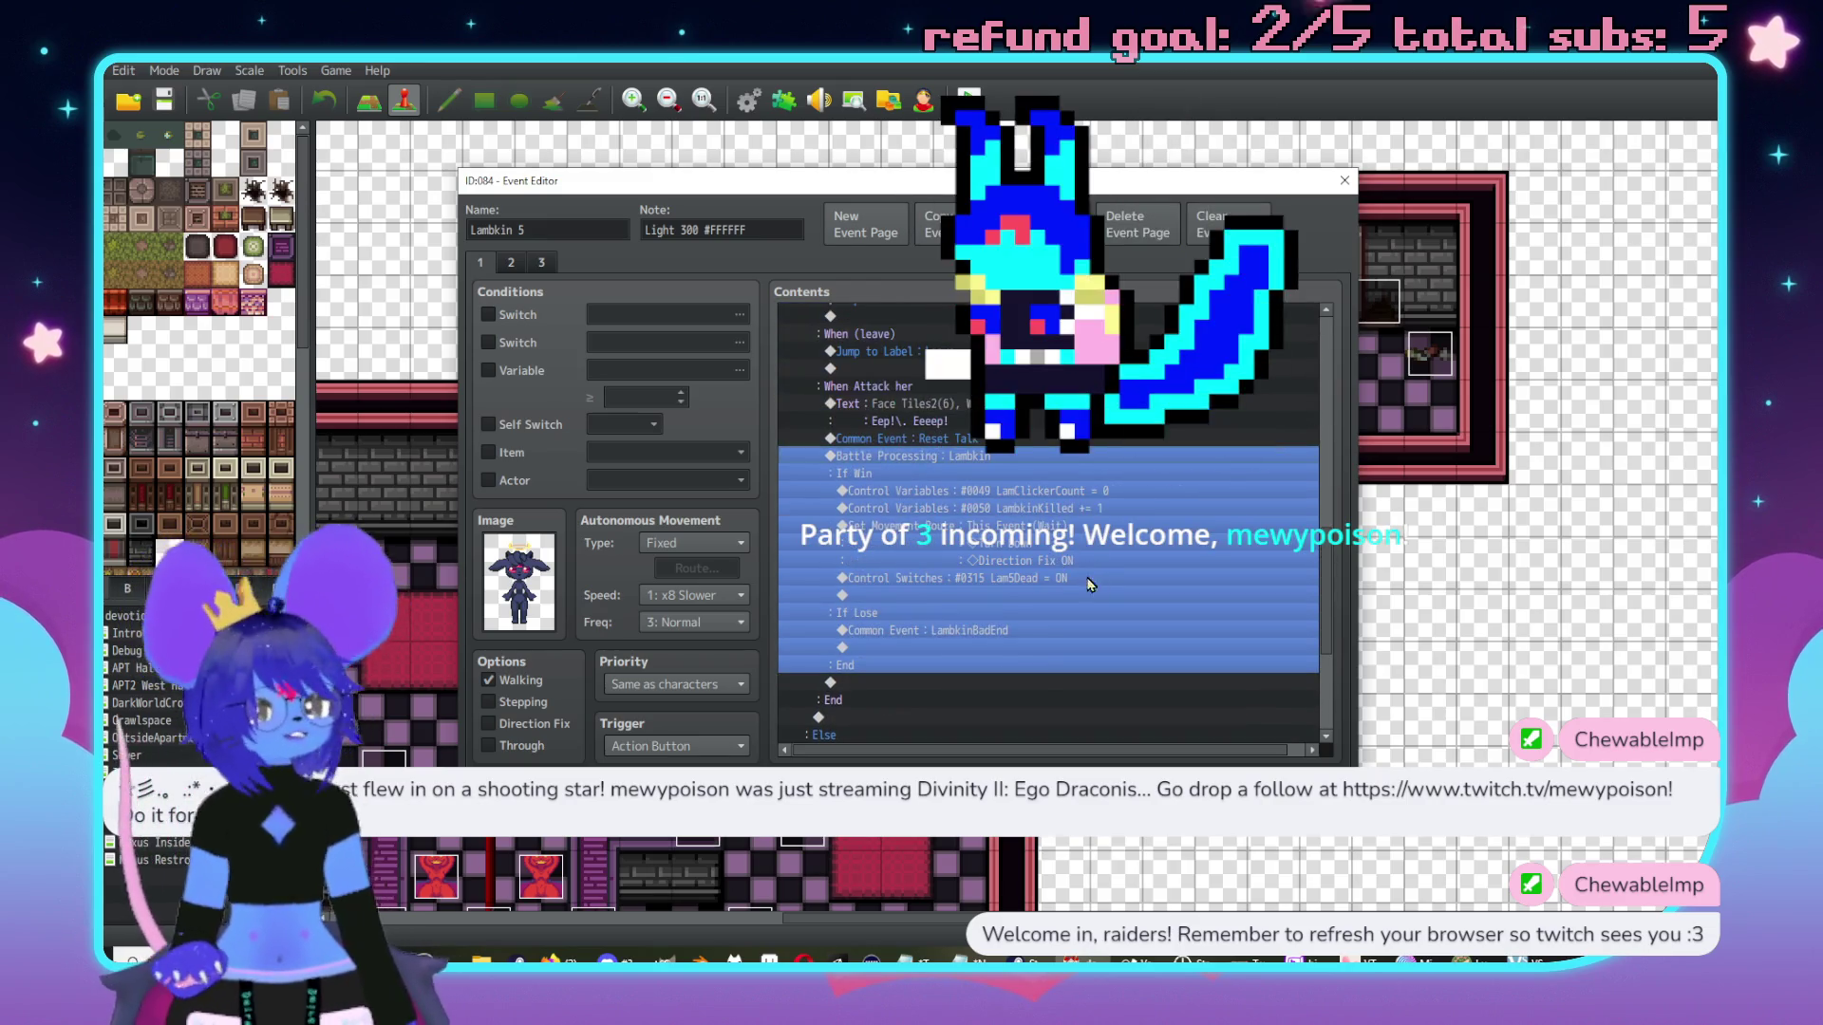
click(541, 263)
Create page 4 for Lambkin 5, conditioned on switch 0315 Lam5Dead being on.
click(510, 263)
click(541, 263)
click(865, 228)
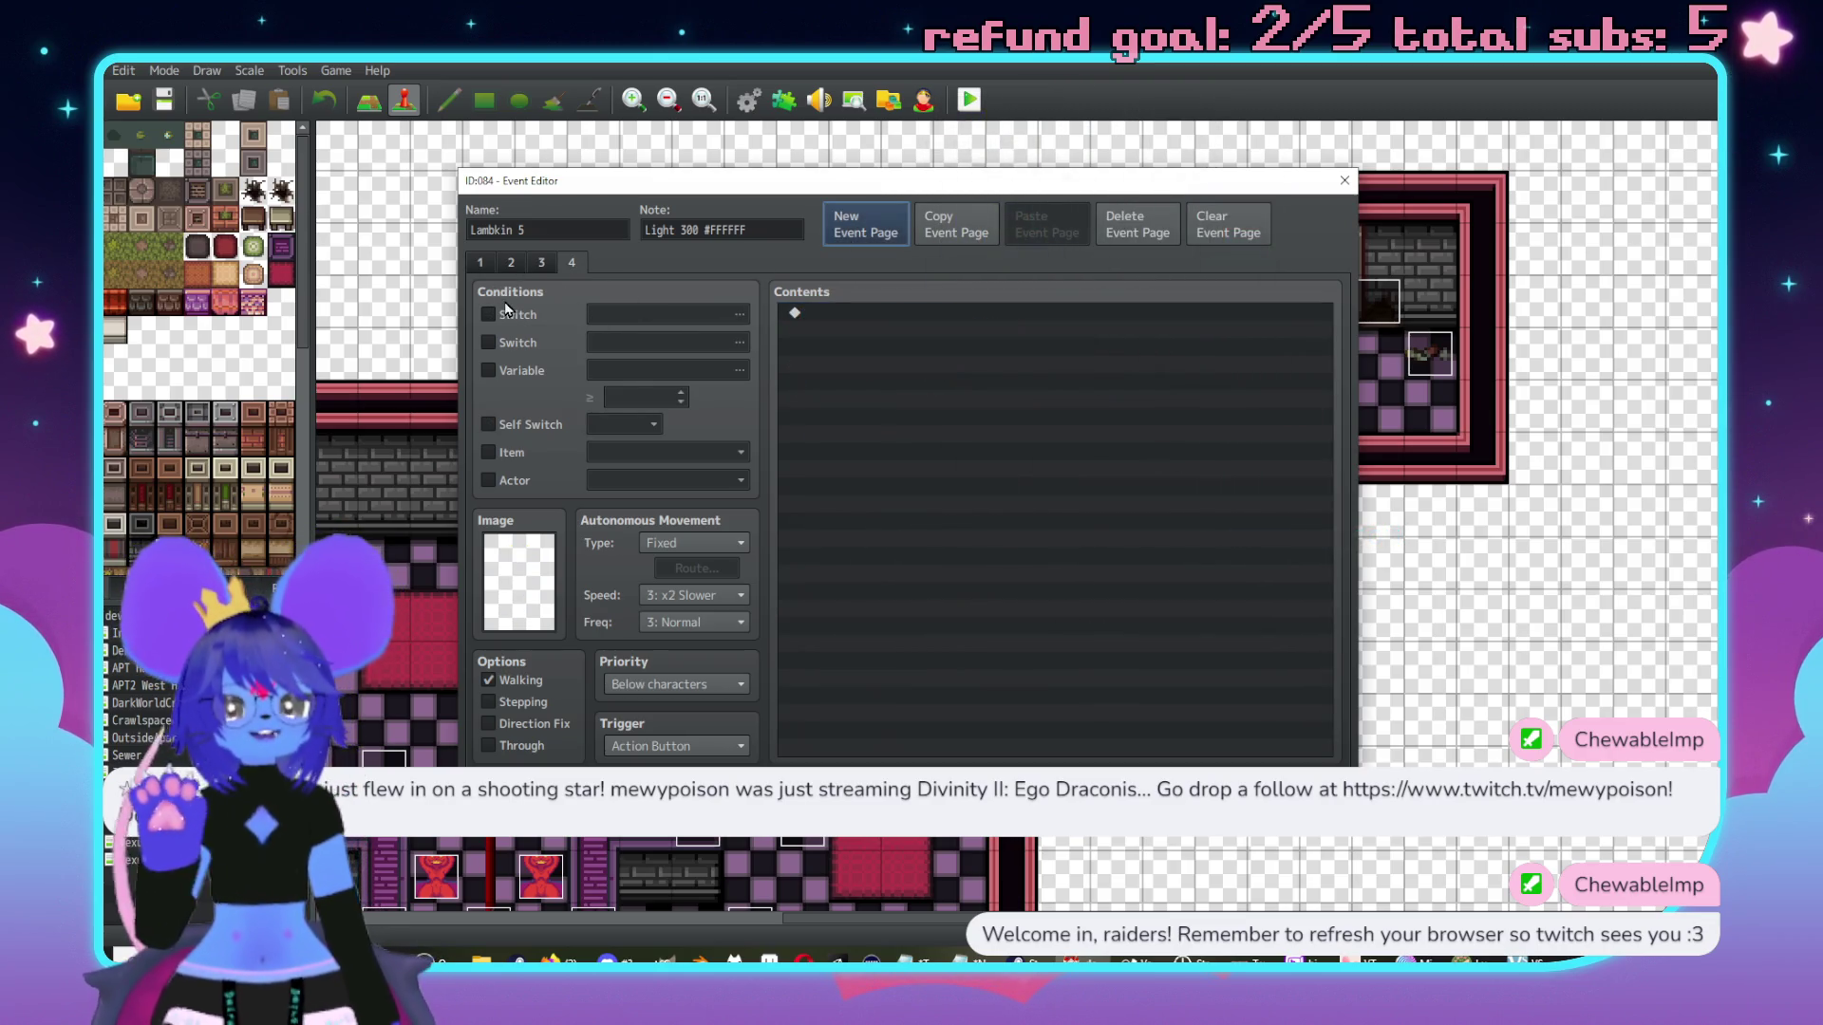
click(488, 314)
click(641, 317)
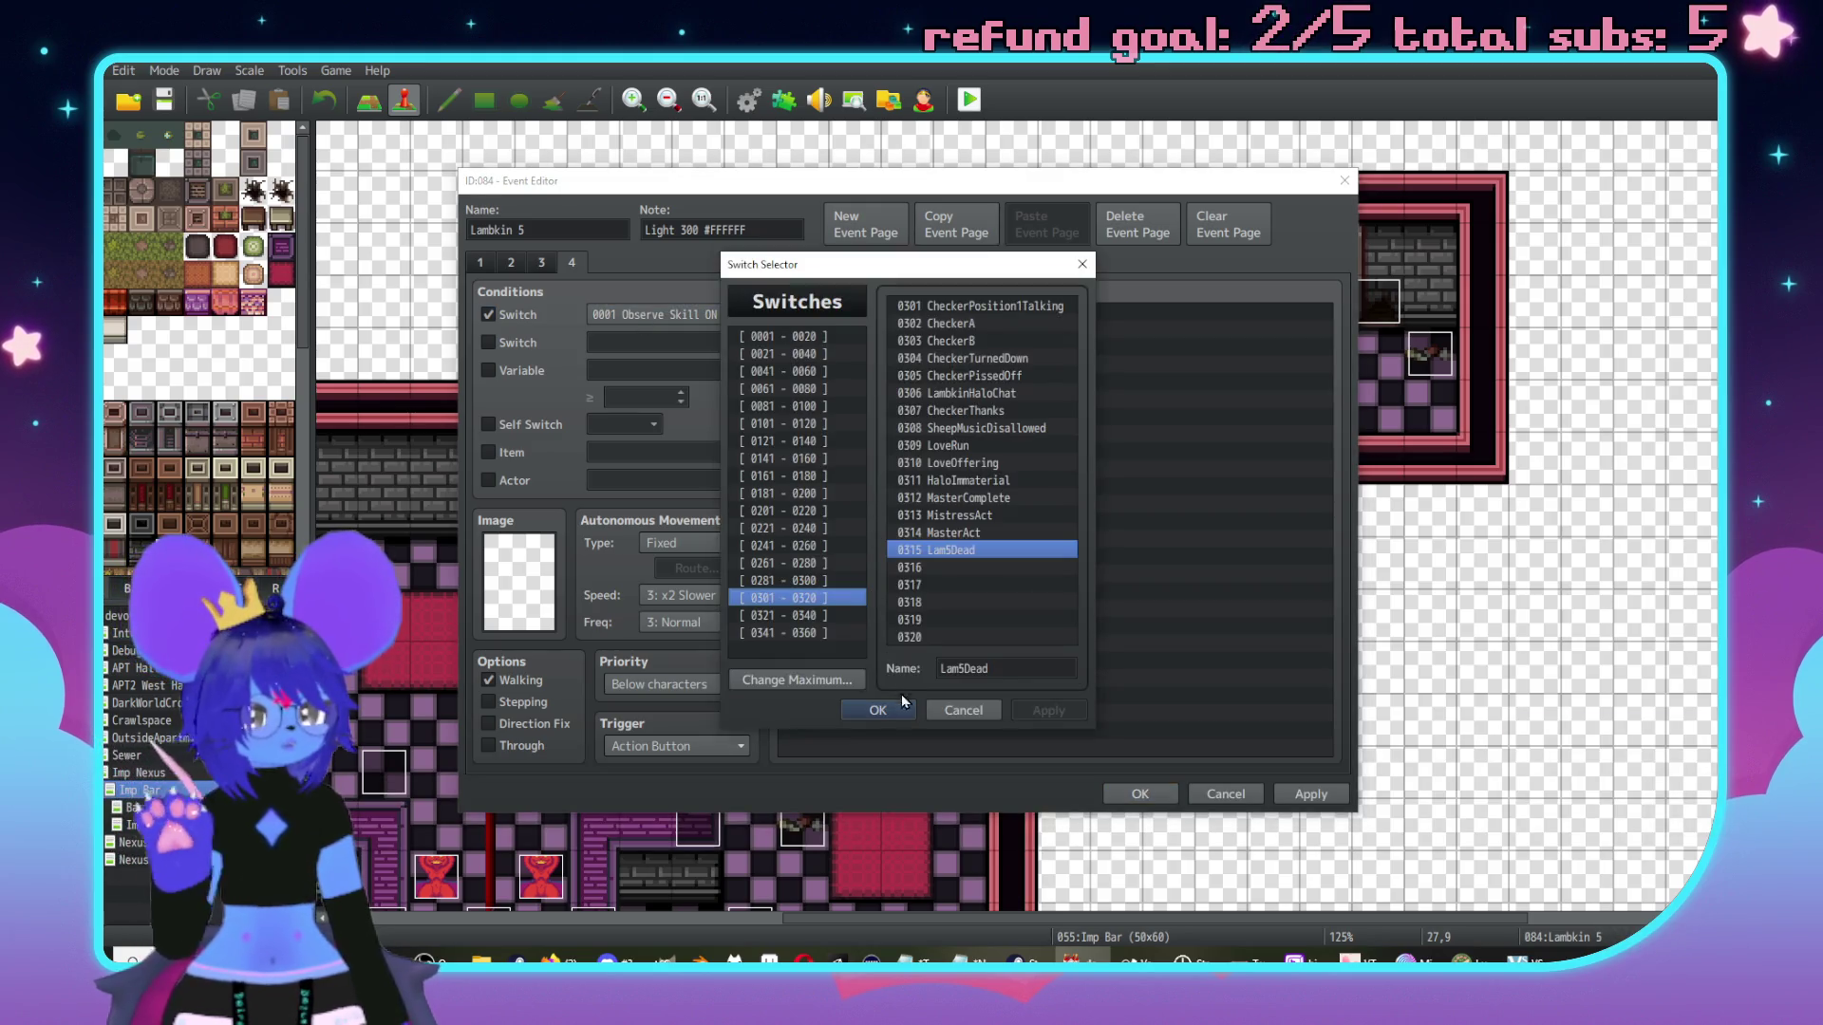
click(875, 712)
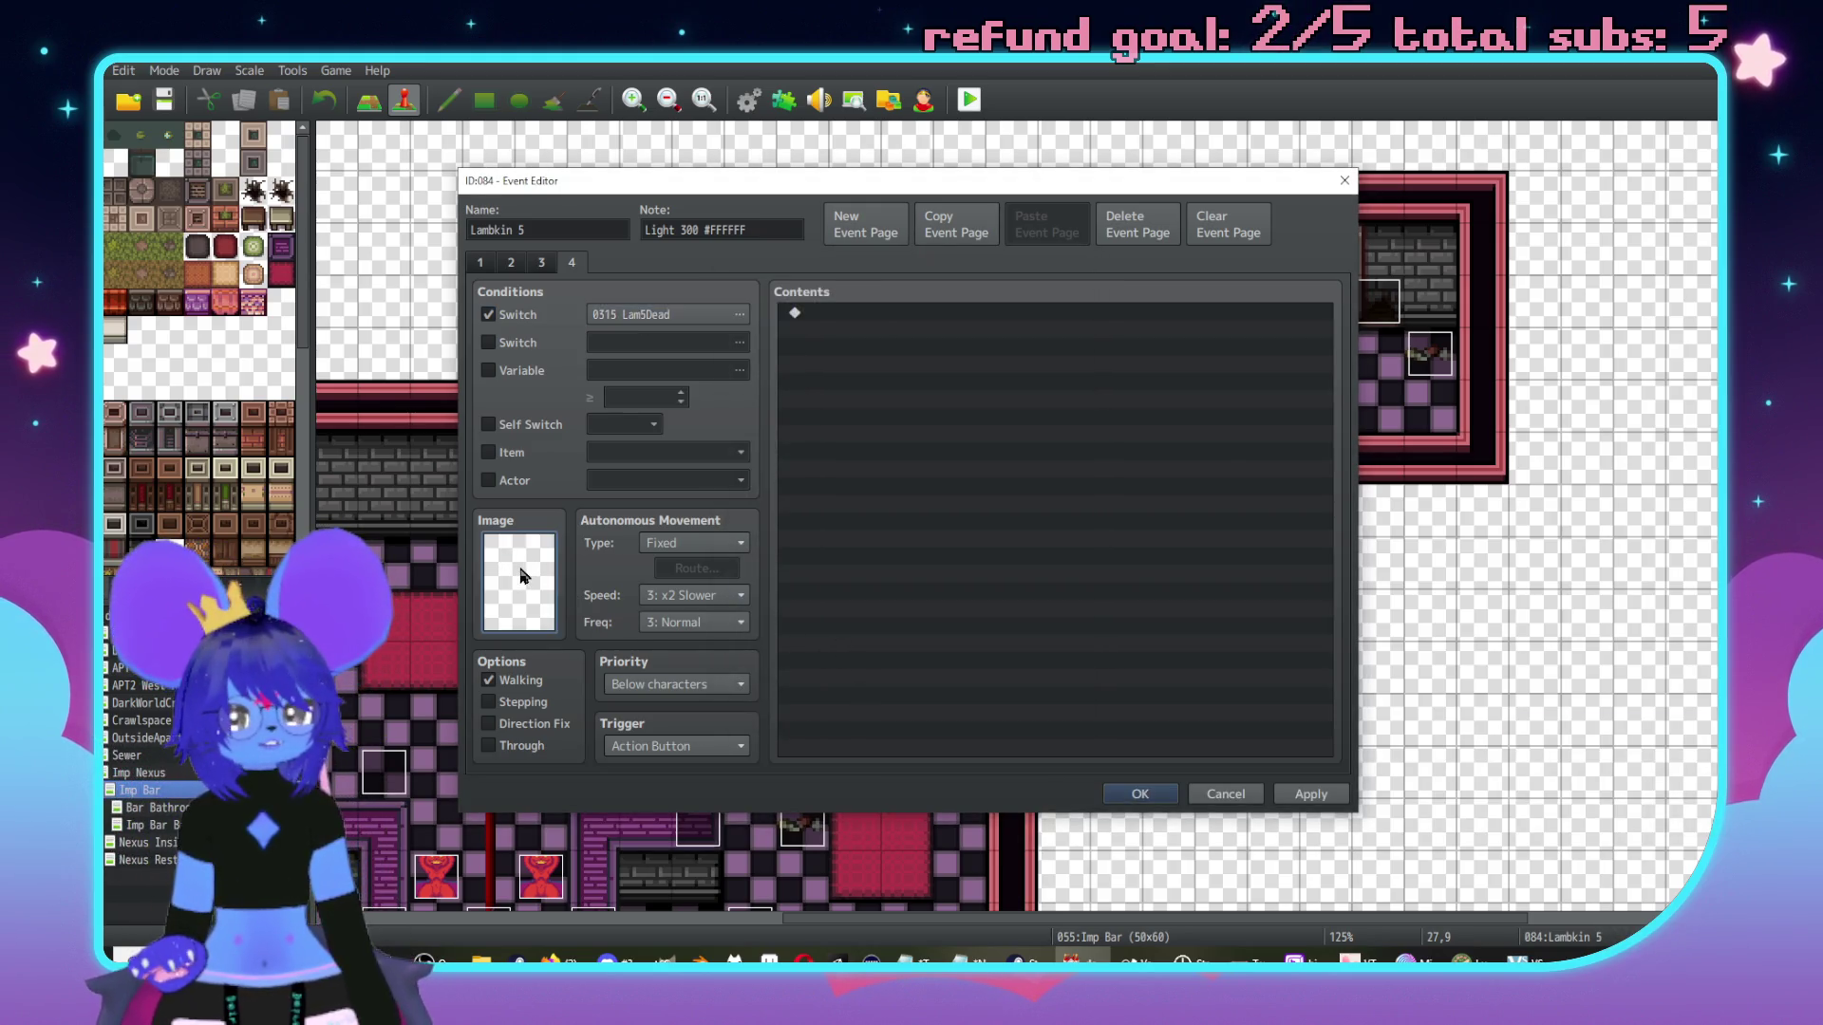
In page 4's image choices, preview the black Lambkin spritesheet and its neighbours.
double_click(524, 576)
scroll(703, 492, down, 15)
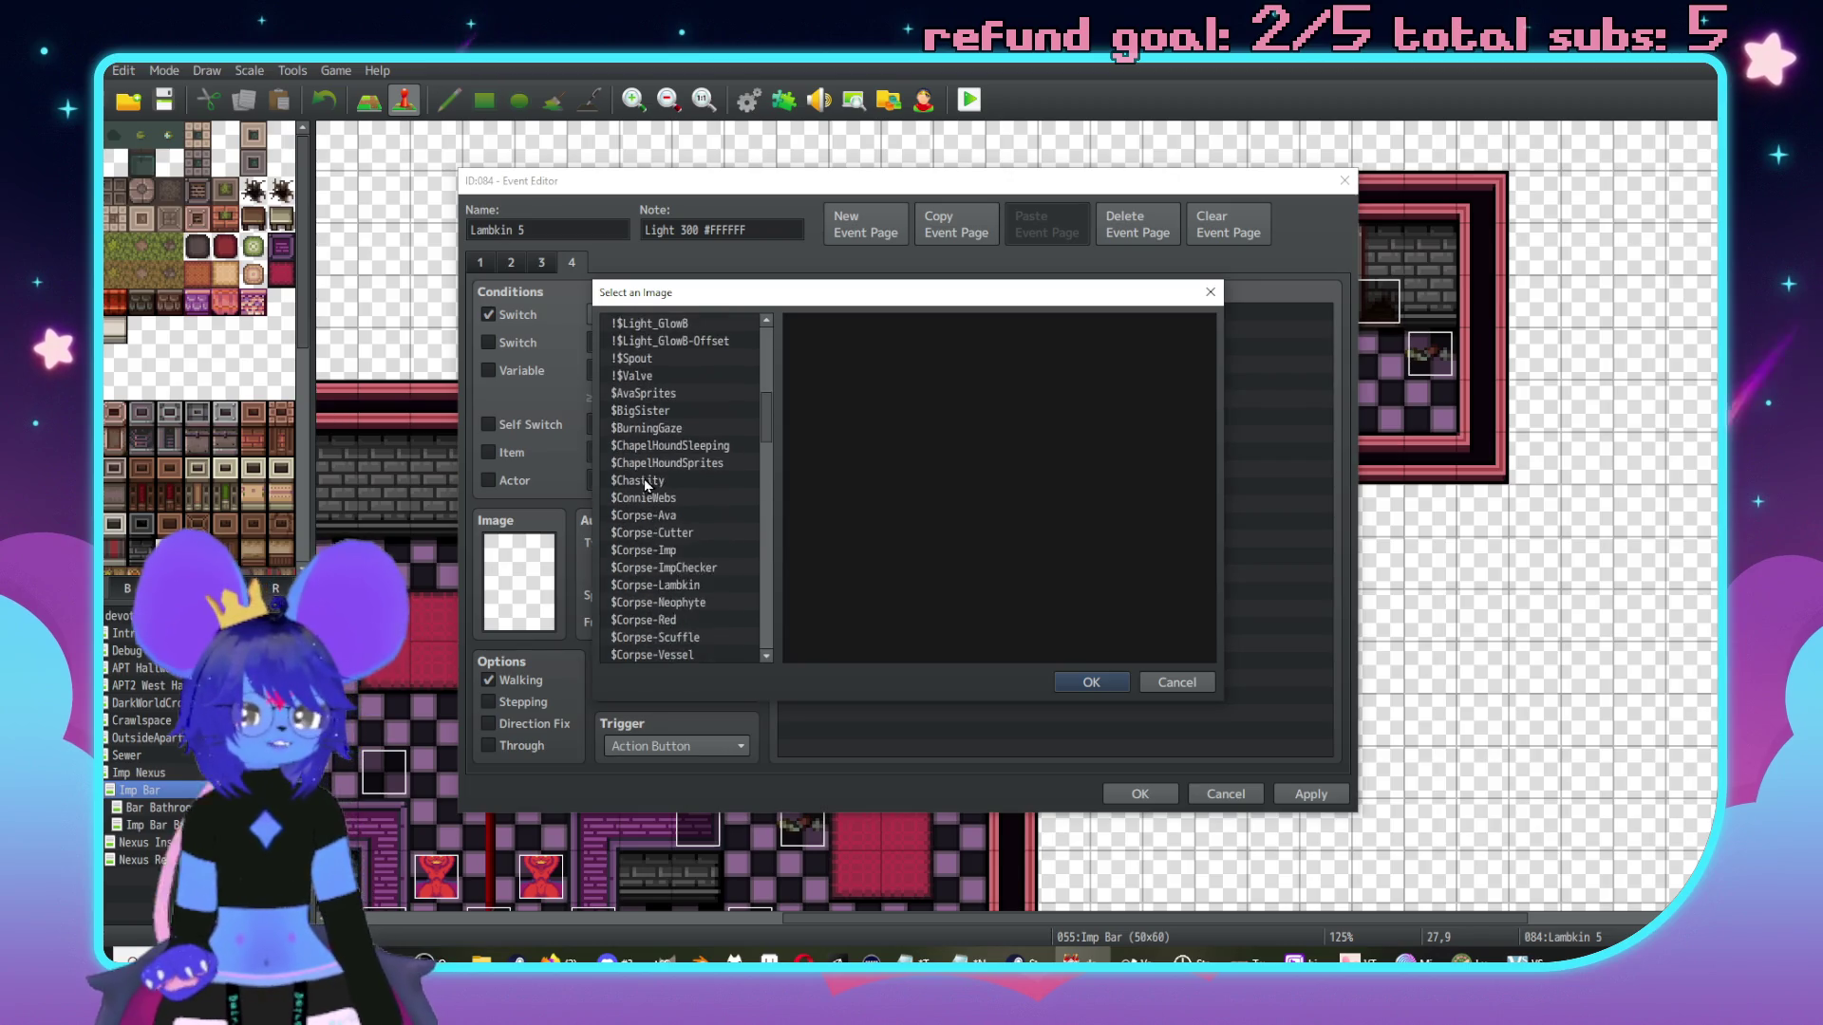
scroll(664, 496, down, 10)
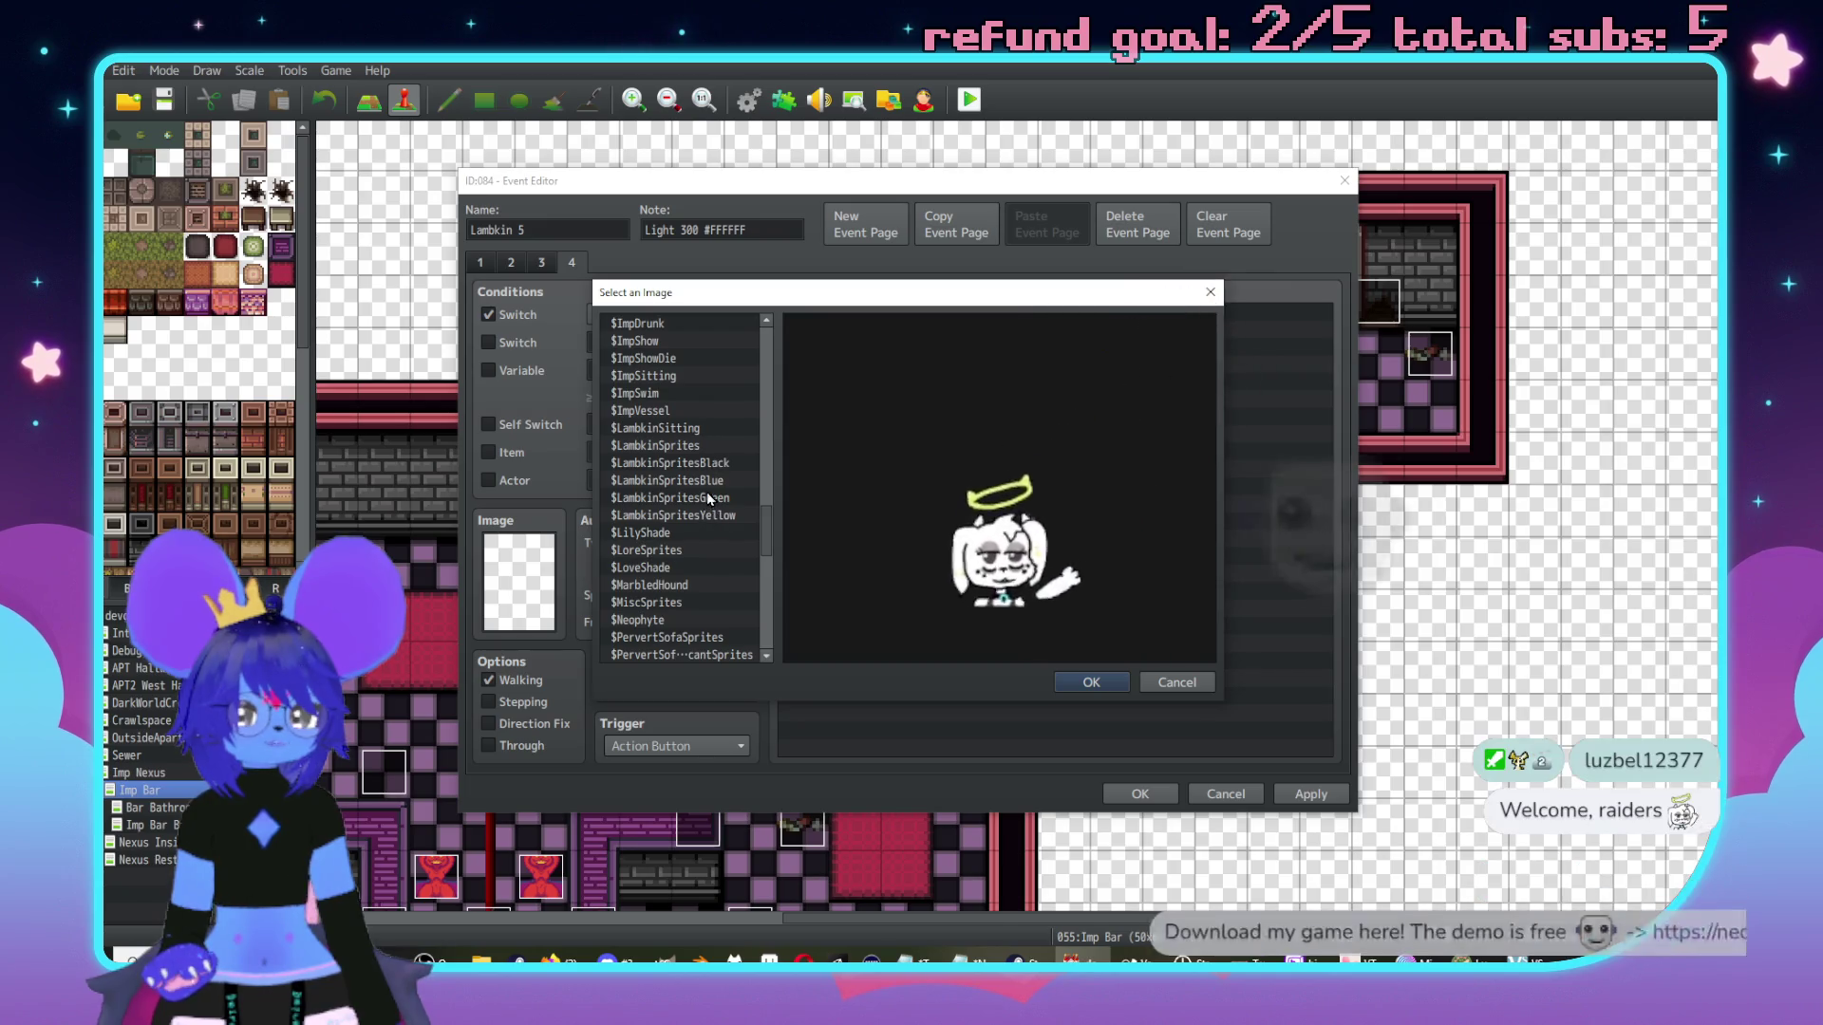
click(707, 465)
key(Down)
key(Down)
key(Down)
key(Up)
key(Up)
key(Up)
key(Down)
Preview the Corpse-ImpChecker, Corpse-Neophyte and Corpse-Lambkin spritesheets, then cancel without assigning one.
scroll(702, 475, up, 15)
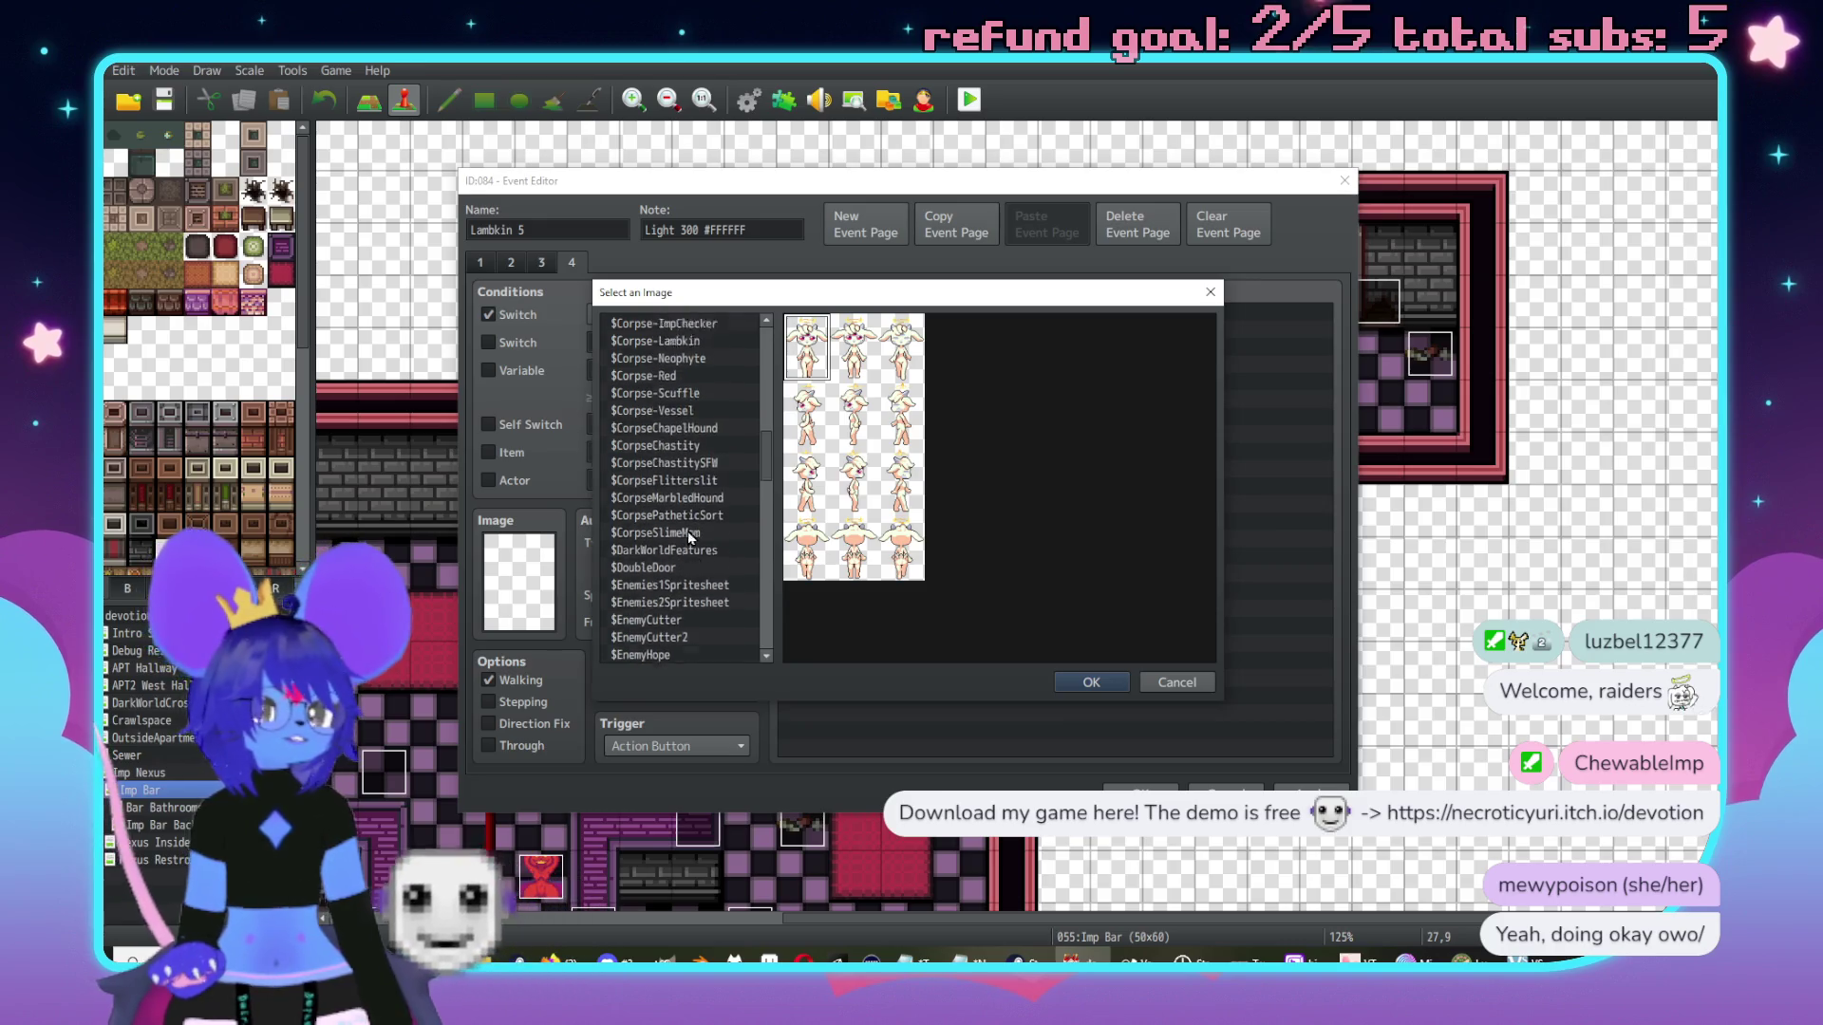
scroll(684, 541, up, 1)
click(698, 498)
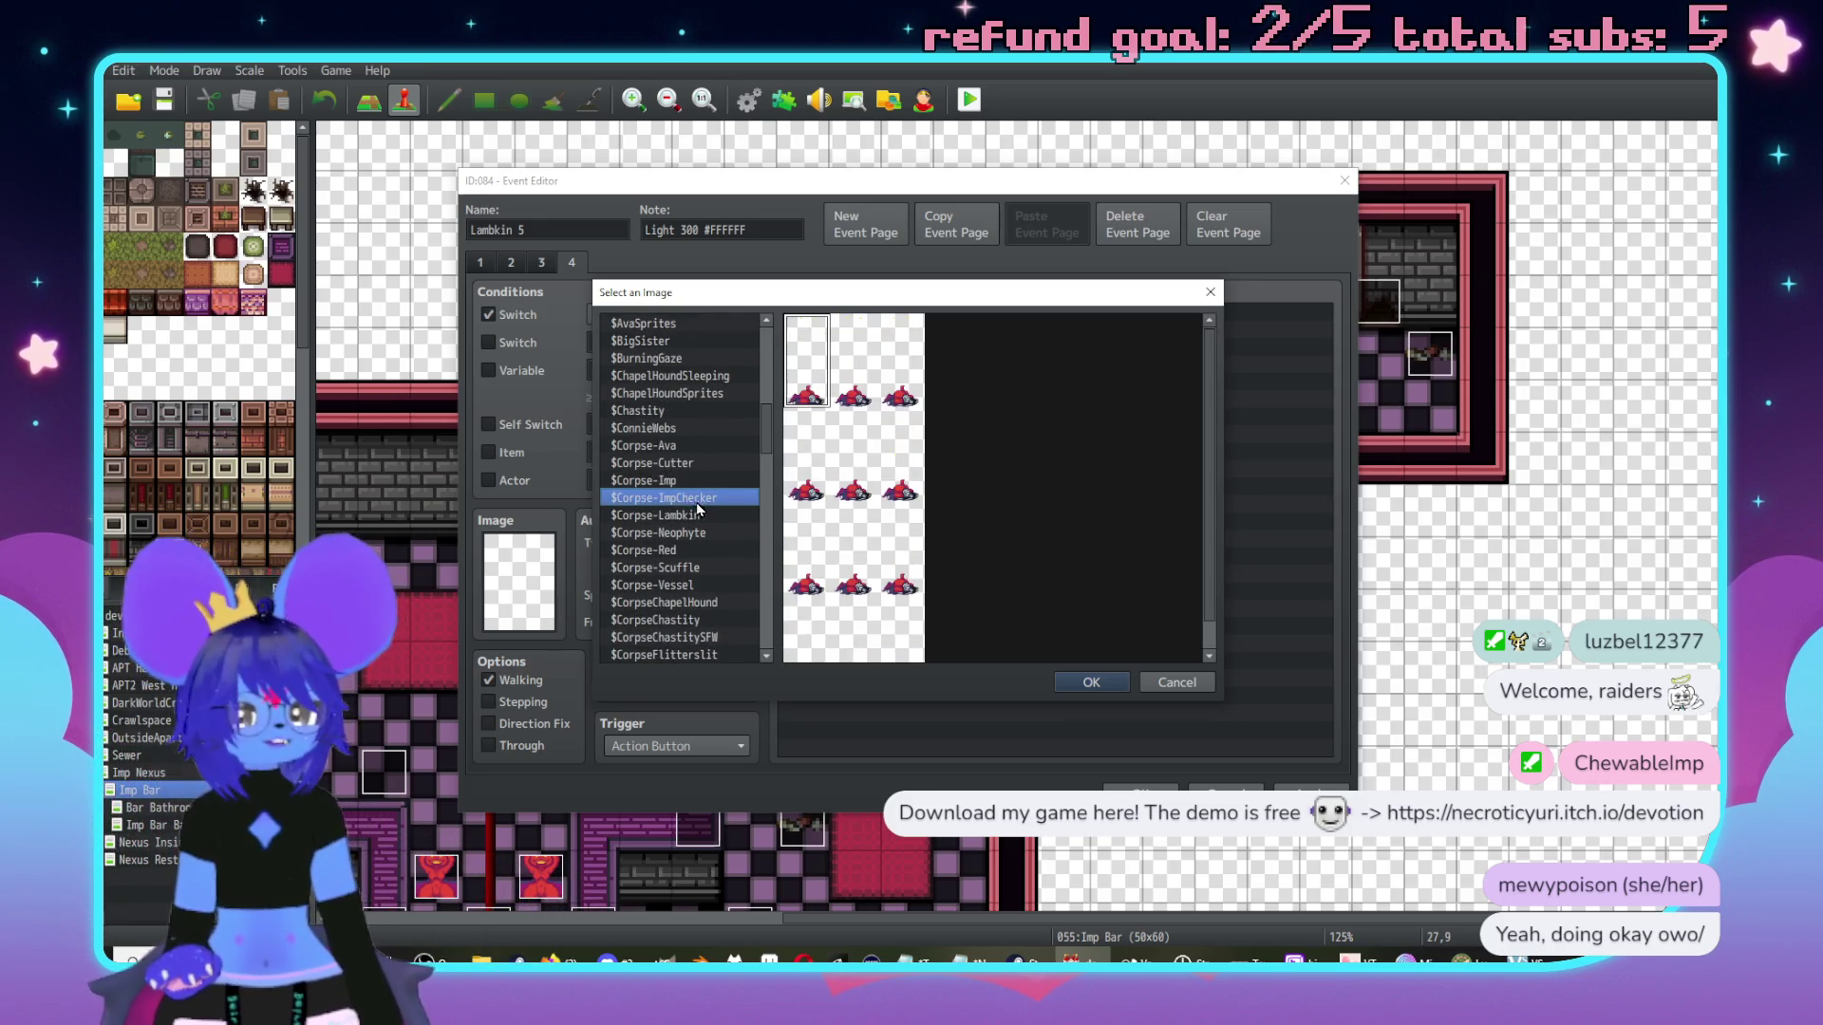
click(700, 531)
click(706, 516)
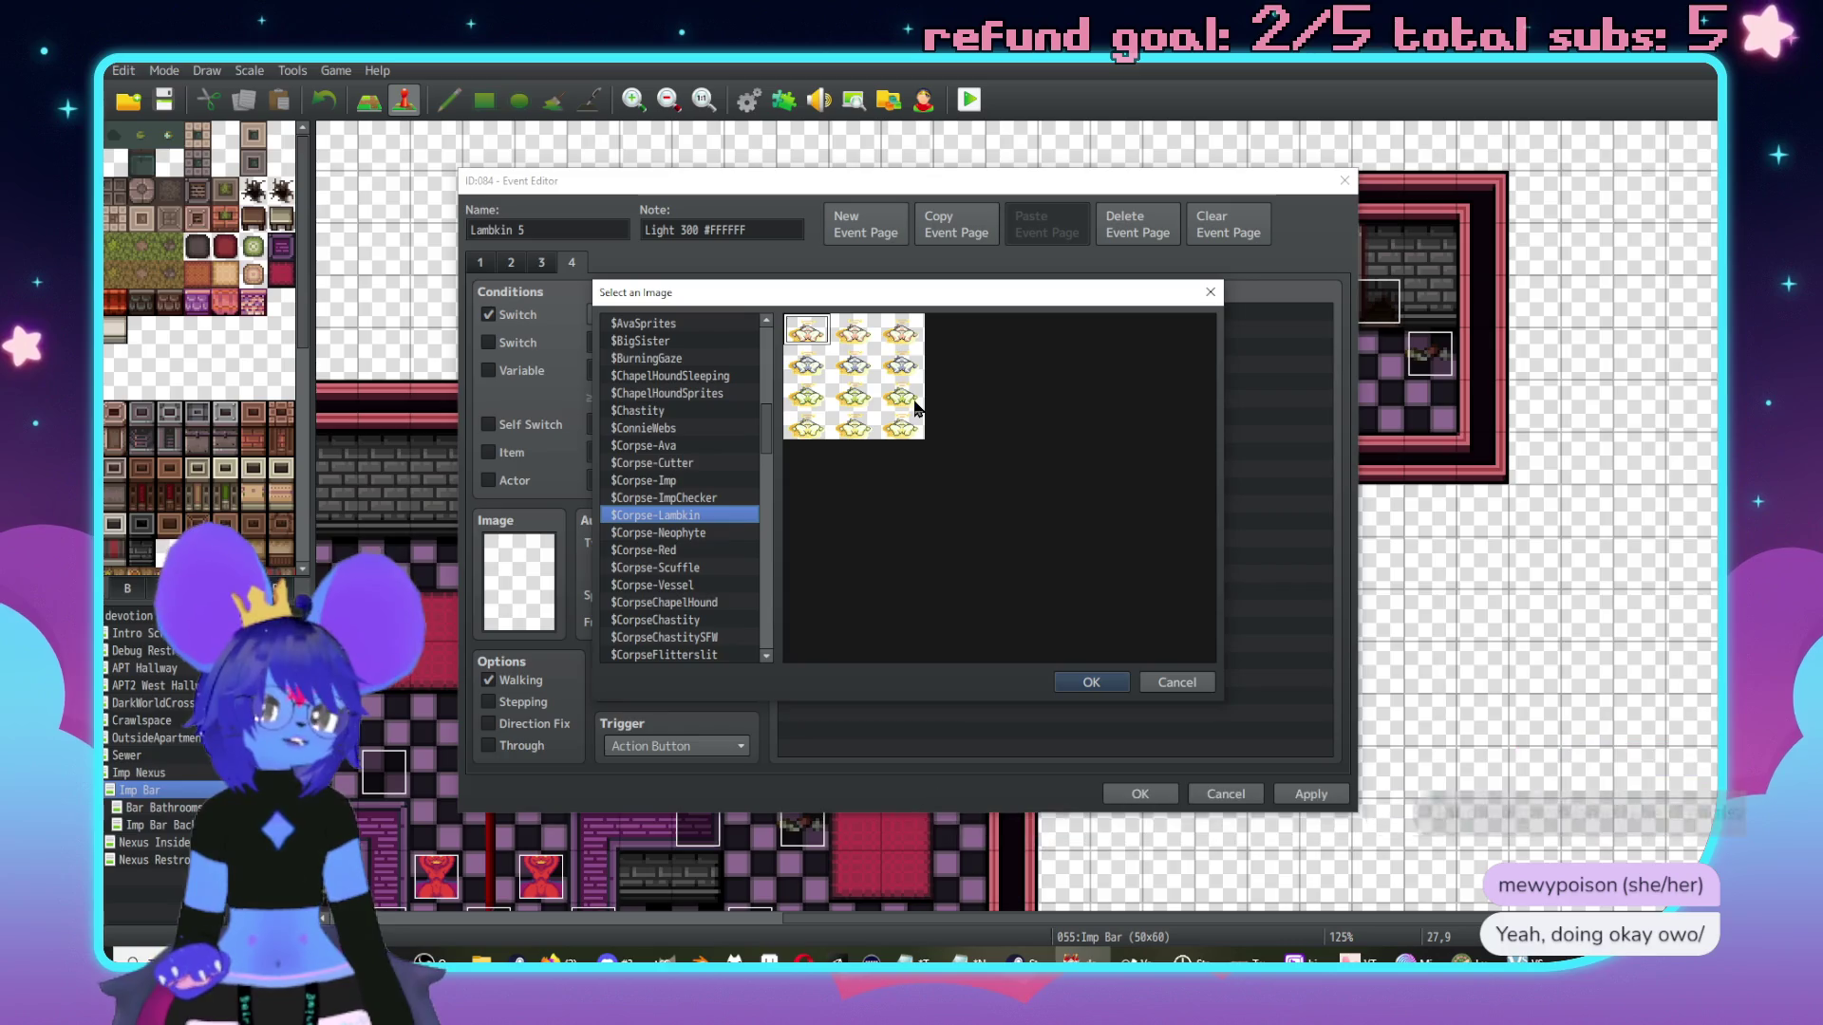
click(1177, 682)
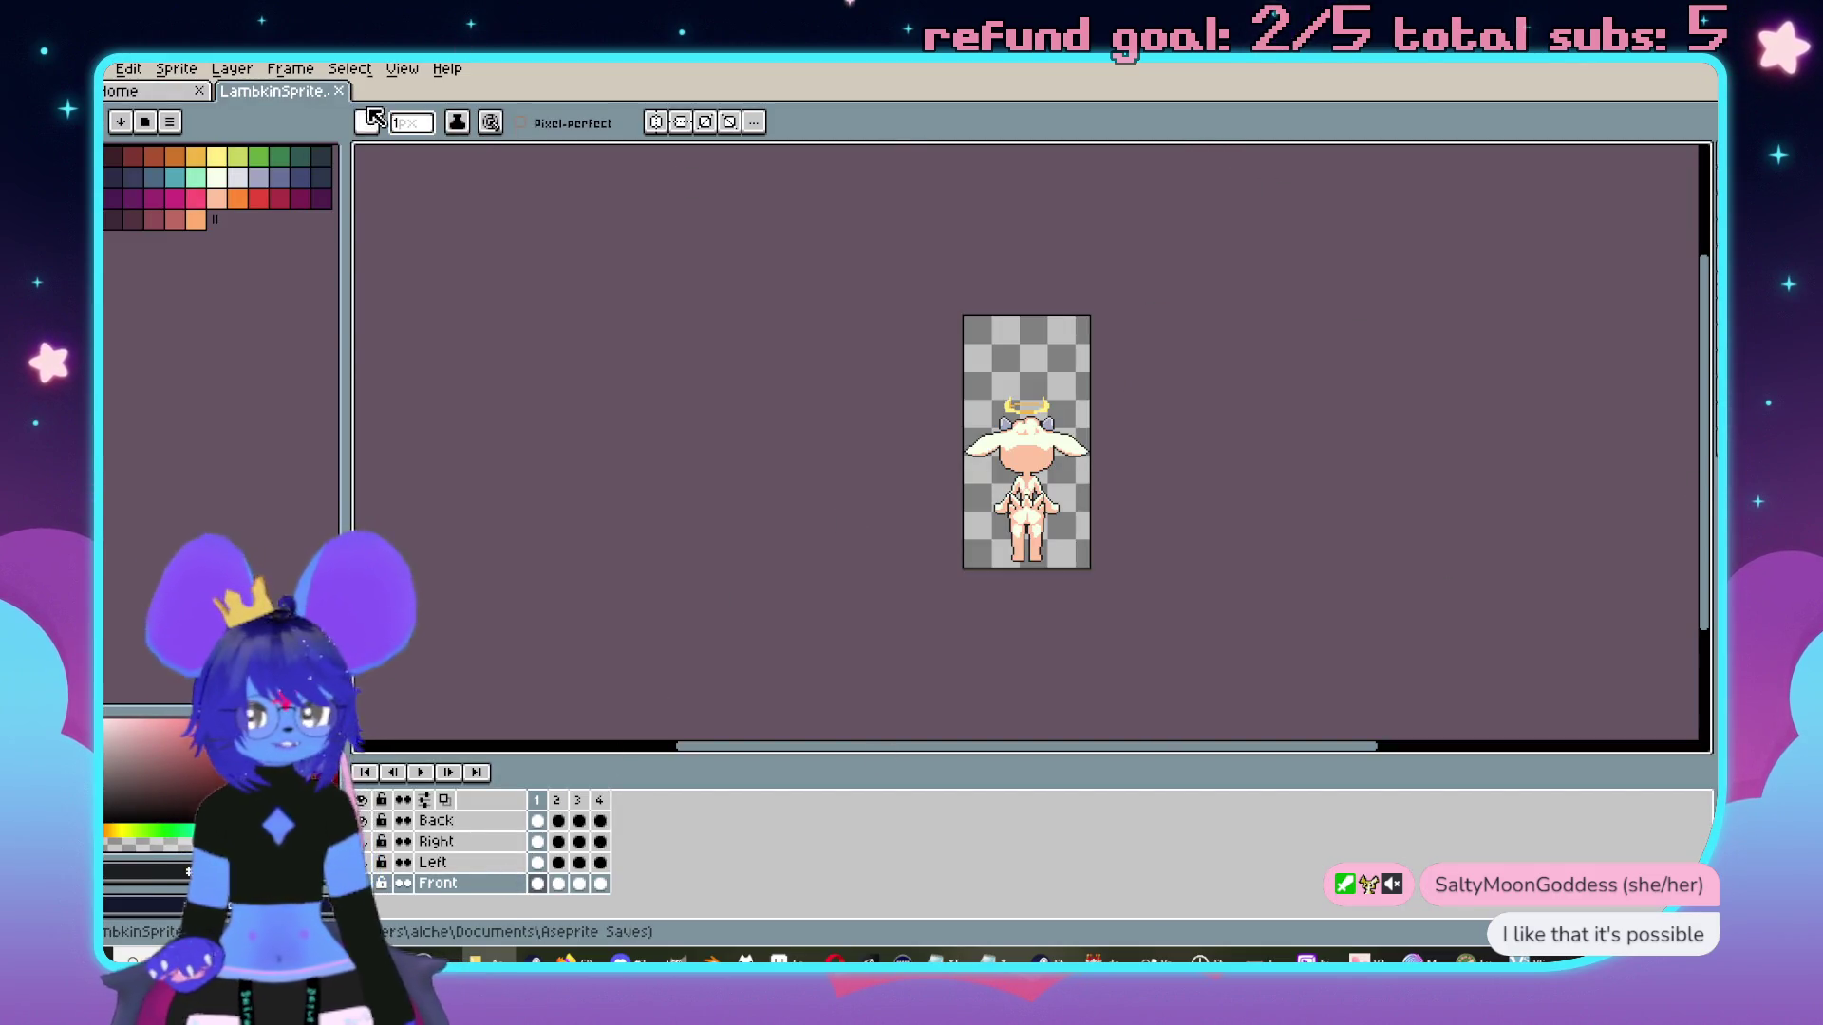
Close the LambkinSprite file in Aseprite.
click(338, 91)
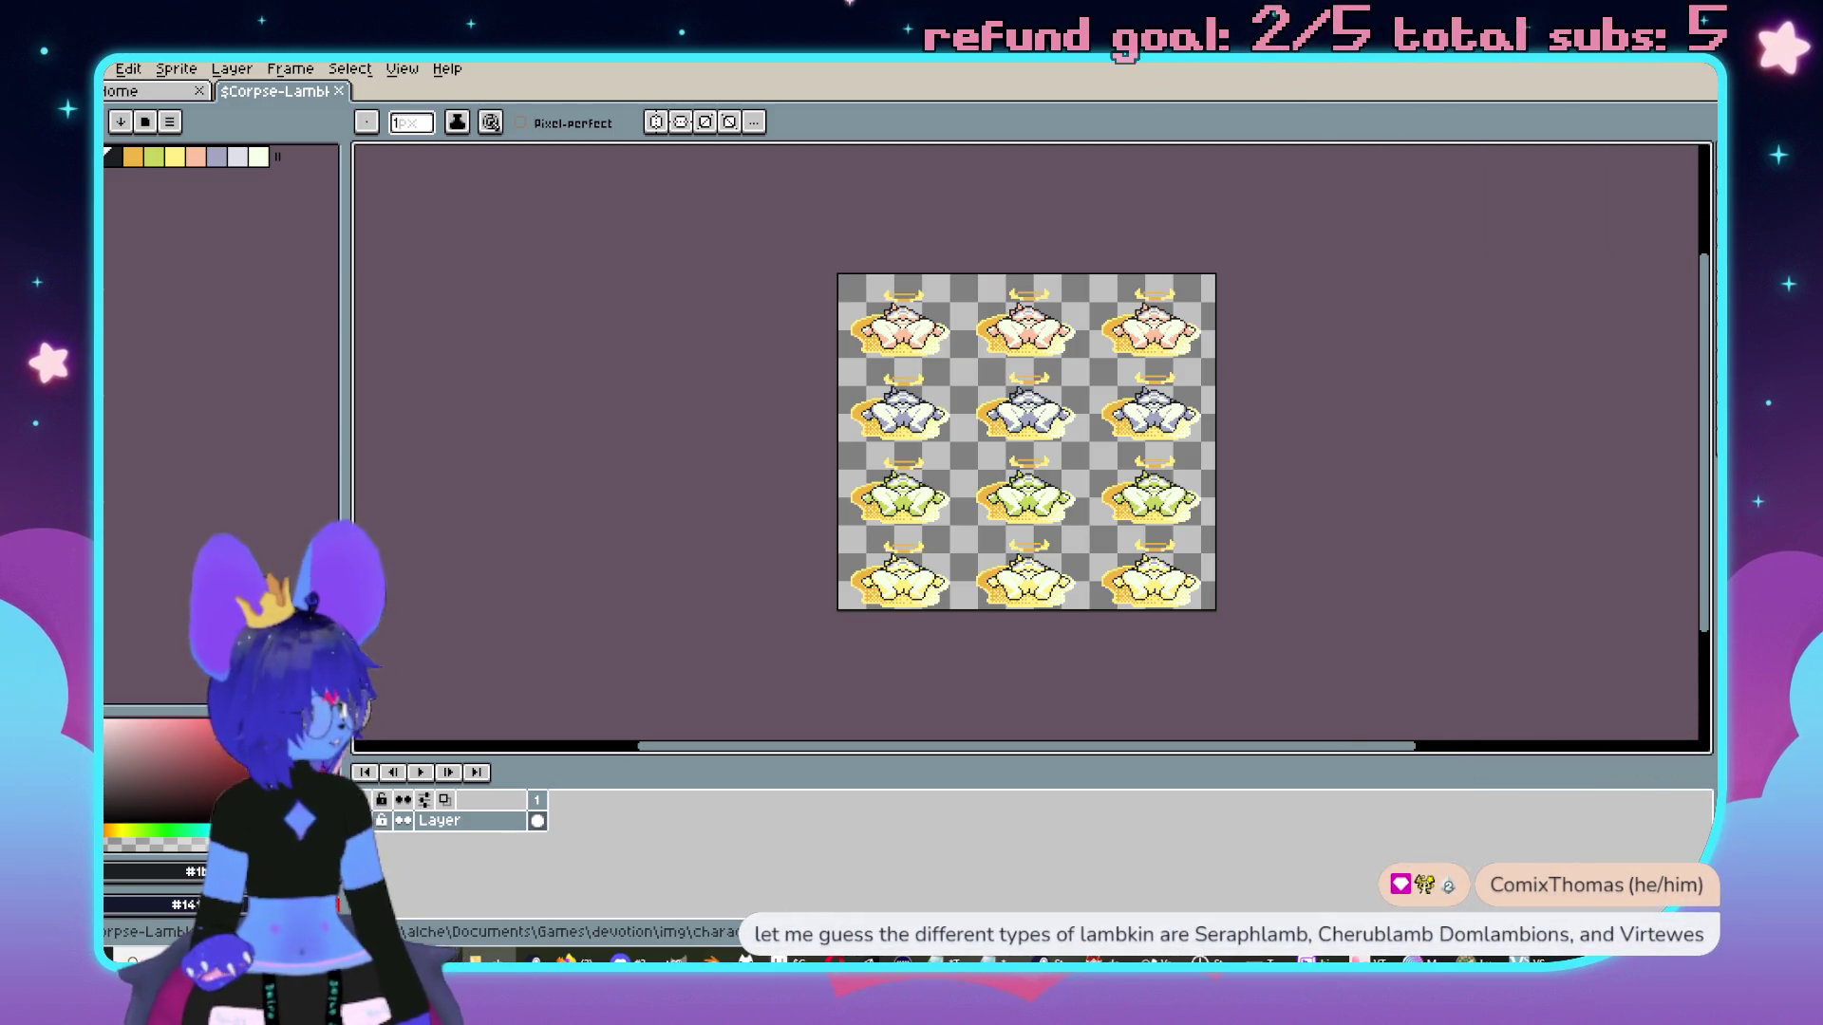
Scroll up over the open spritesheet in Aseprite.
scroll(1102, 525, up, 3)
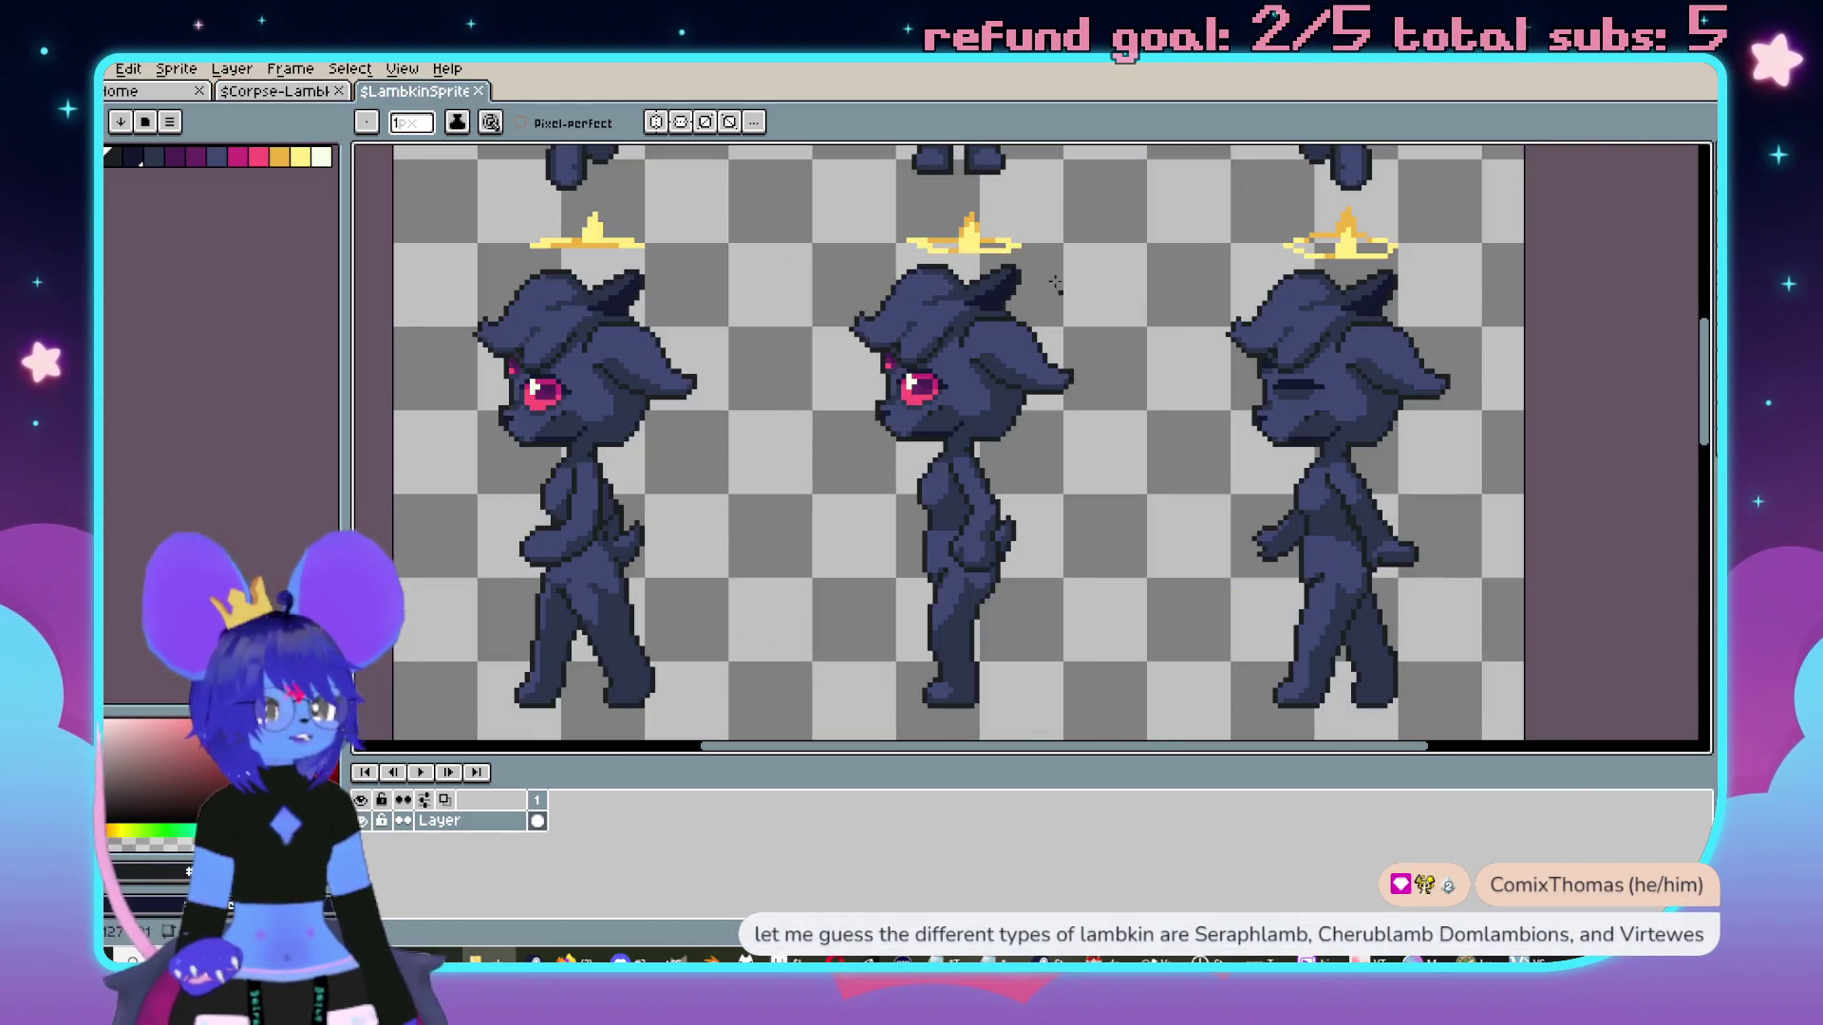
scroll(1102, 524, down, 2)
scroll(1026, 428, up, 4)
key(i)
click(1022, 428)
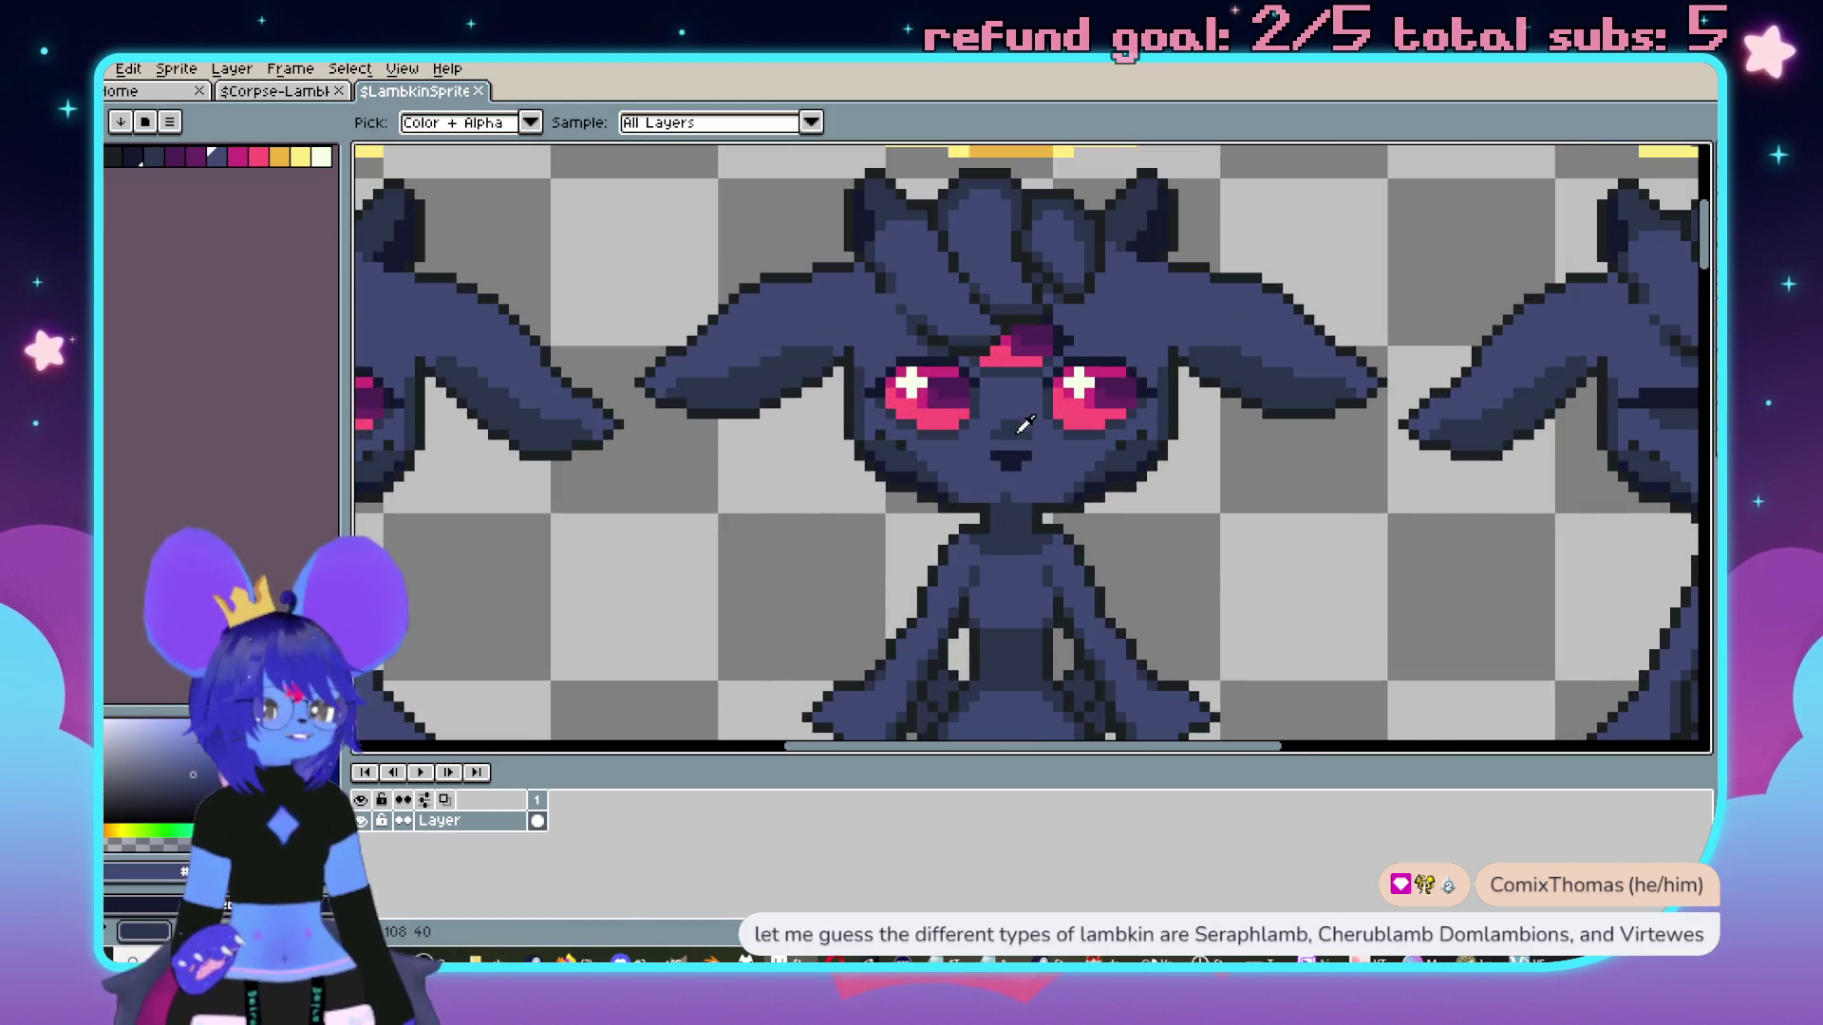
key(b)
click(275, 90)
scroll(997, 380, up, 4)
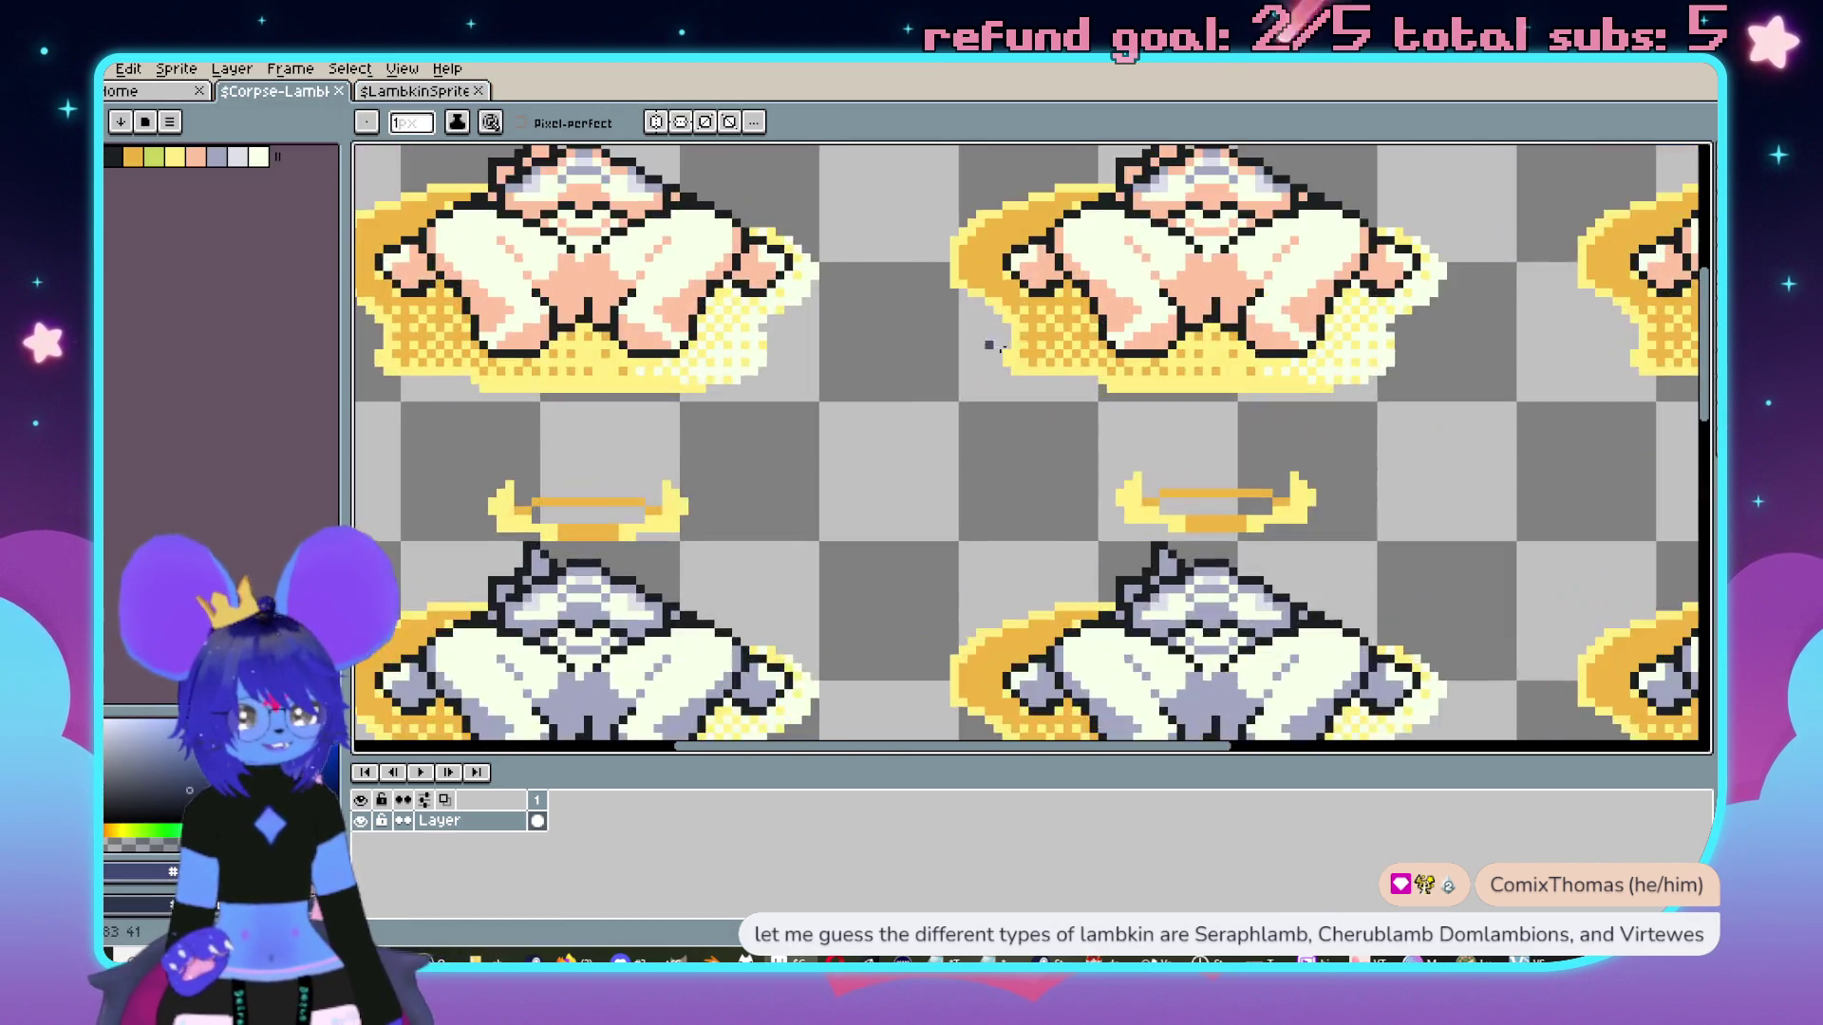
scroll(1016, 447, up, 1)
key(g)
click(1100, 395)
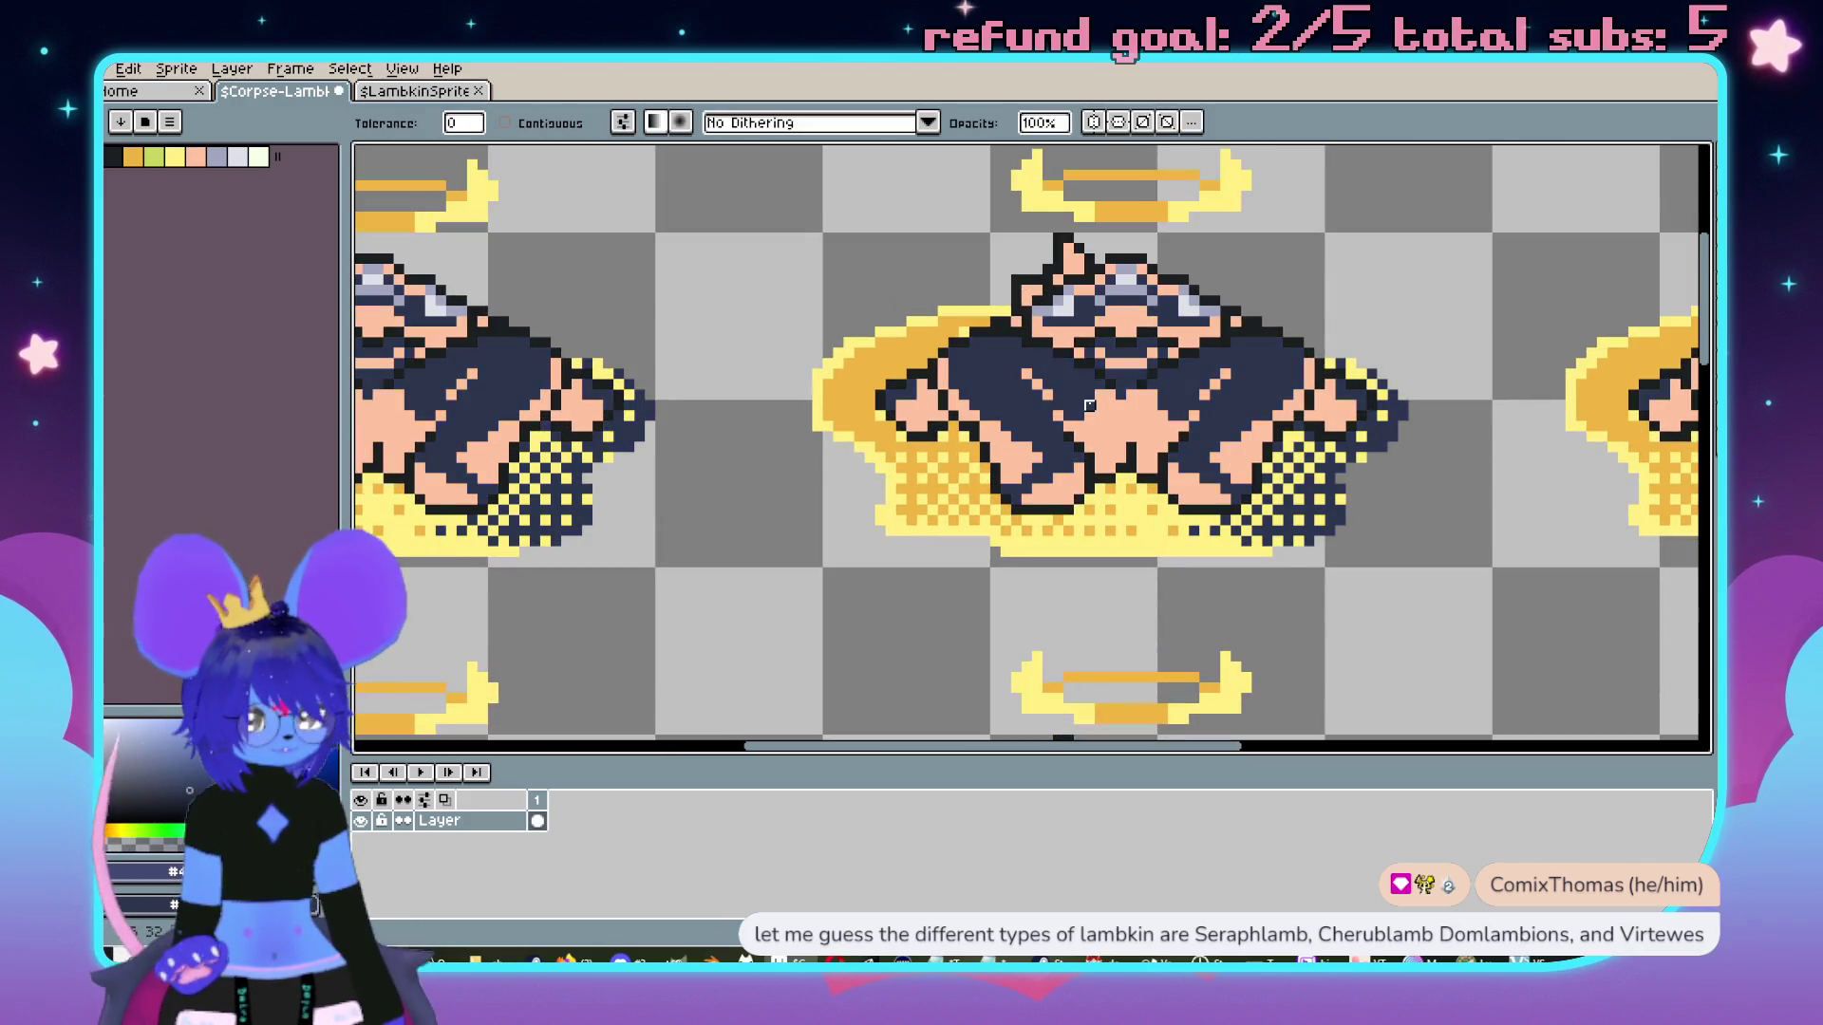
click(1100, 395)
scroll(1139, 380, down, 3)
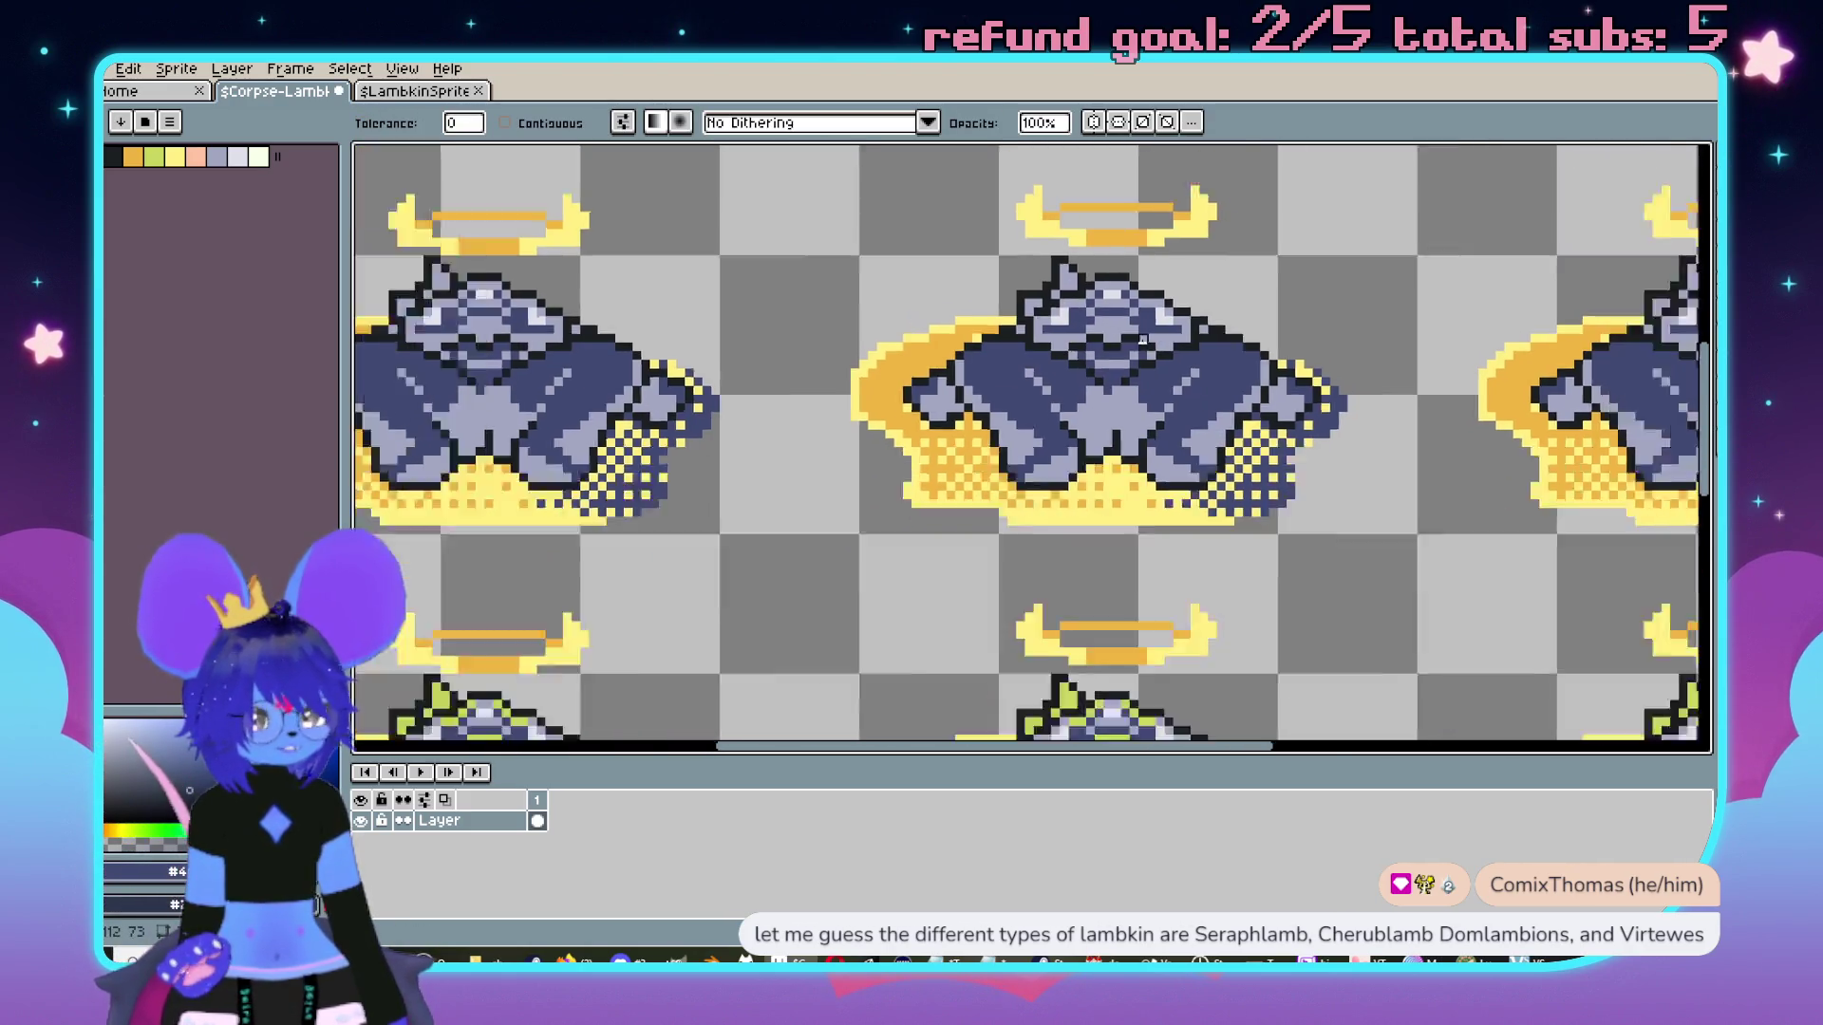
key(v)
key(ctrl+z)
key(ctrl+z)
key(g)
scroll(1154, 366, down, 1)
scroll(1131, 380, up, 3)
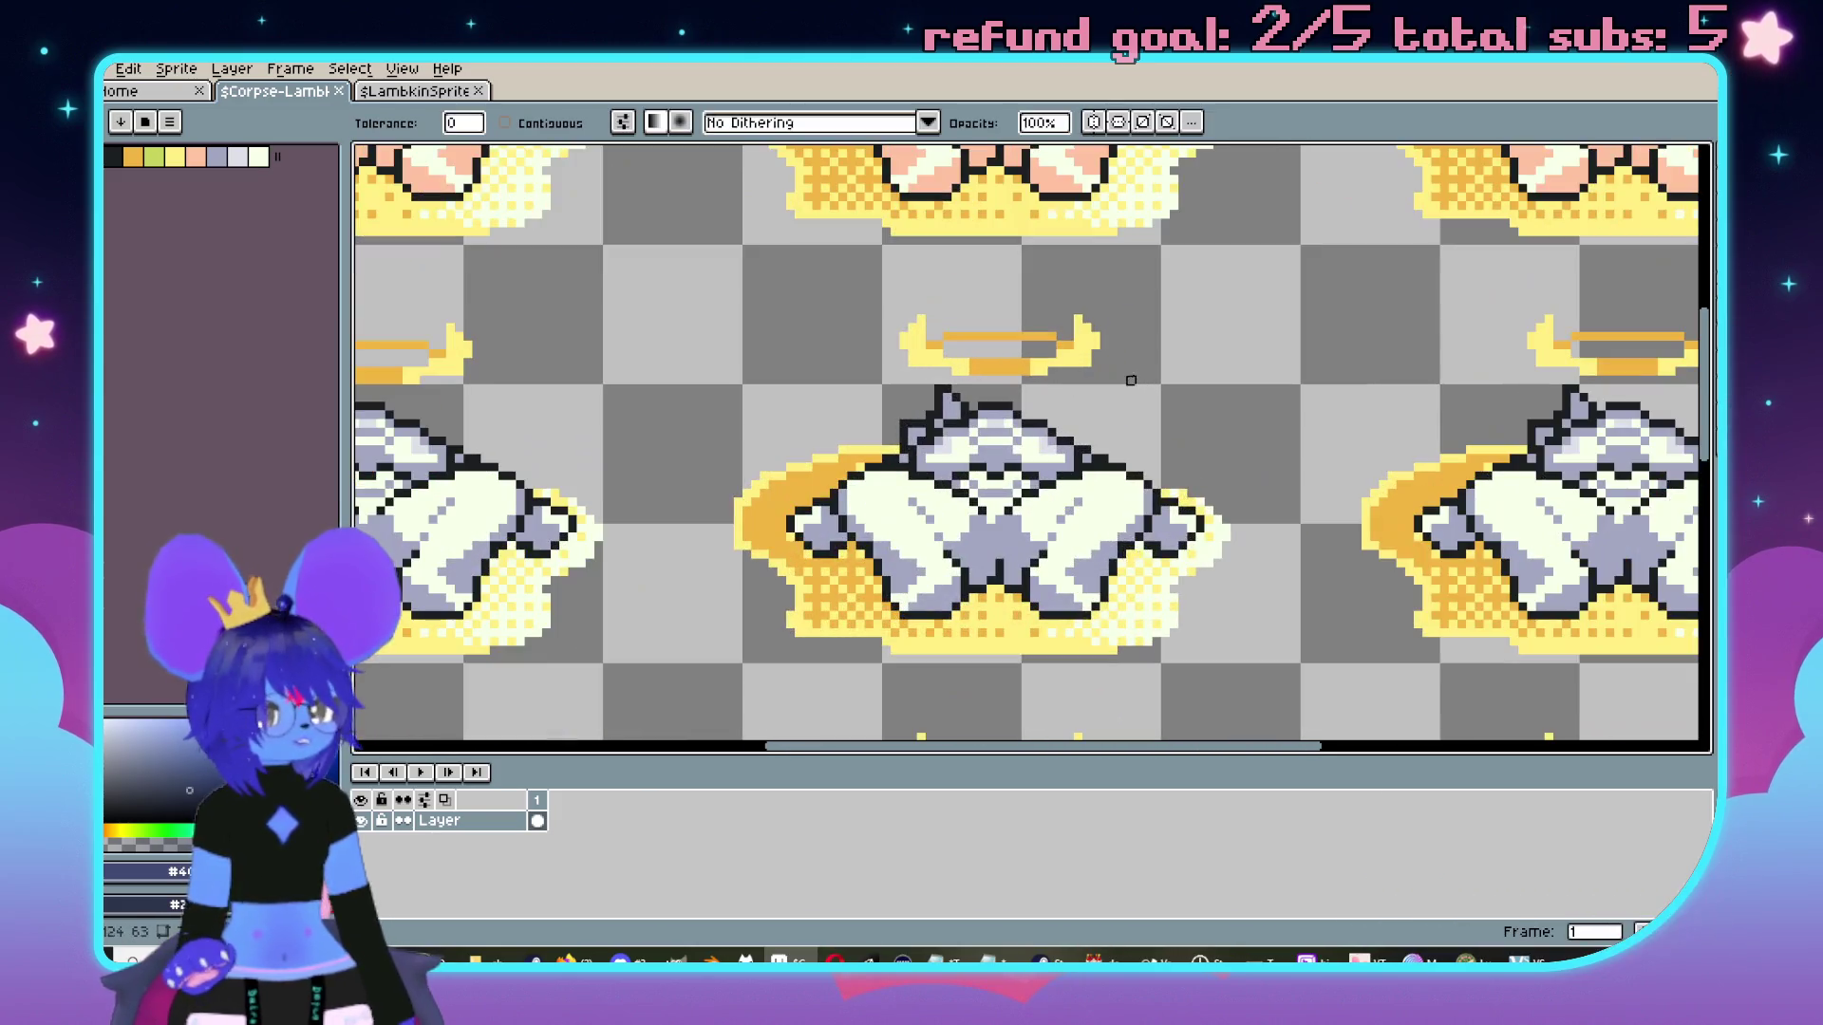
key(ctrl+z)
scroll(1052, 426, down, 1)
scroll(1045, 303, up, 3)
click(1011, 331)
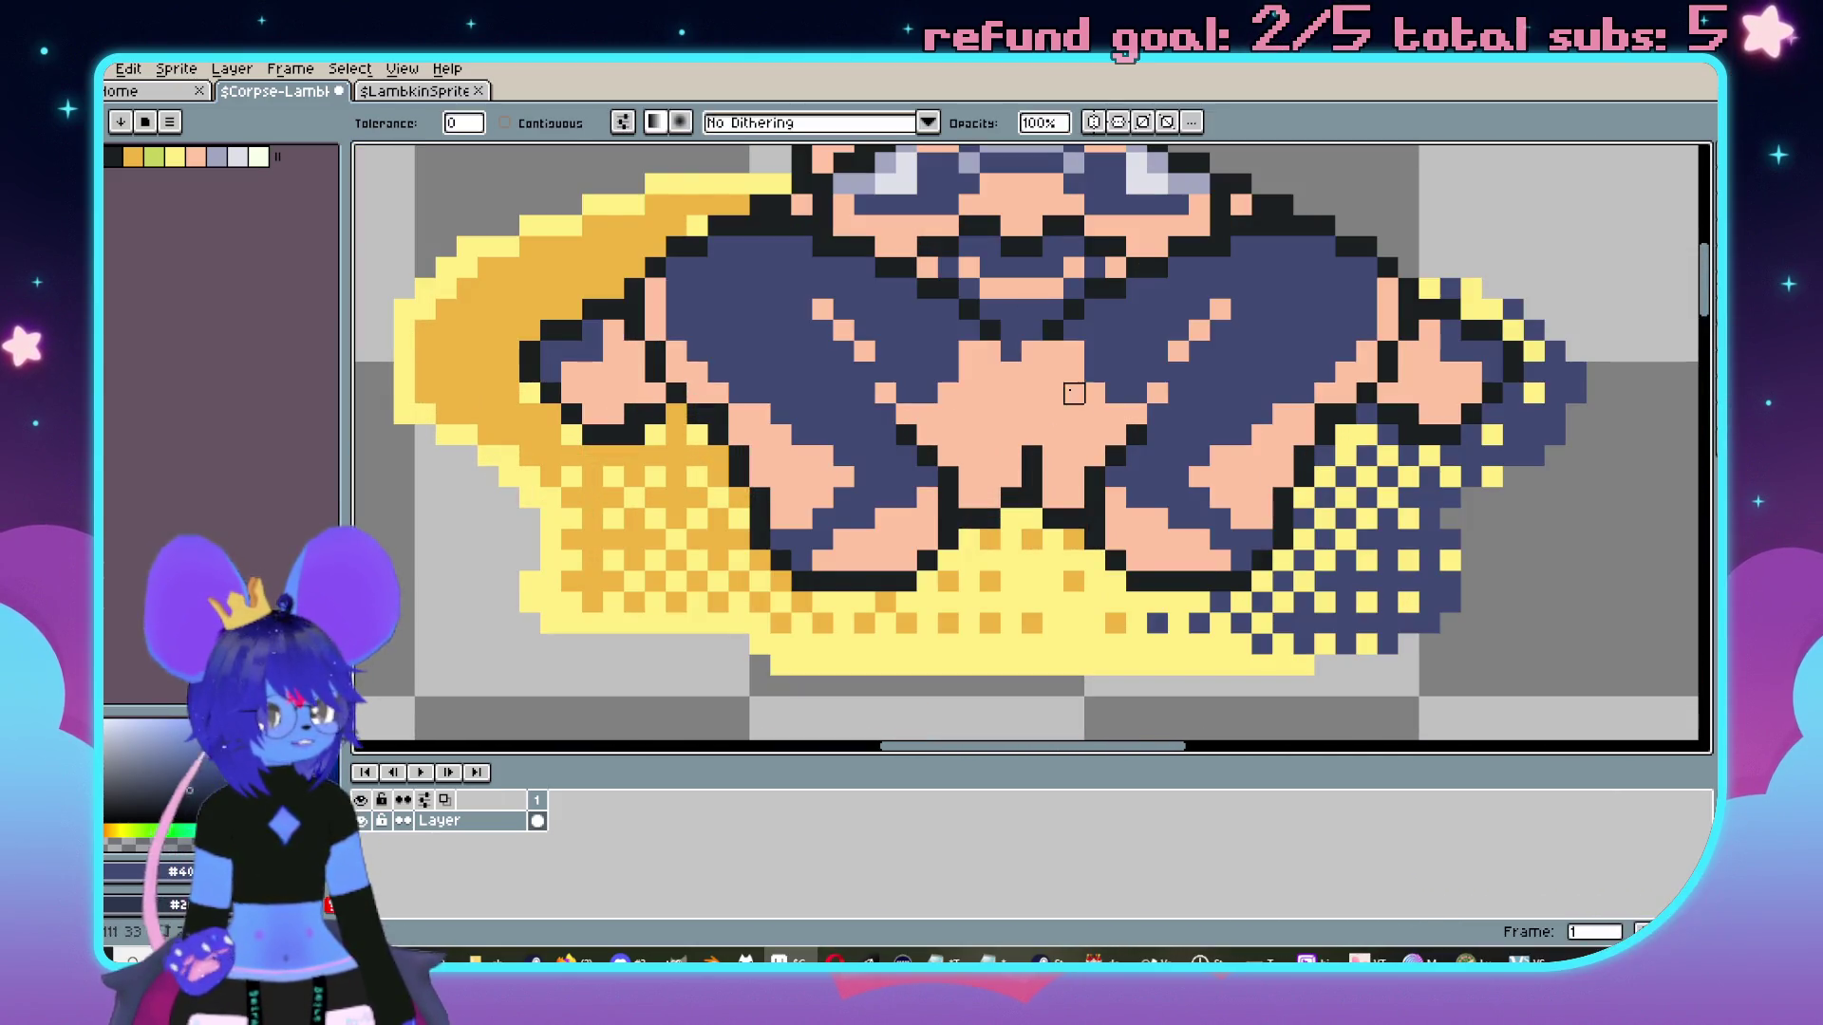
key(ctrl+z)
click(1011, 330)
click(988, 395)
key(ctrl+z)
key(ctrl+z)
click(969, 372)
click(970, 372)
scroll(969, 372, down, 3)
drag(1092, 532, 1089, 371)
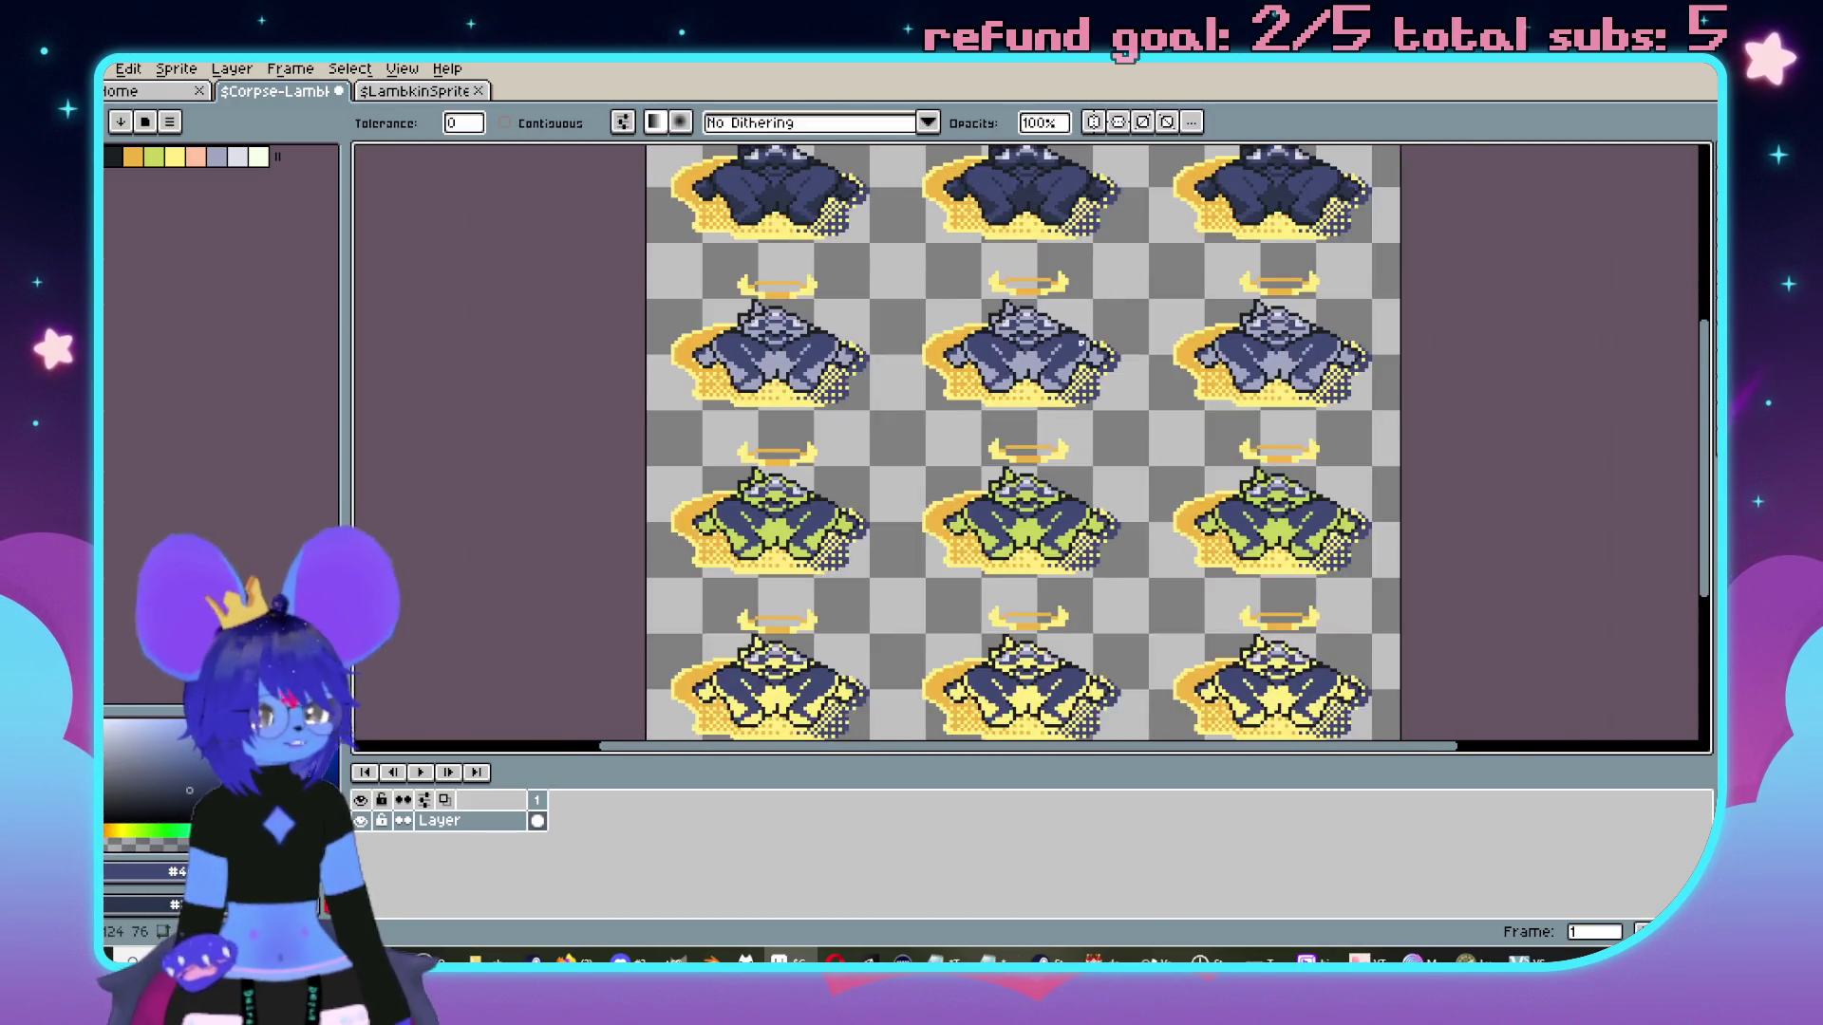
scroll(1090, 371, up, 2)
key(ctrl+z)
scroll(1087, 399, down, 3)
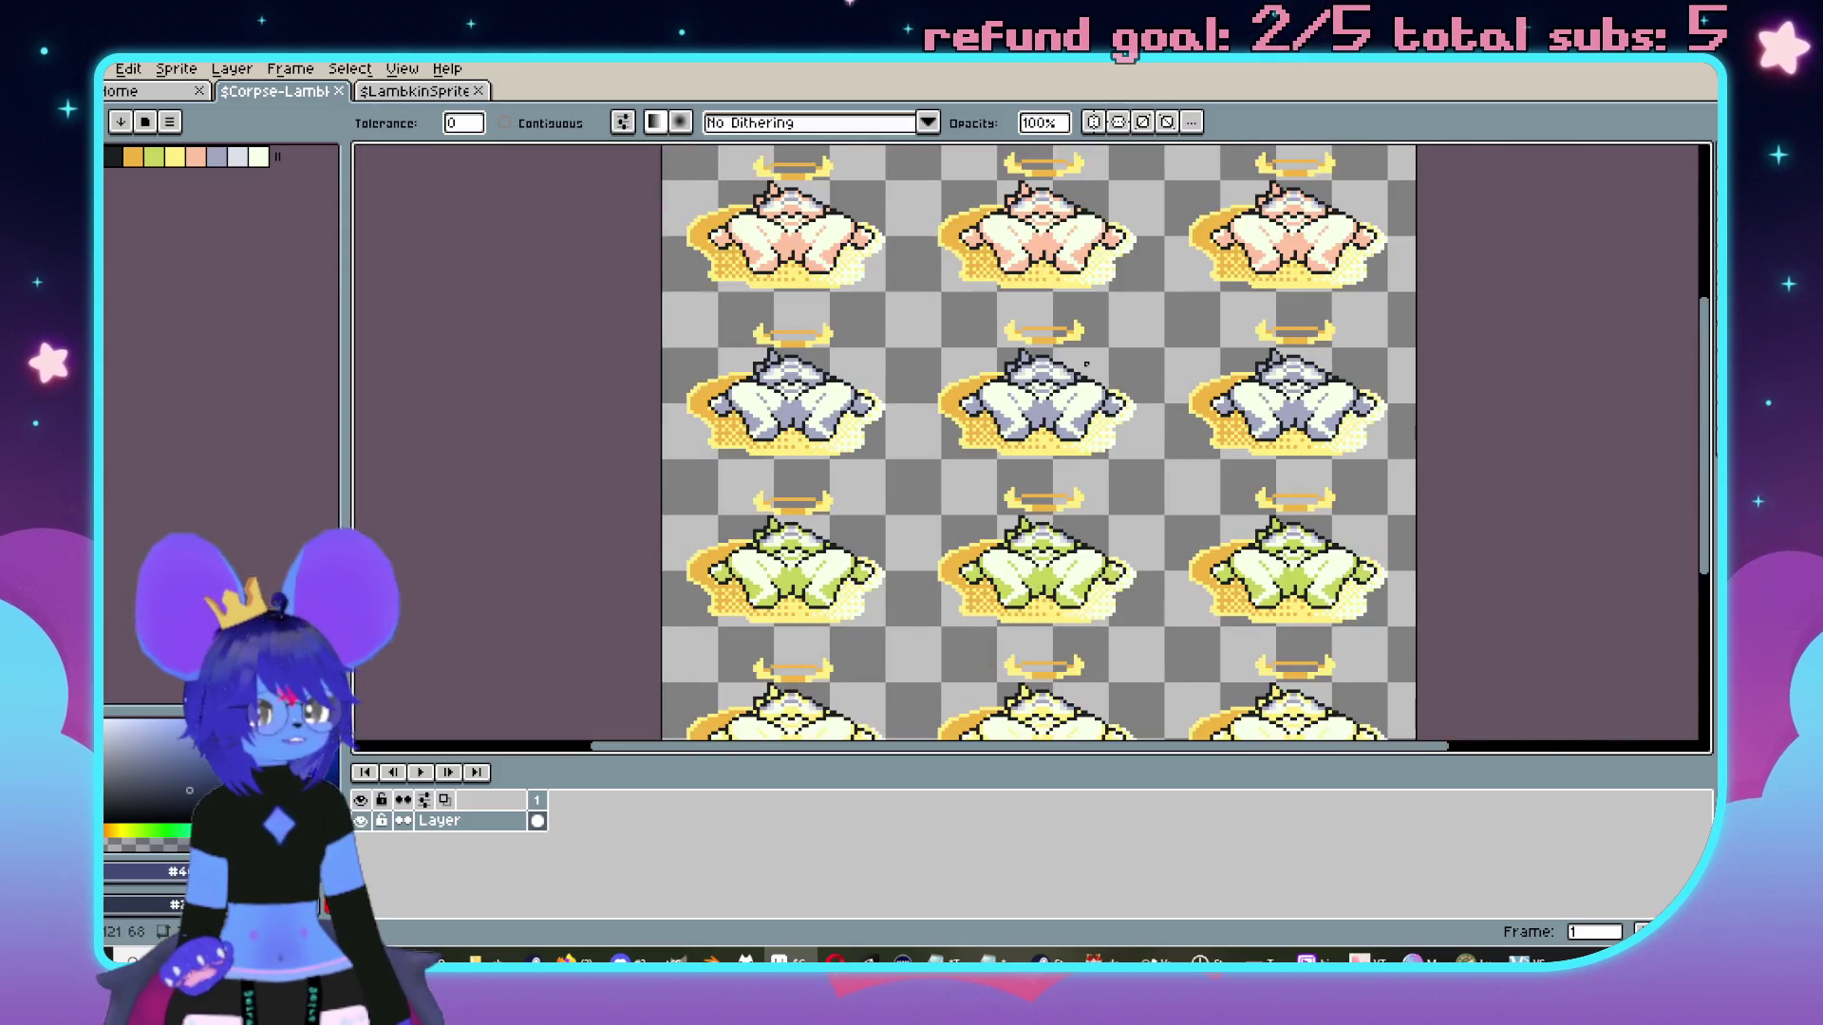
scroll(1080, 454, up, 2)
click(968, 517)
key(ctrl+z)
click(968, 517)
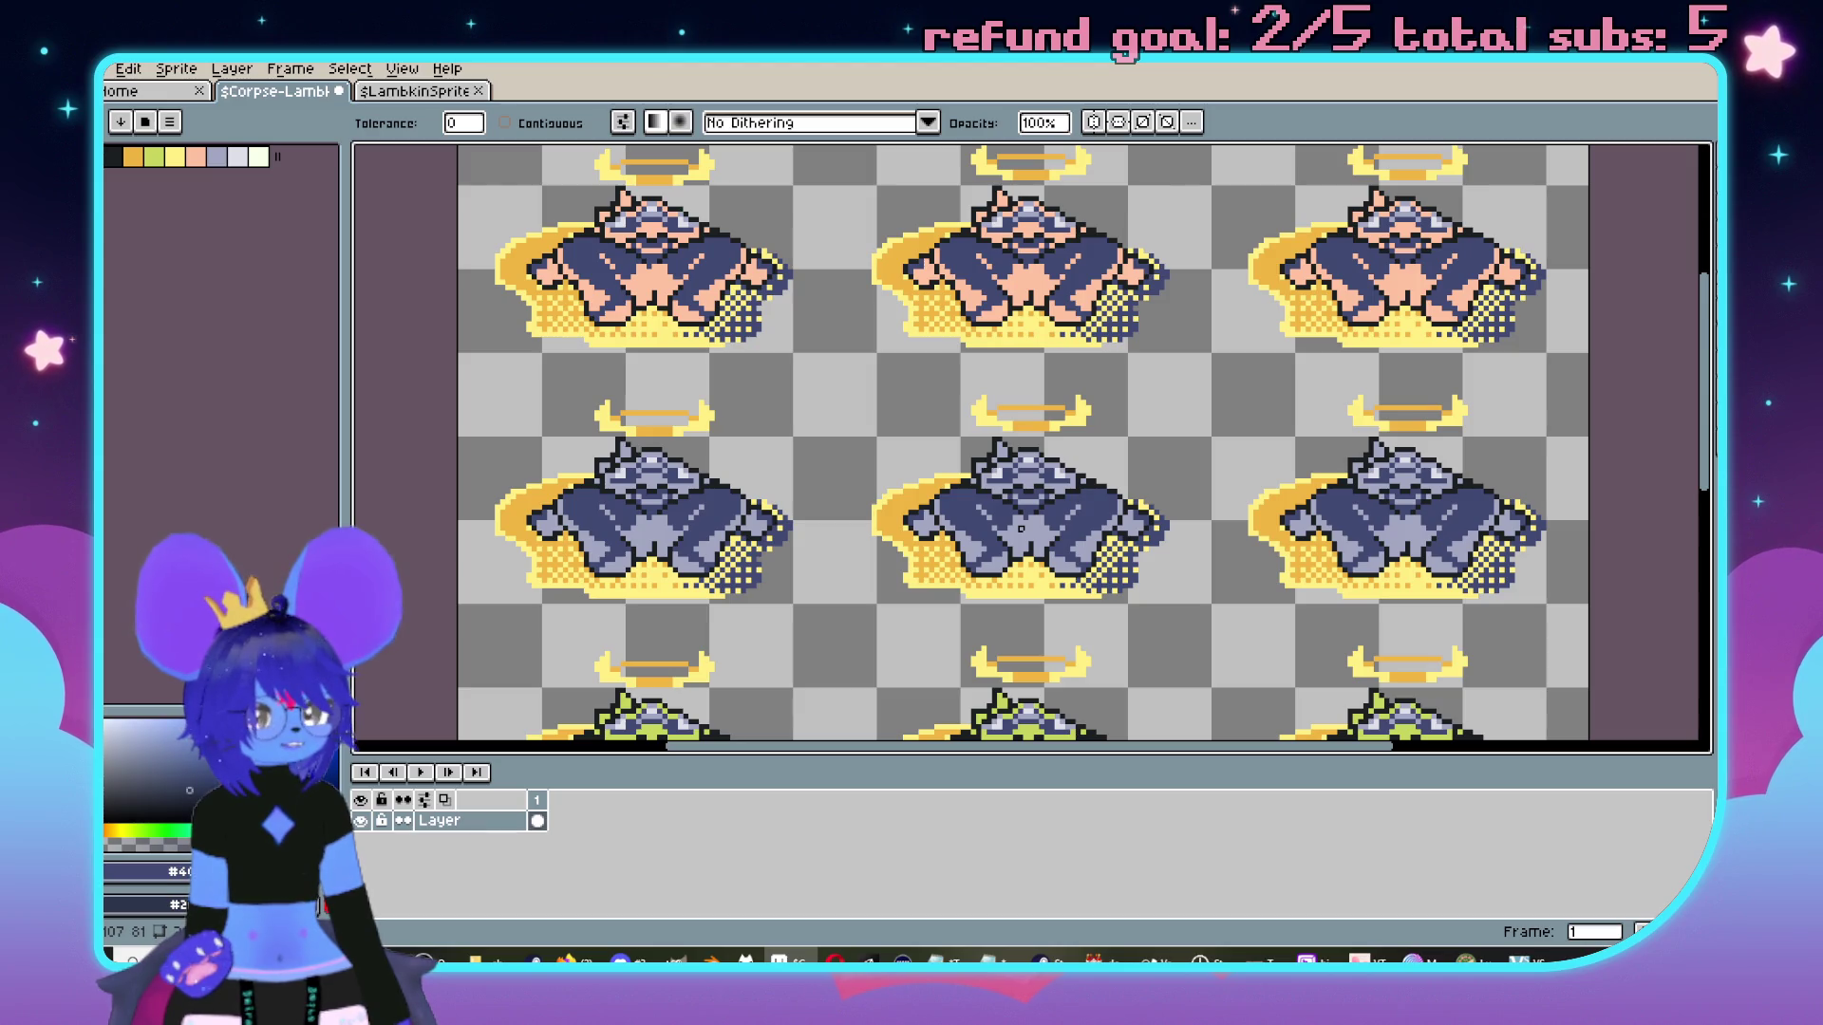
key(ctrl+z)
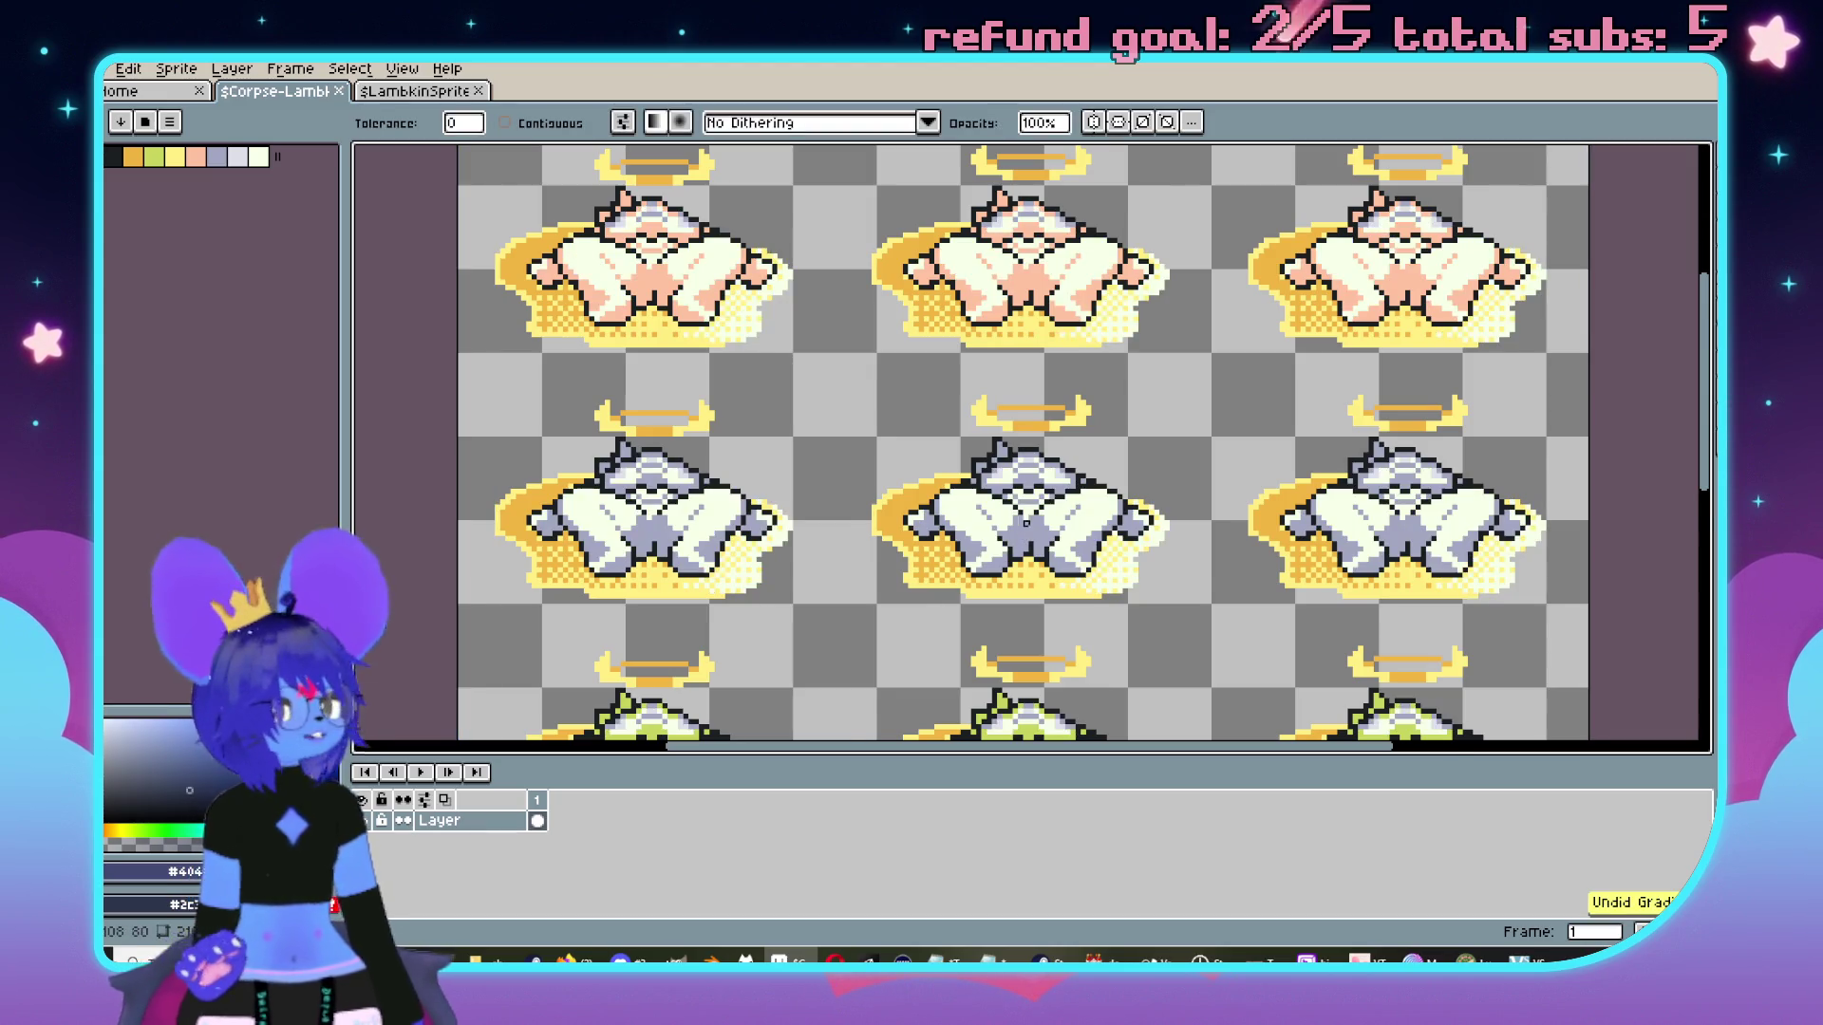
scroll(1025, 522, down, 1)
scroll(1065, 328, up, 2)
scroll(1065, 308, down, 1)
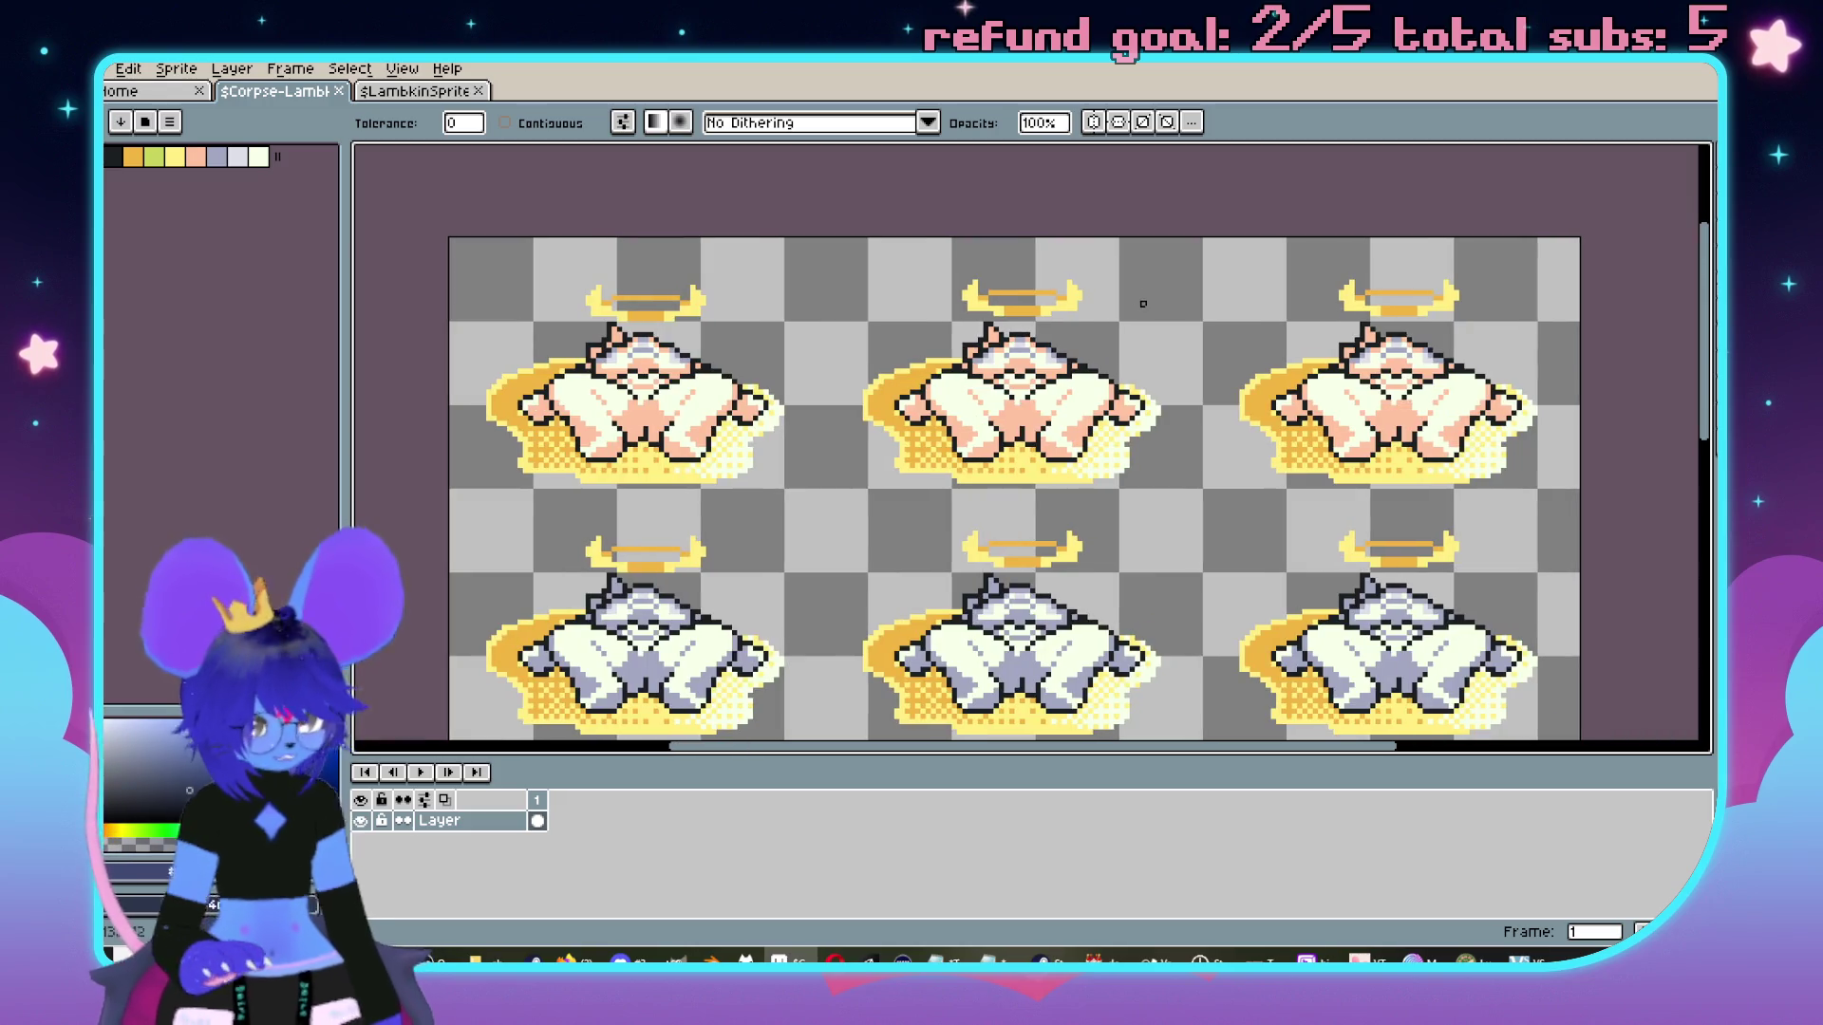
Select the top sprite row and fill its cream and peach skin areas dark blue.
key(m)
mouse_move(394, 182)
mouse_down()
mouse_move(1500, 477)
mouse_move(1686, 508)
mouse_up()
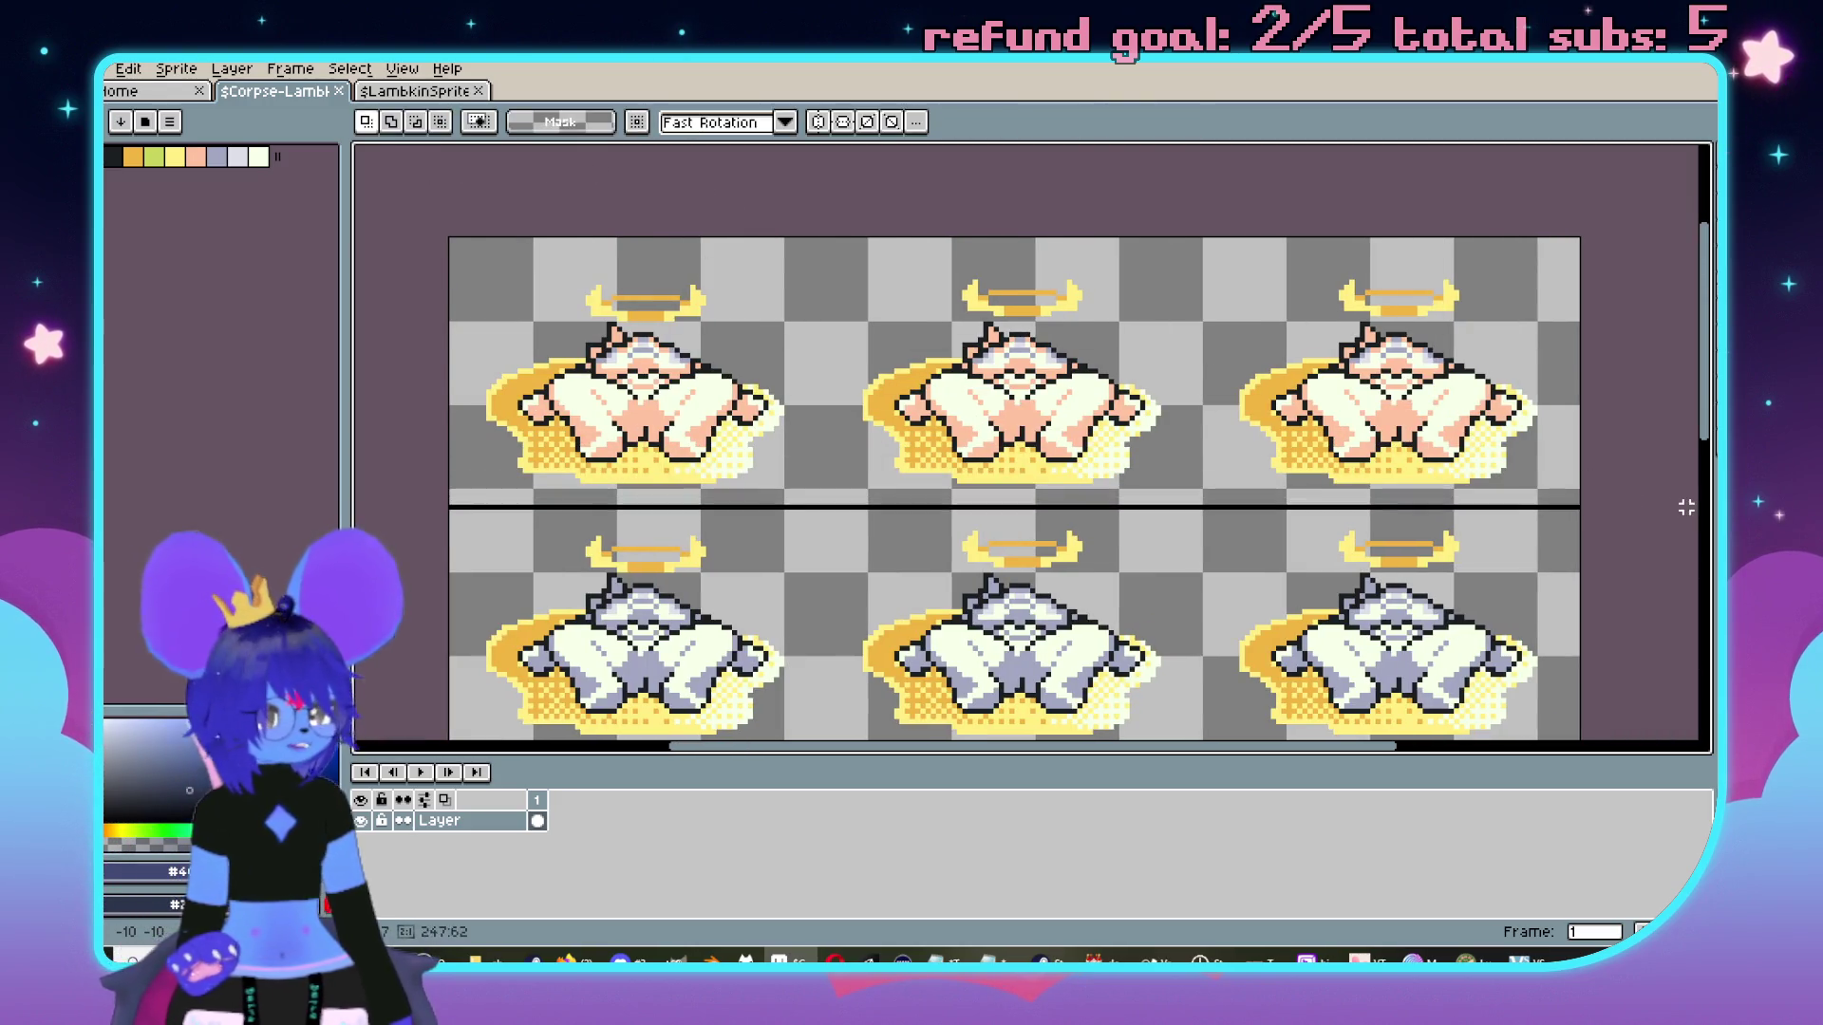
key(g)
scroll(1014, 394, up, 2)
click(1014, 394)
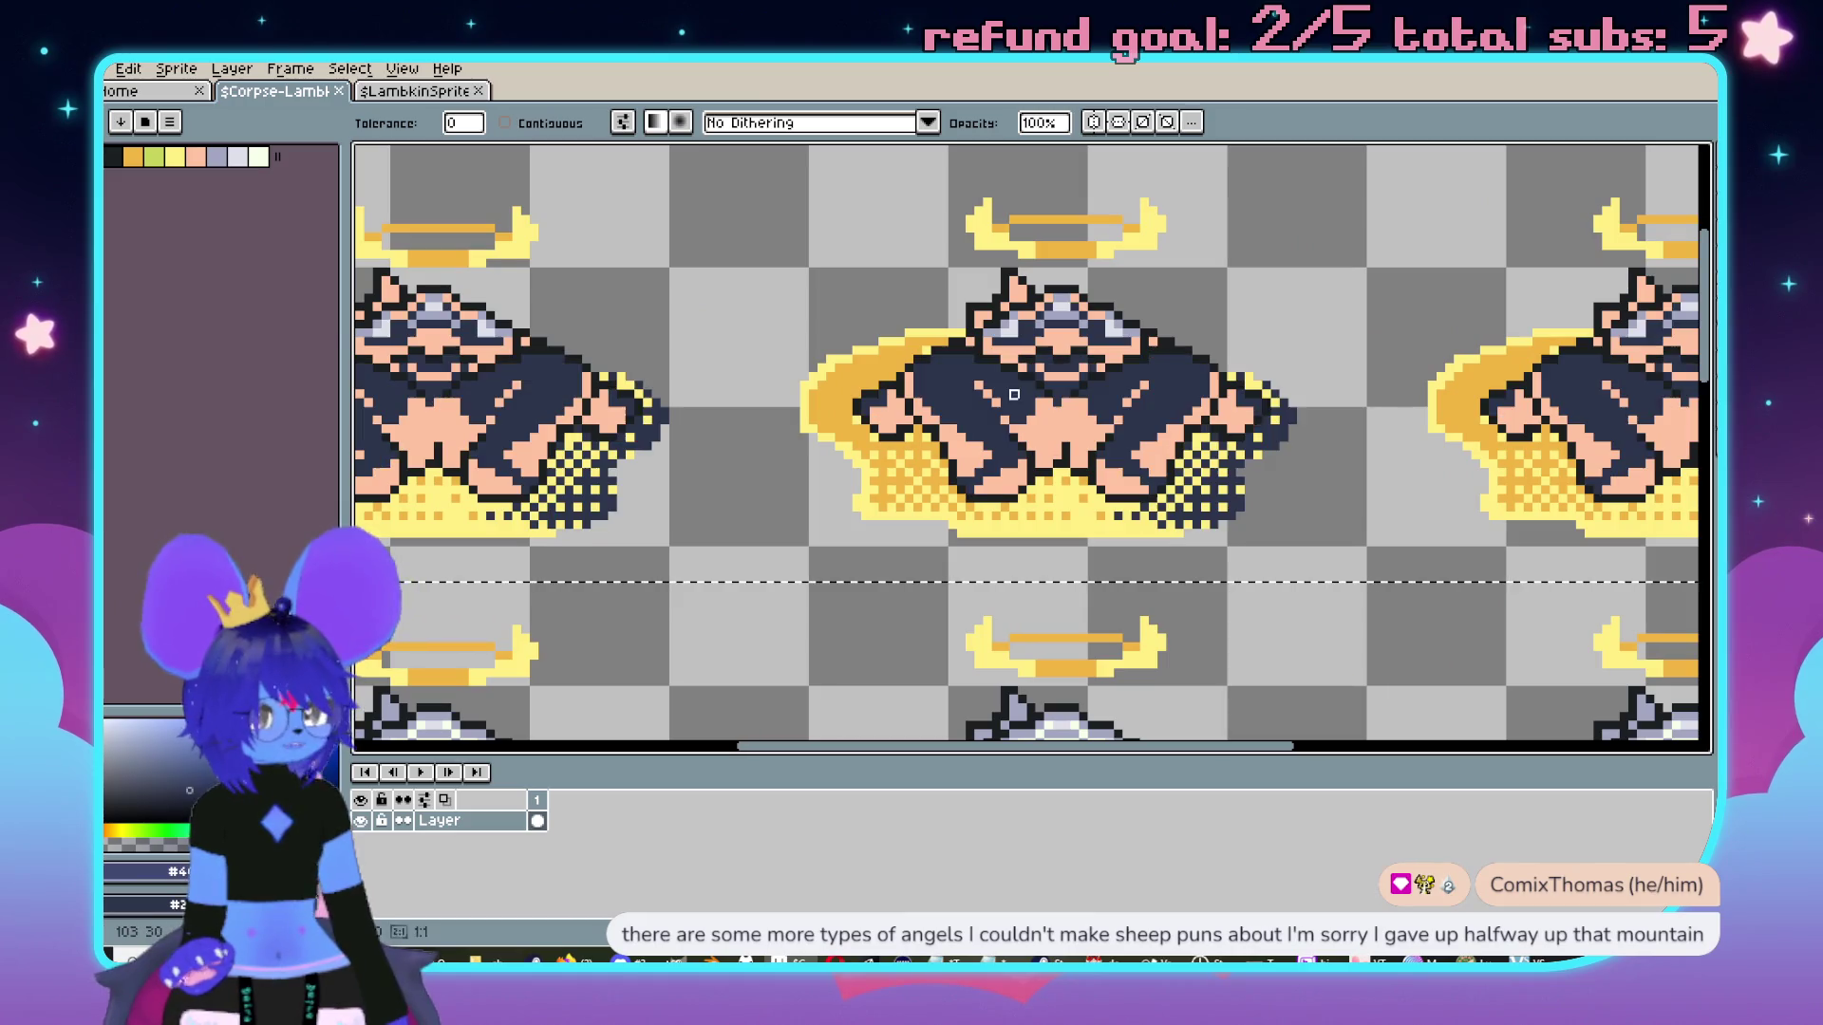
click(1048, 411)
key(ctrl+z)
key(ctrl+z)
key(ctrl+y)
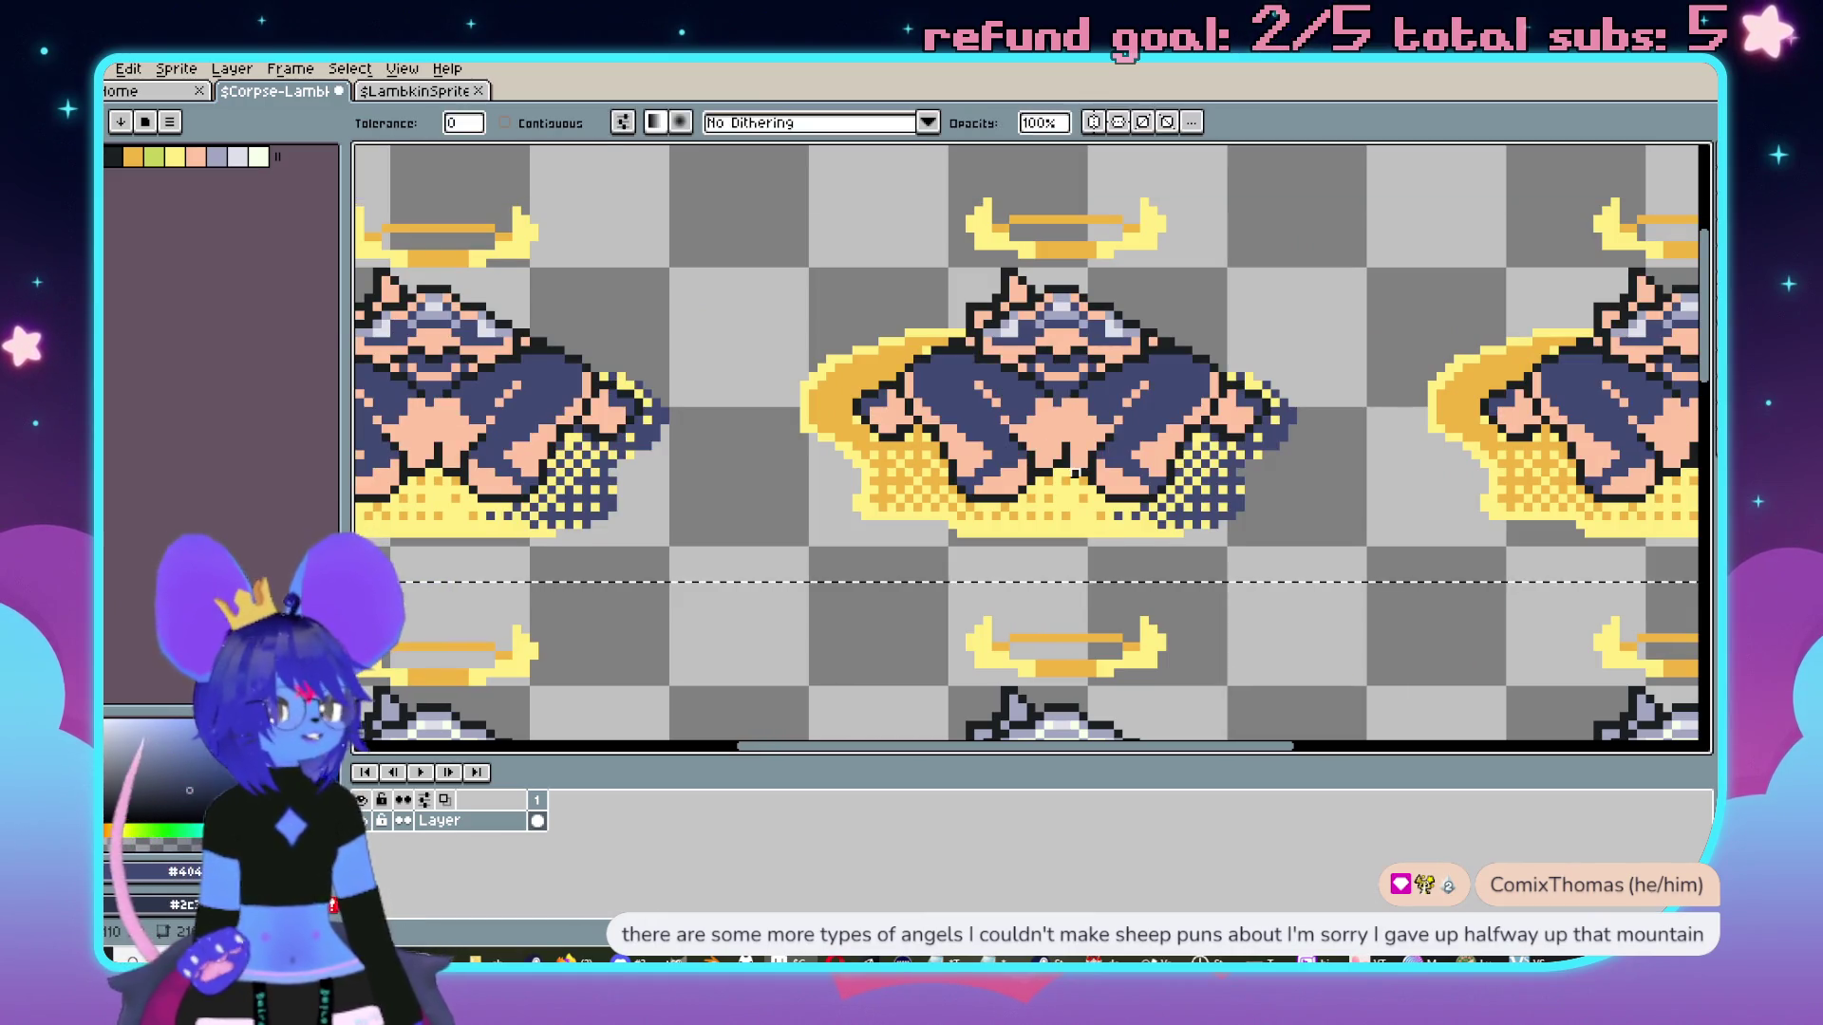
key(ctrl+y)
Sample a colour from $LambkinSprite and darken the corpse sprites' eye area.
click(447, 91)
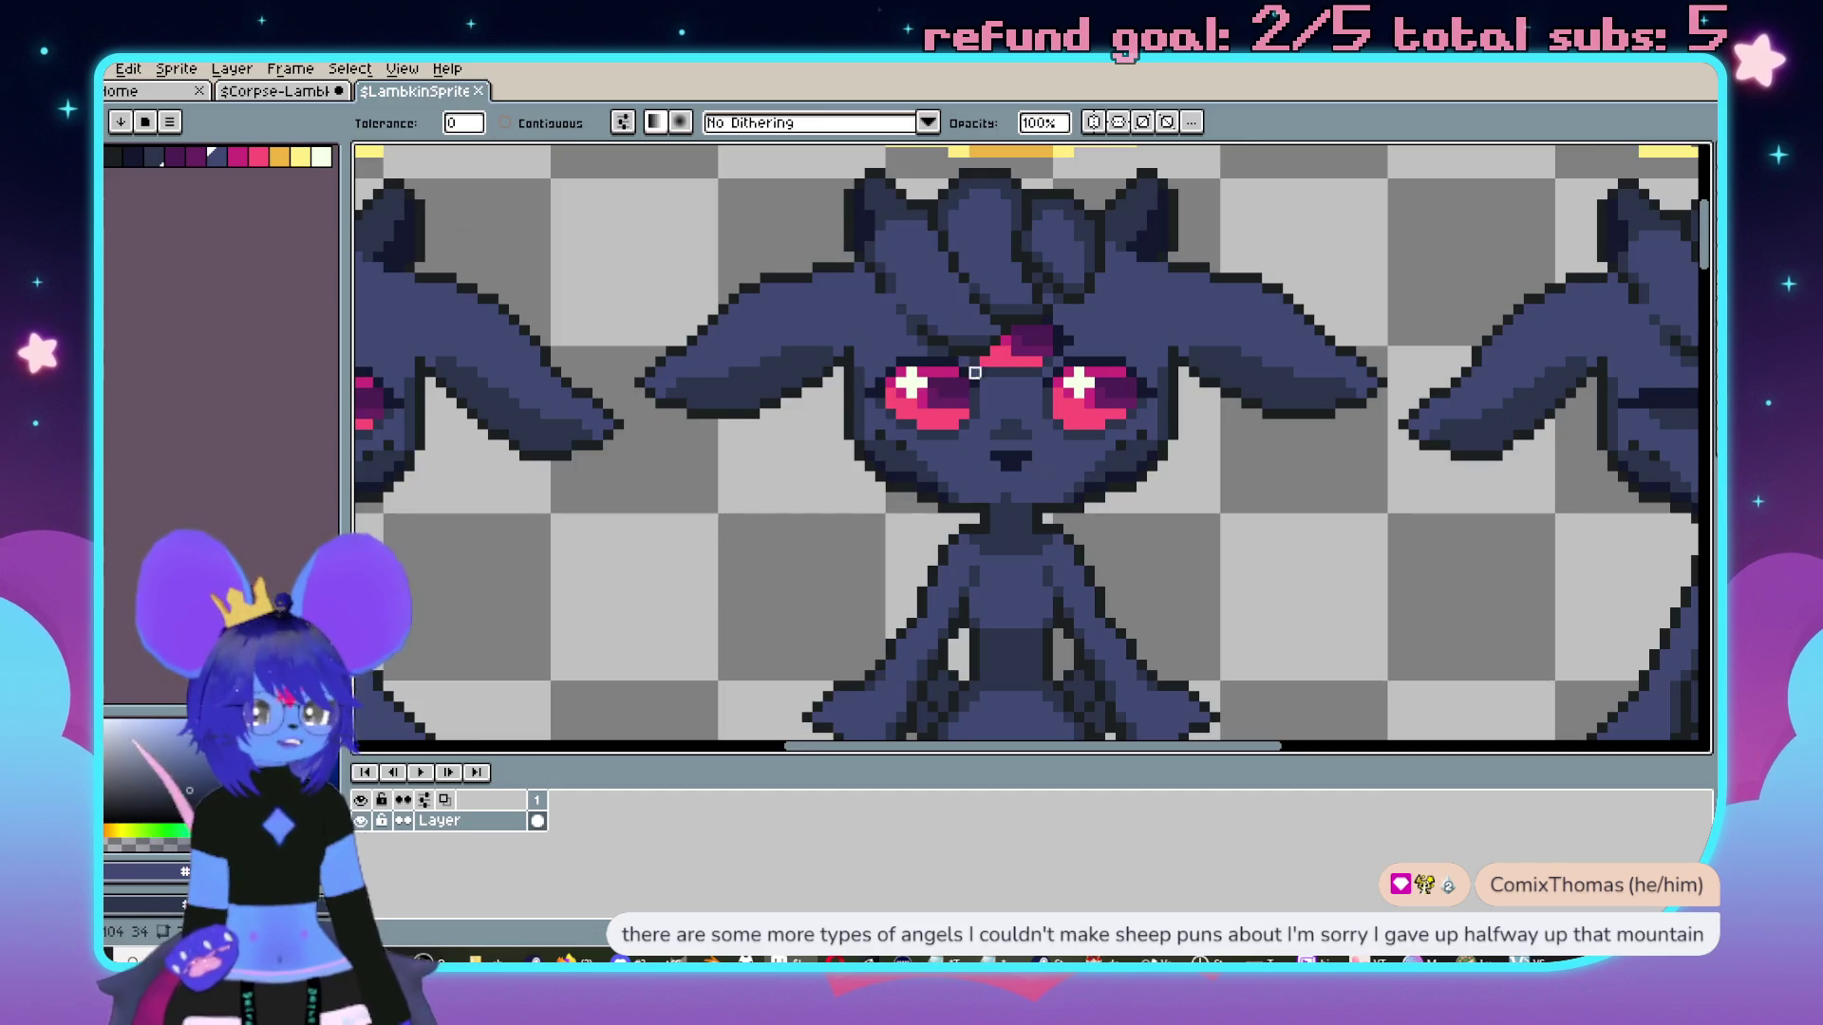
scroll(1074, 498, up, 2)
scroll(1073, 499, down, 1)
key(i)
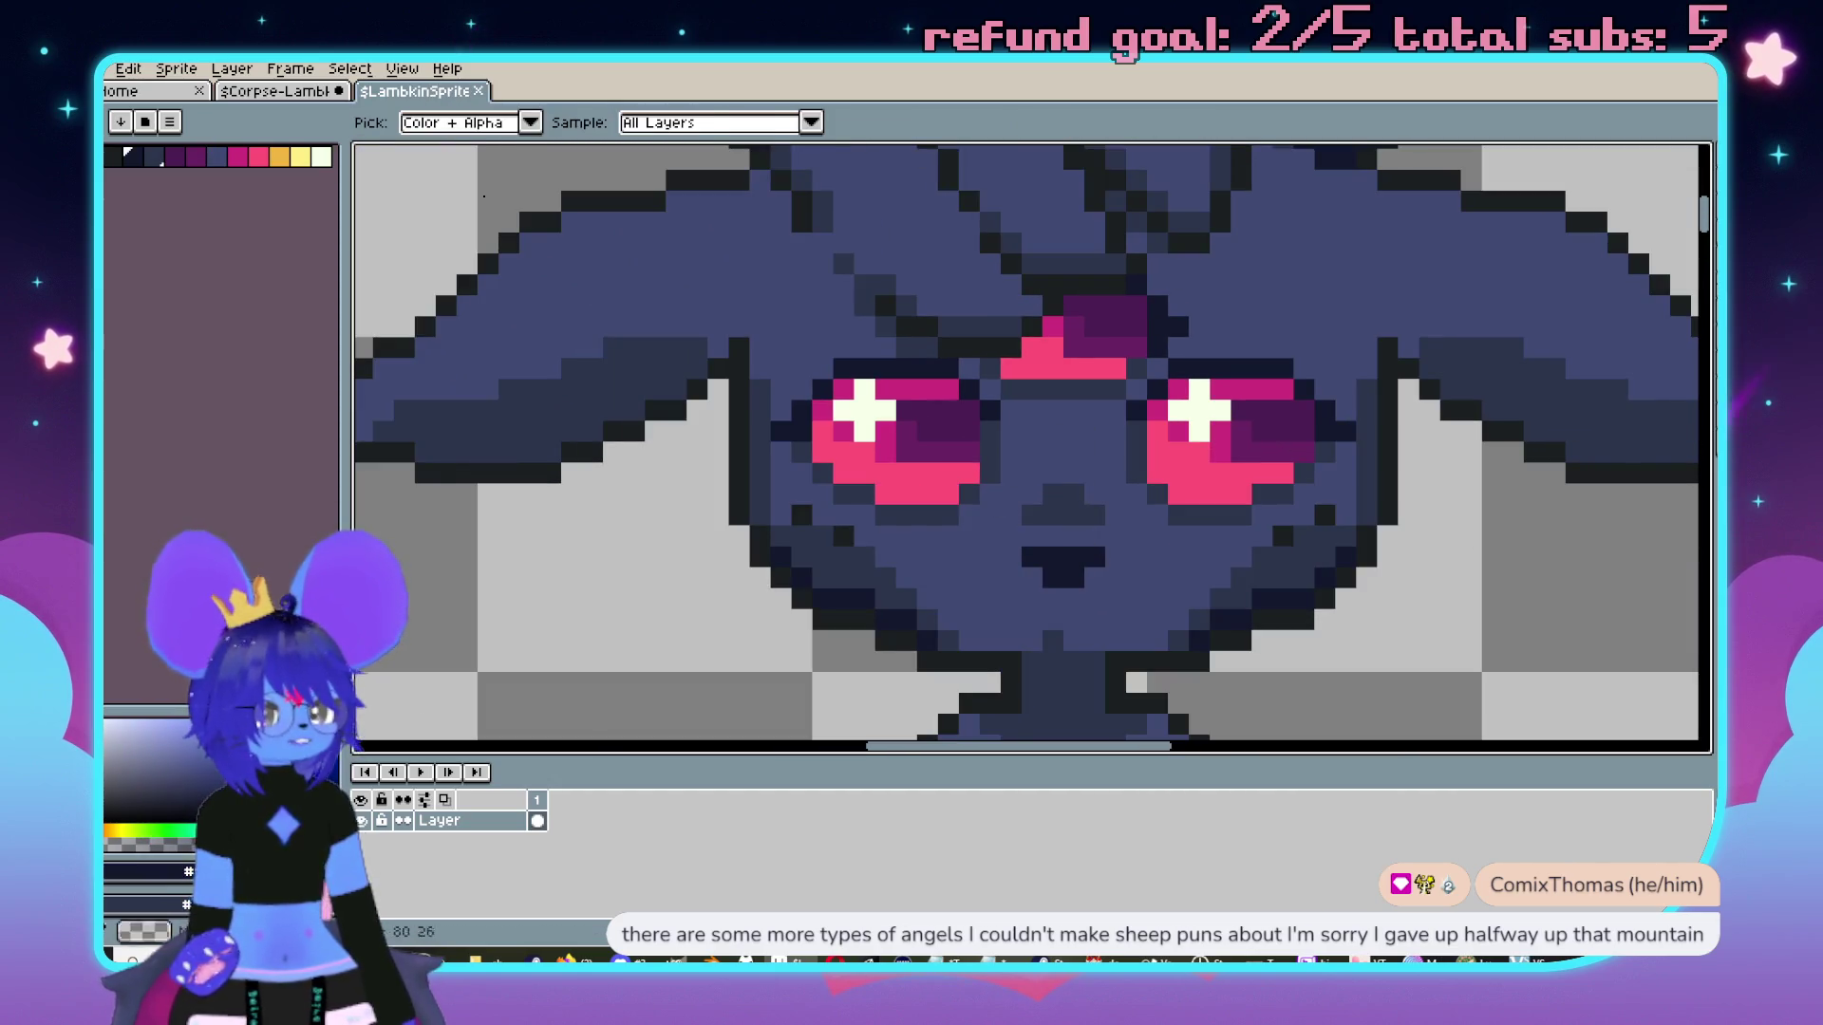
key(g)
click(275, 92)
click(1057, 315)
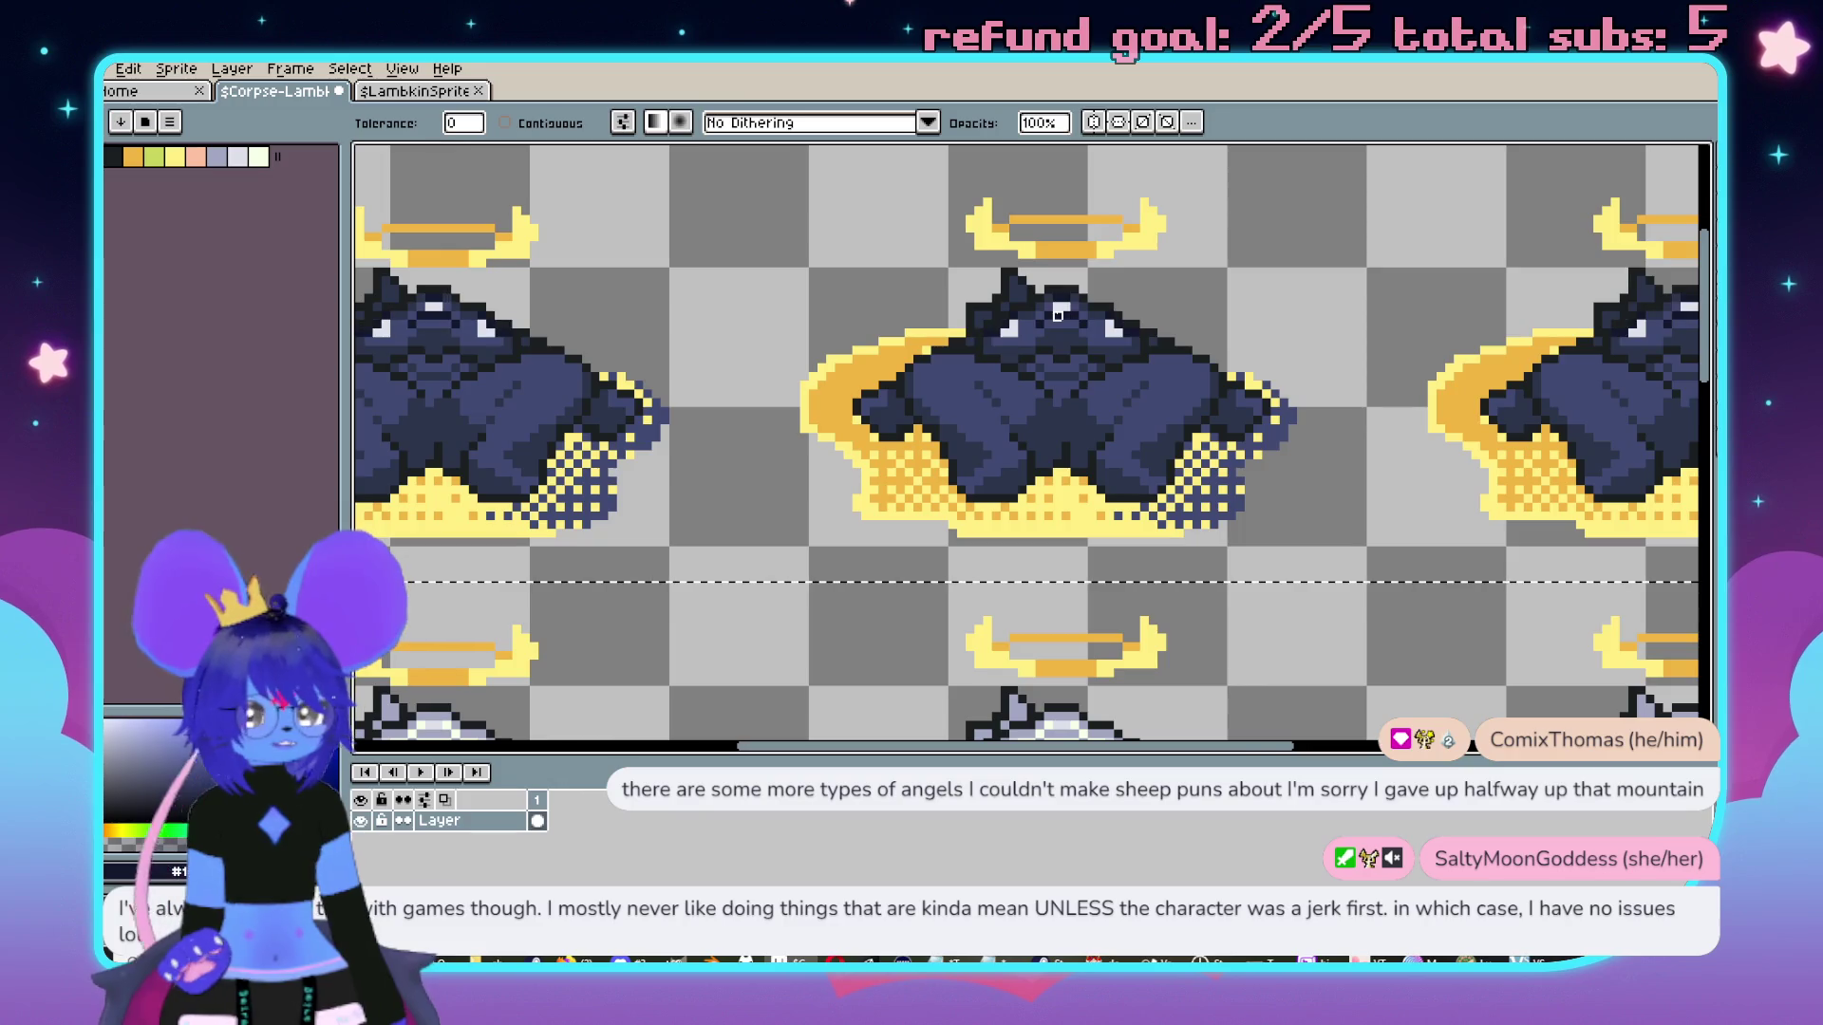
scroll(1058, 315, up, 2)
scroll(1015, 446, down, 1)
Pick dark navy from $LambkinSprite and darken pixels on both sides of the corpse sprite.
click(408, 92)
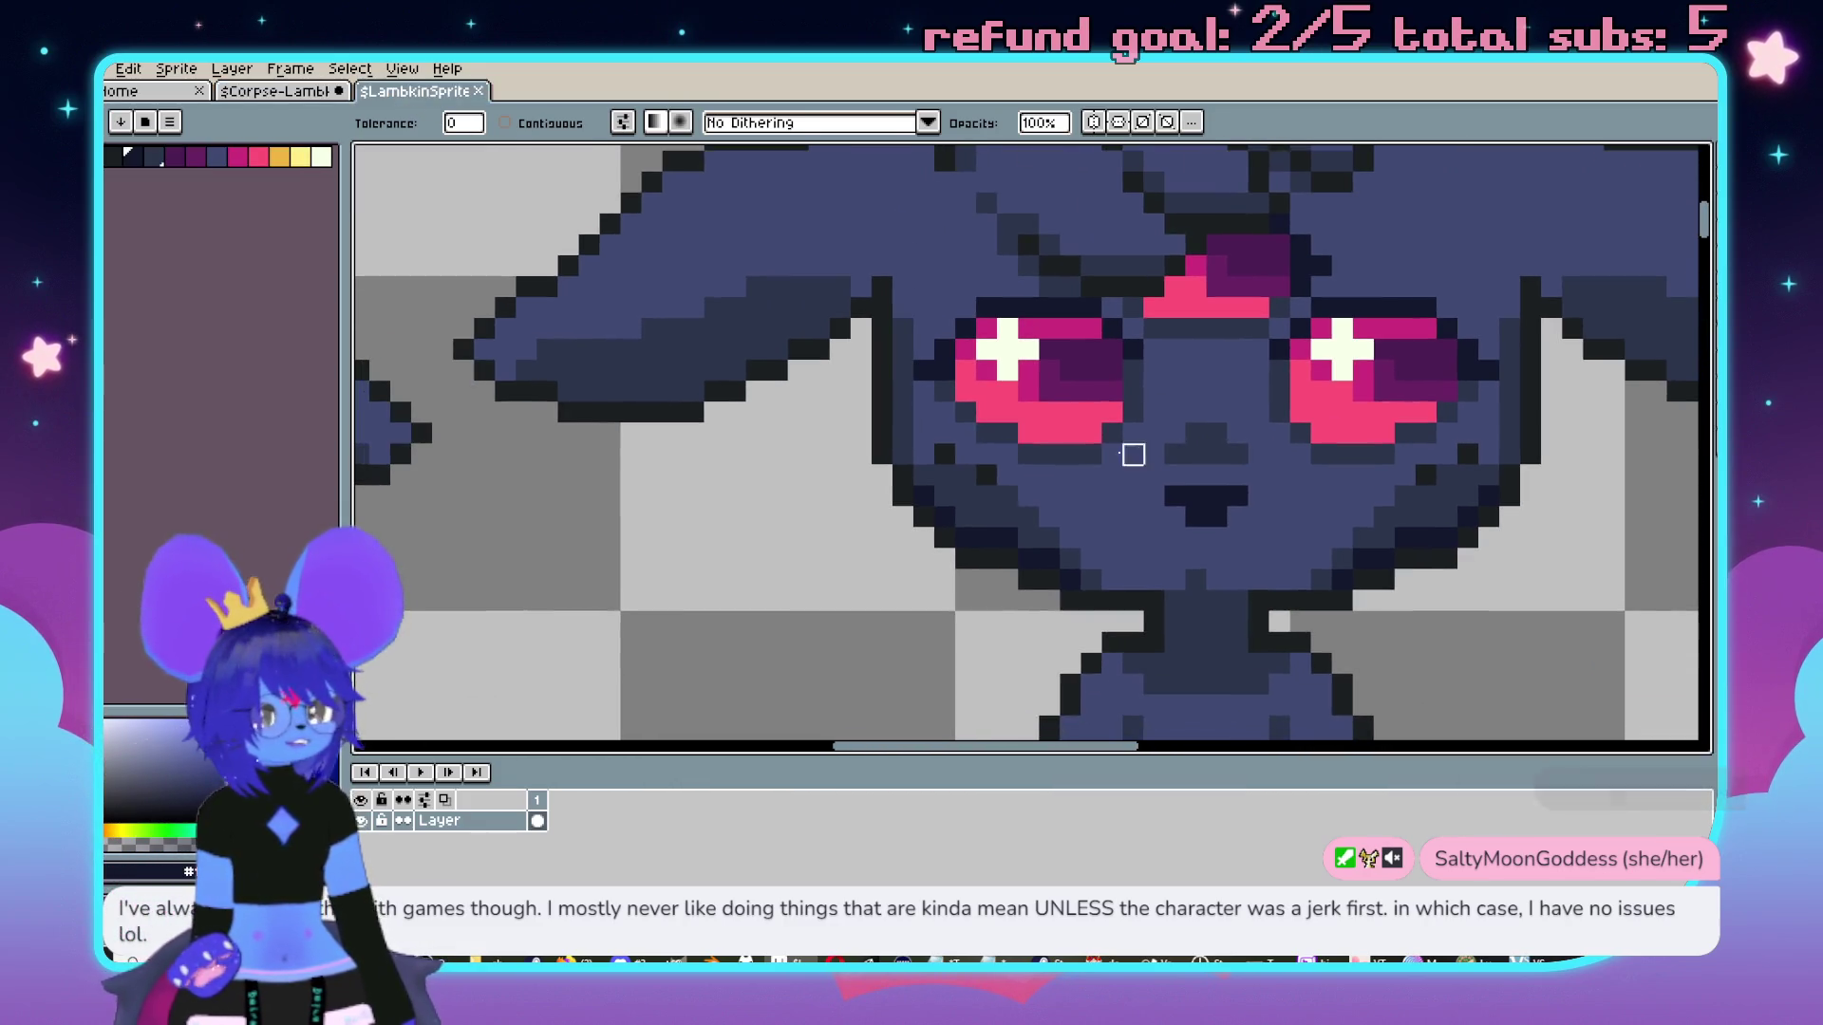
alt+click(981, 480)
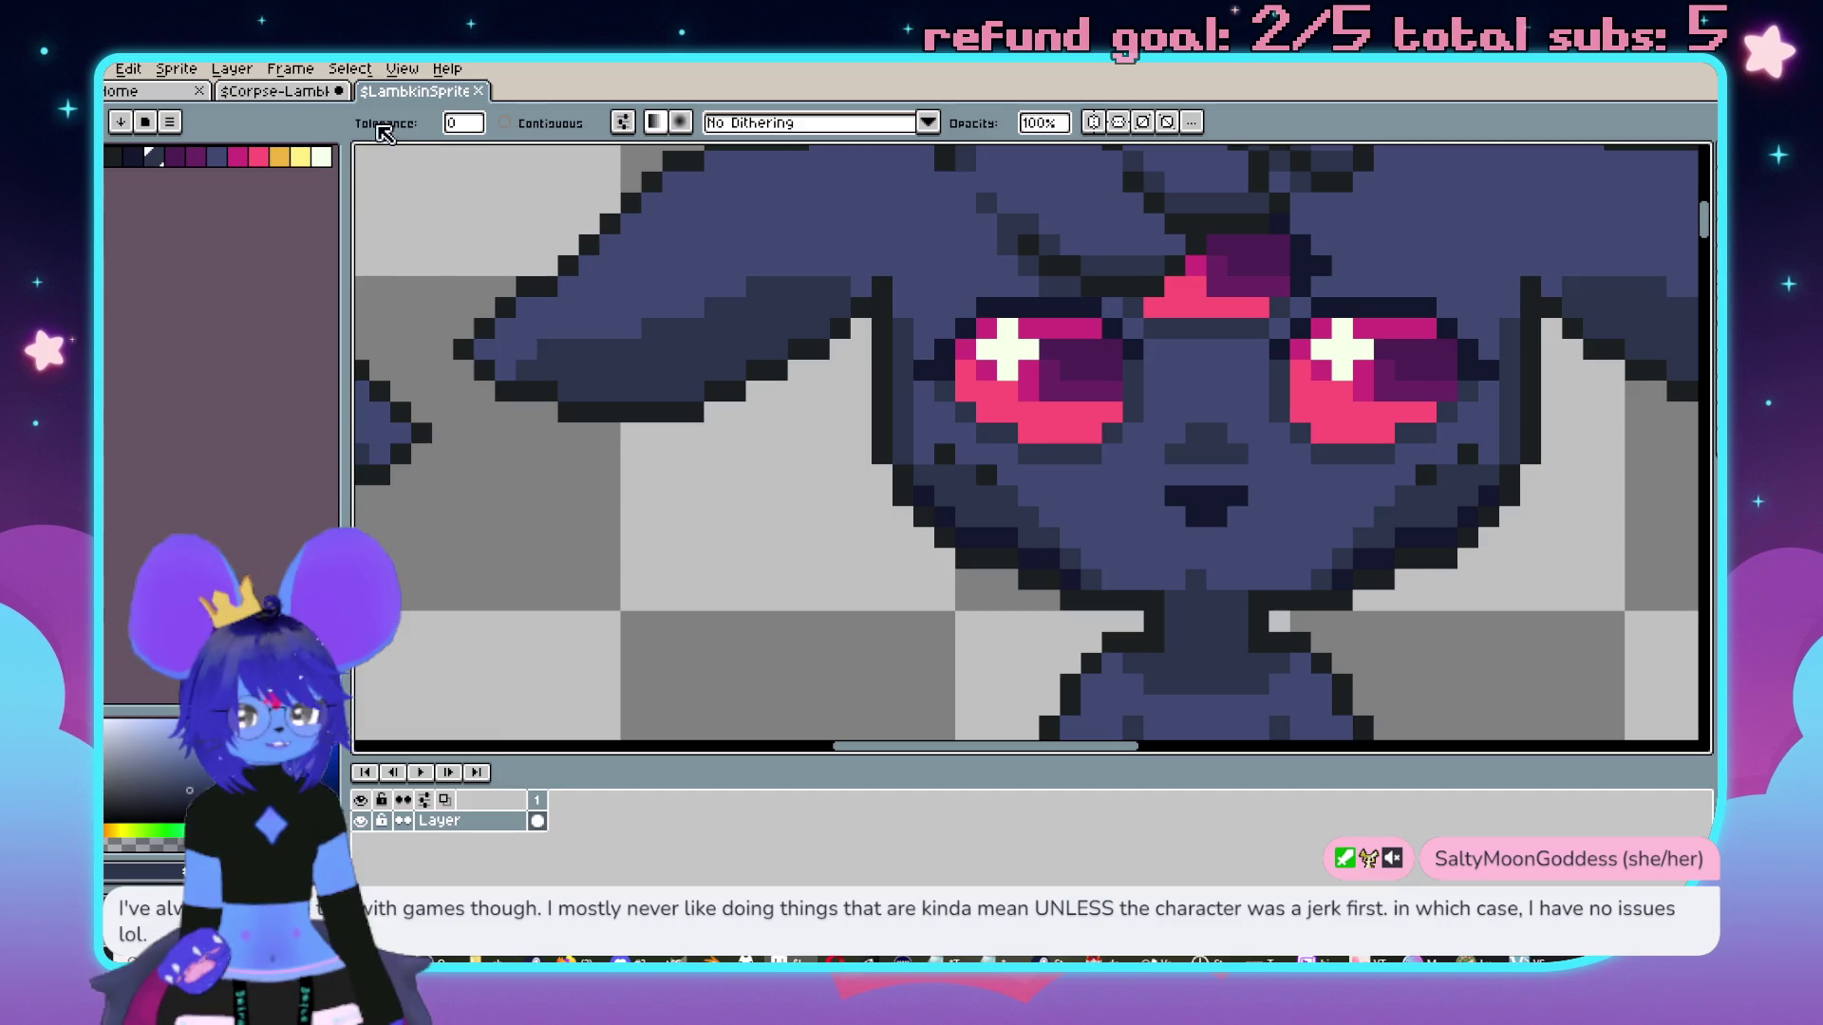
click(319, 92)
click(988, 370)
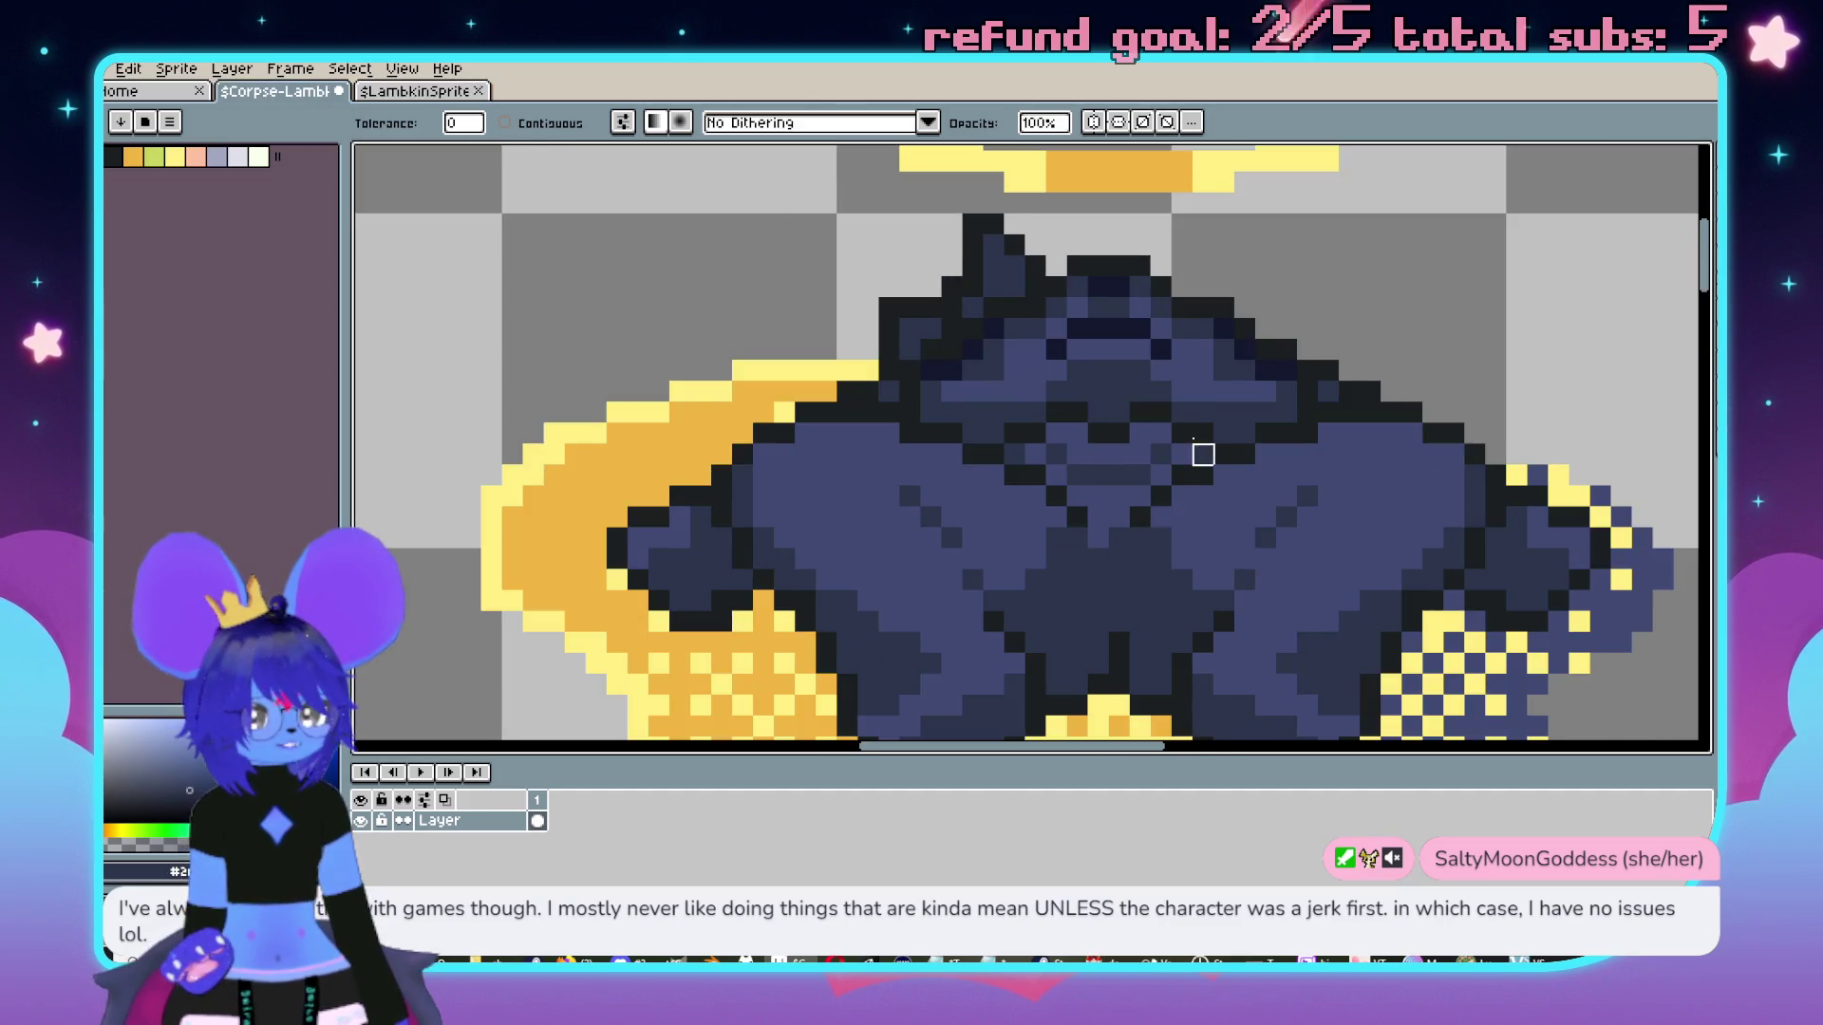
scroll(1203, 455, down, 6)
scroll(1015, 310, up, 2)
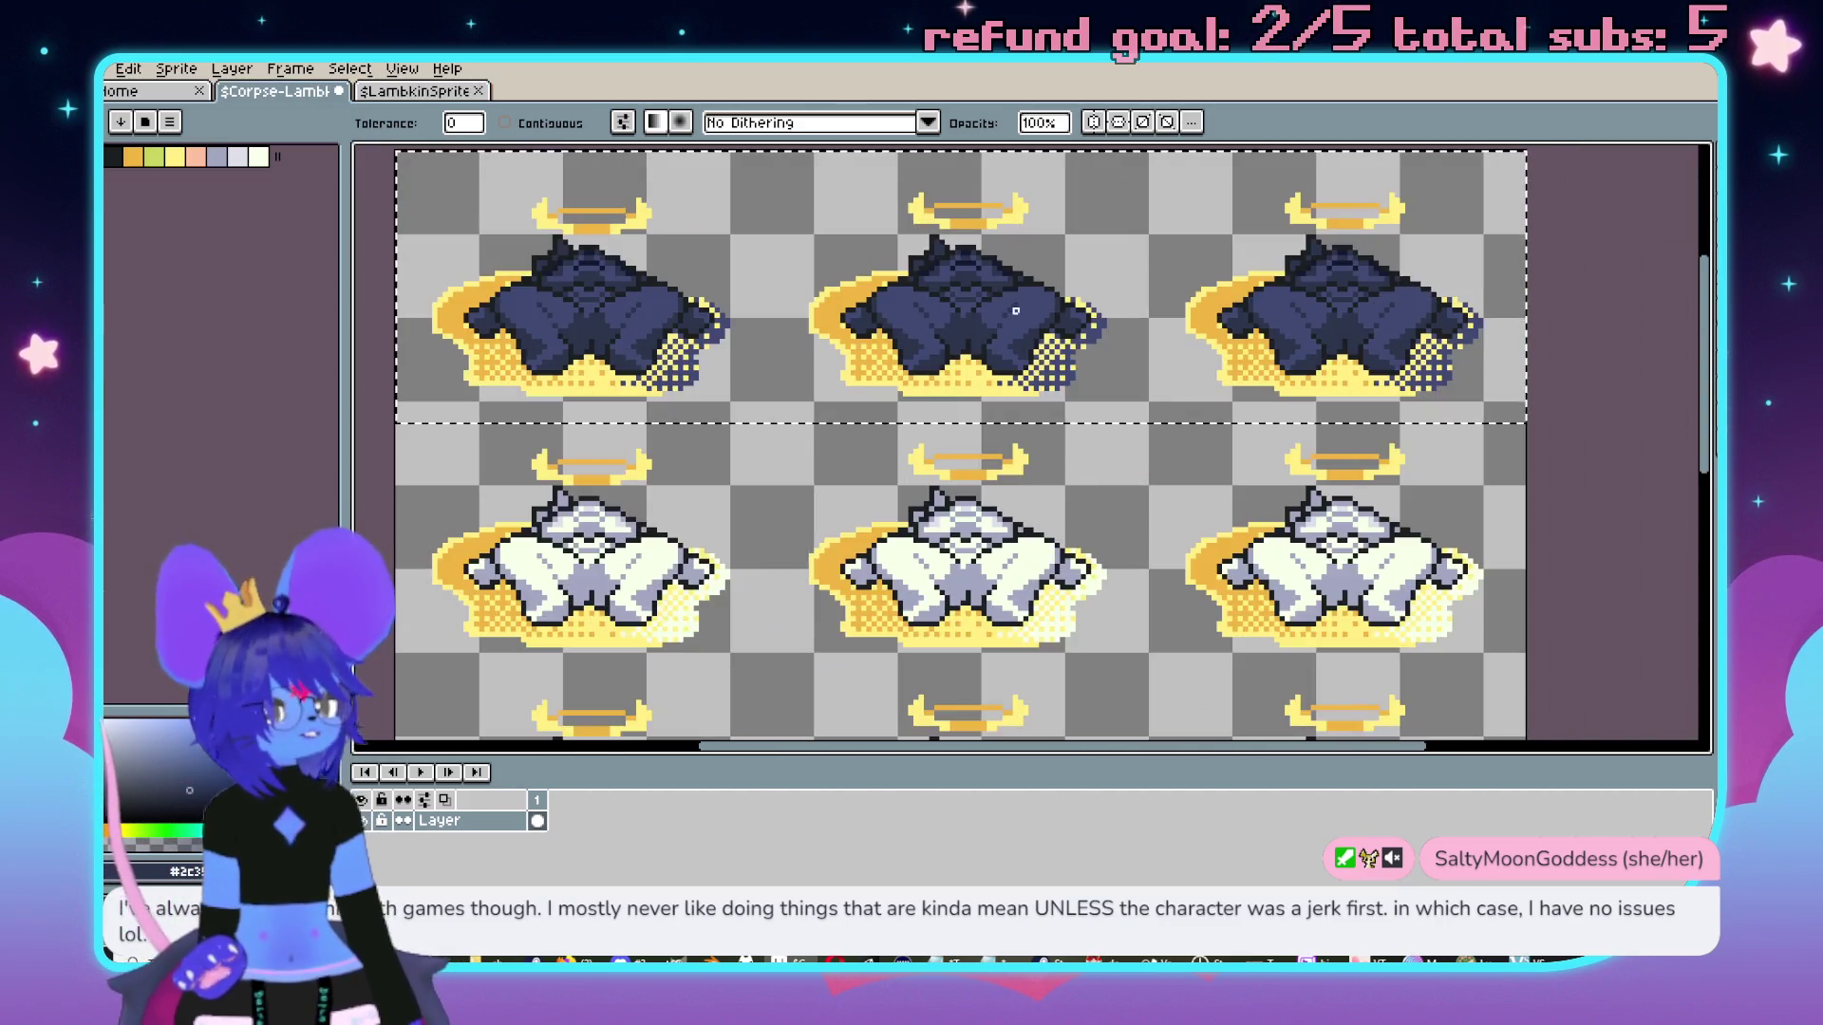
scroll(1015, 311, up, 3)
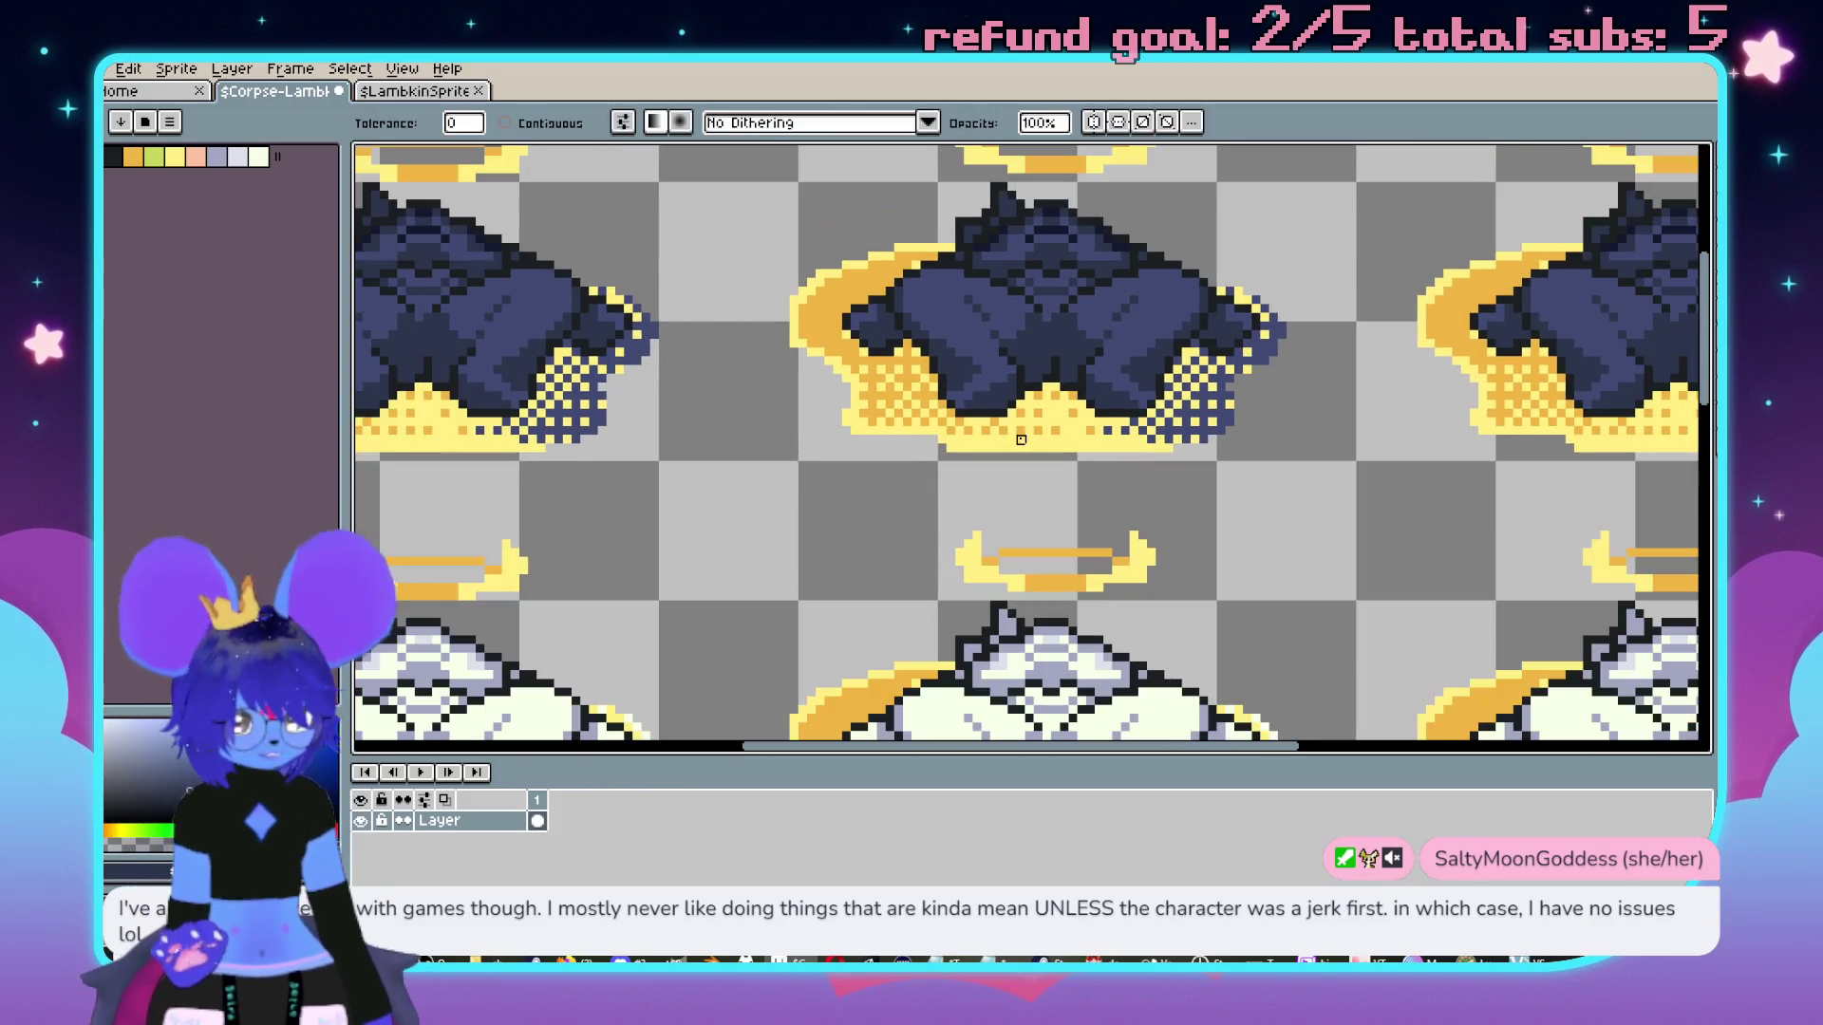
scroll(1020, 440, down, 2)
Select the middle sprite row and recolour it, undoing fills to keep it dark.
key(m)
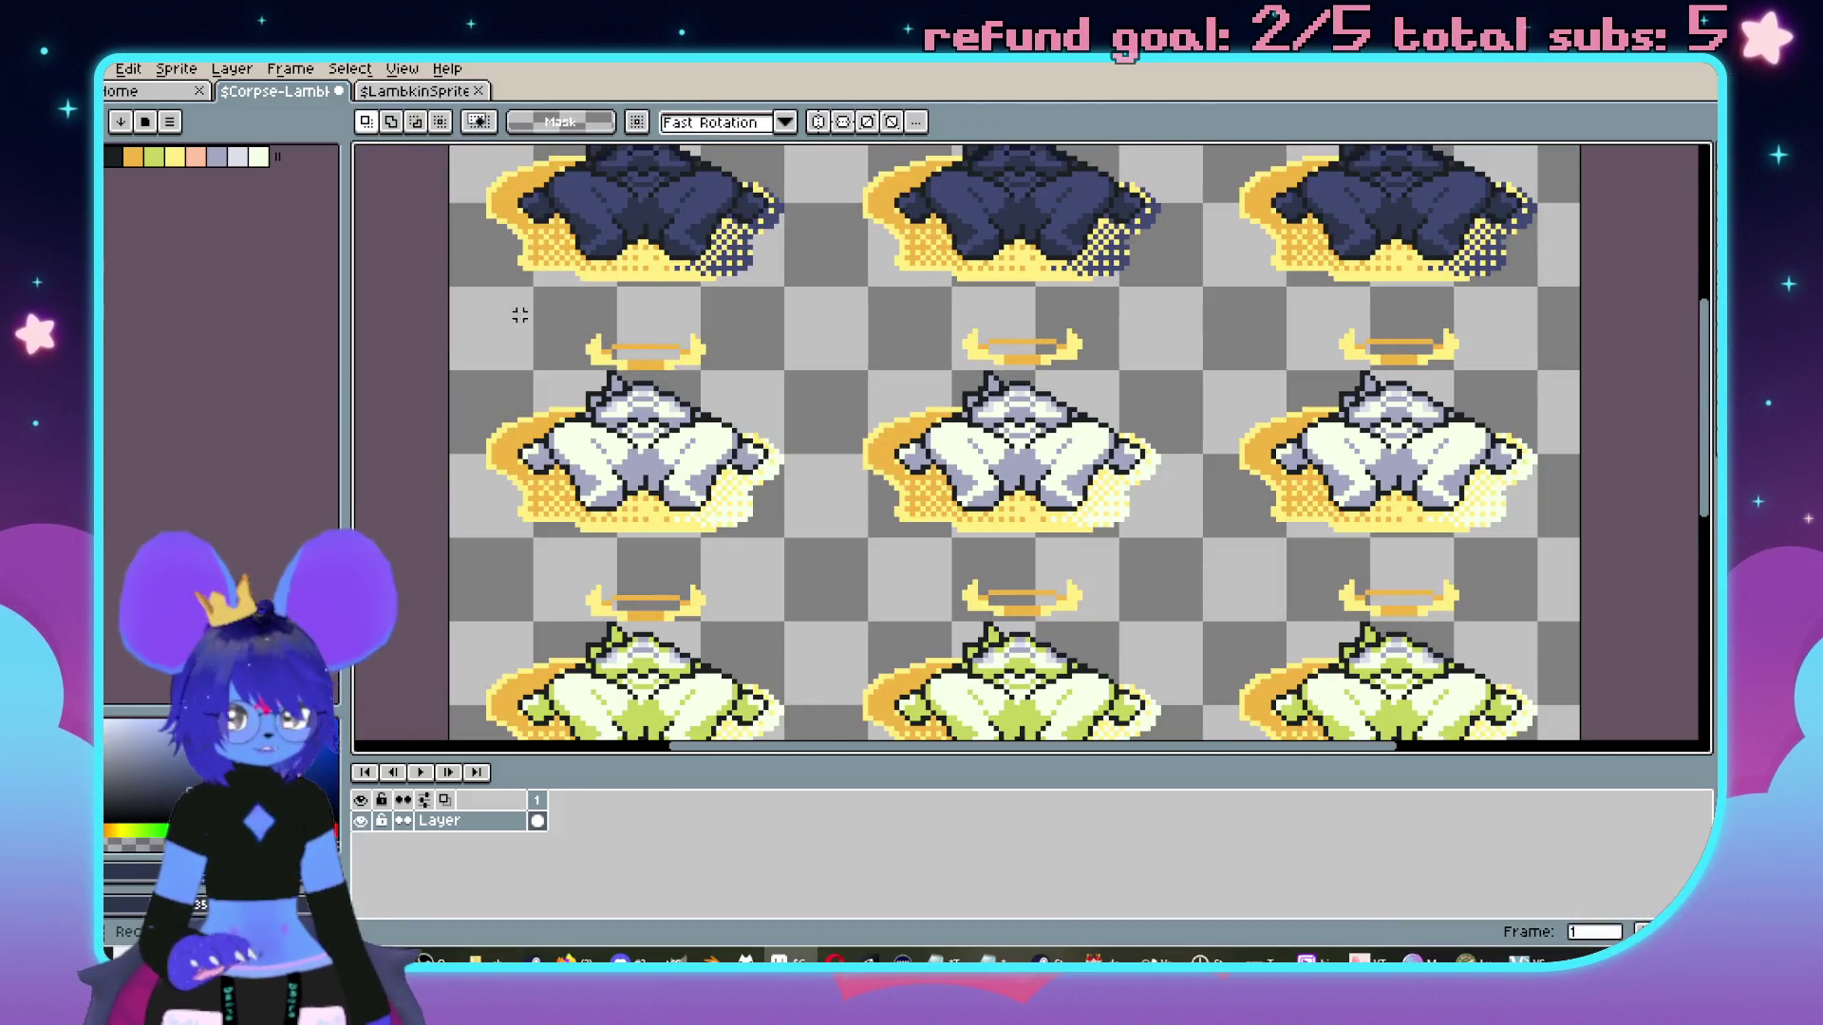
mouse_move(466, 298)
mouse_down()
mouse_move(1188, 431)
mouse_move(1529, 570)
mouse_move(1586, 556)
mouse_up()
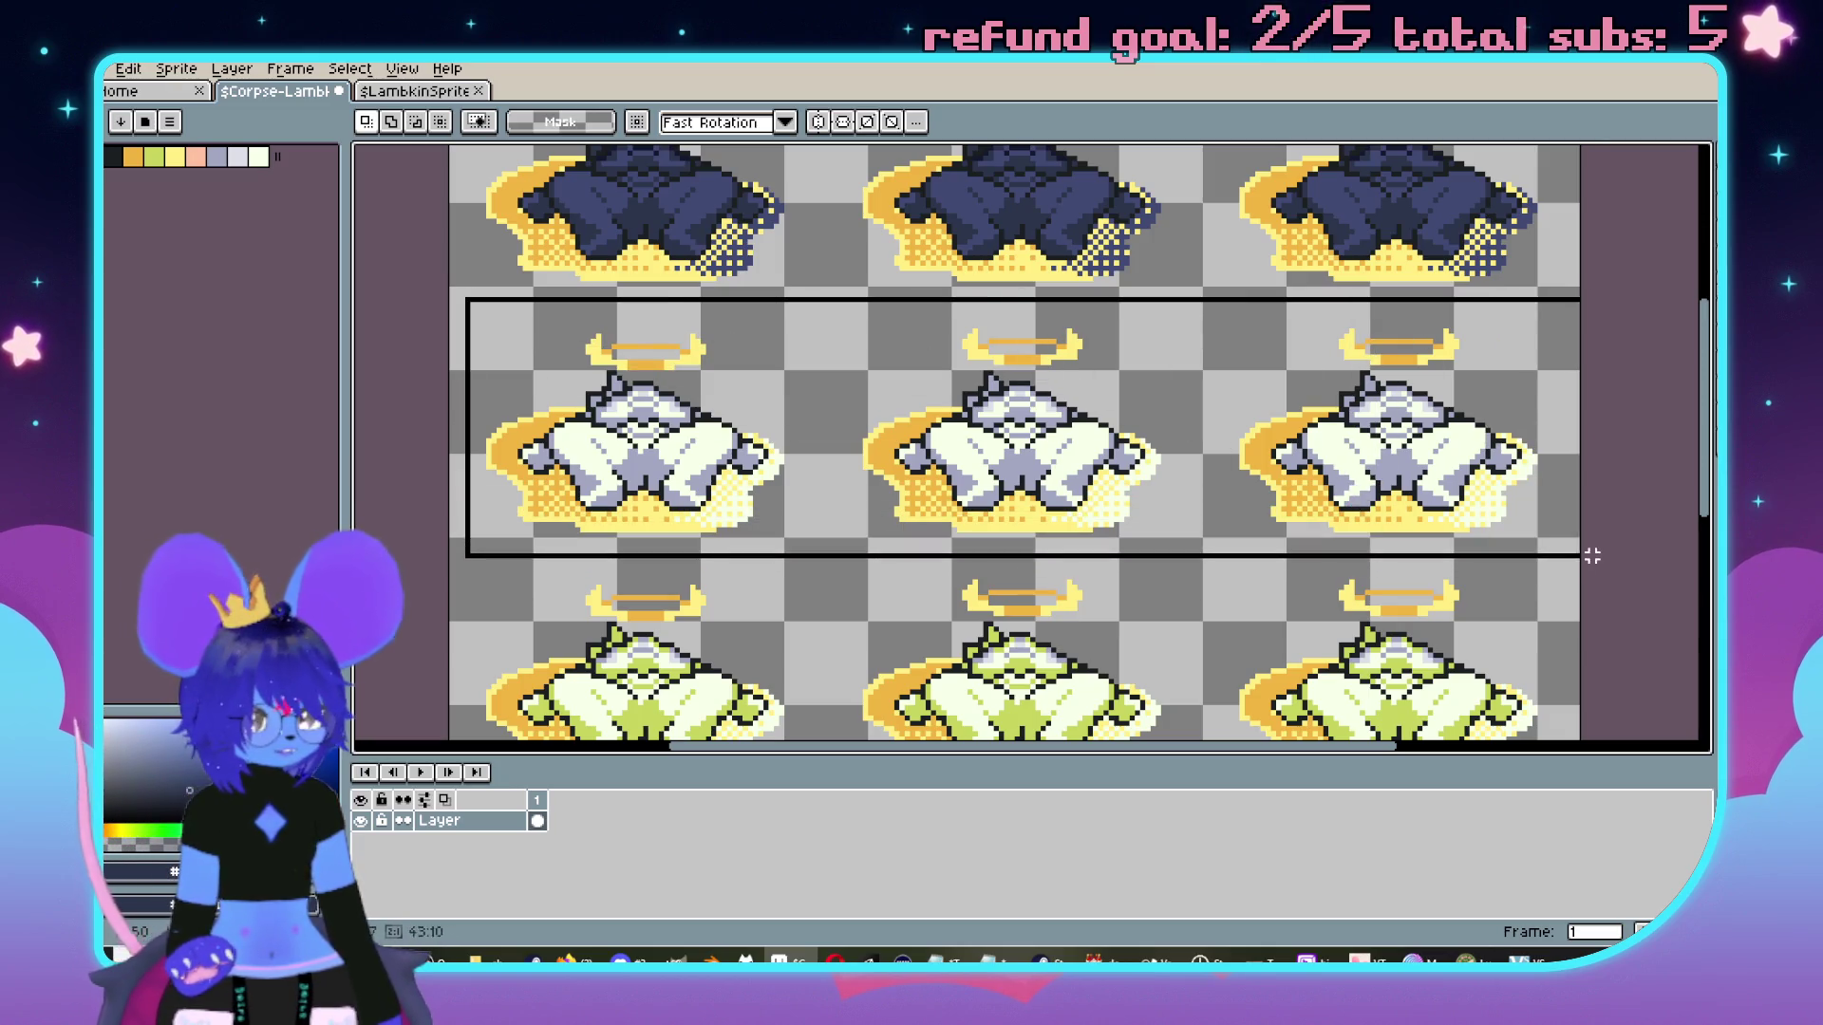
scroll(1289, 479, up, 2)
key(g)
scroll(967, 233, up, 3)
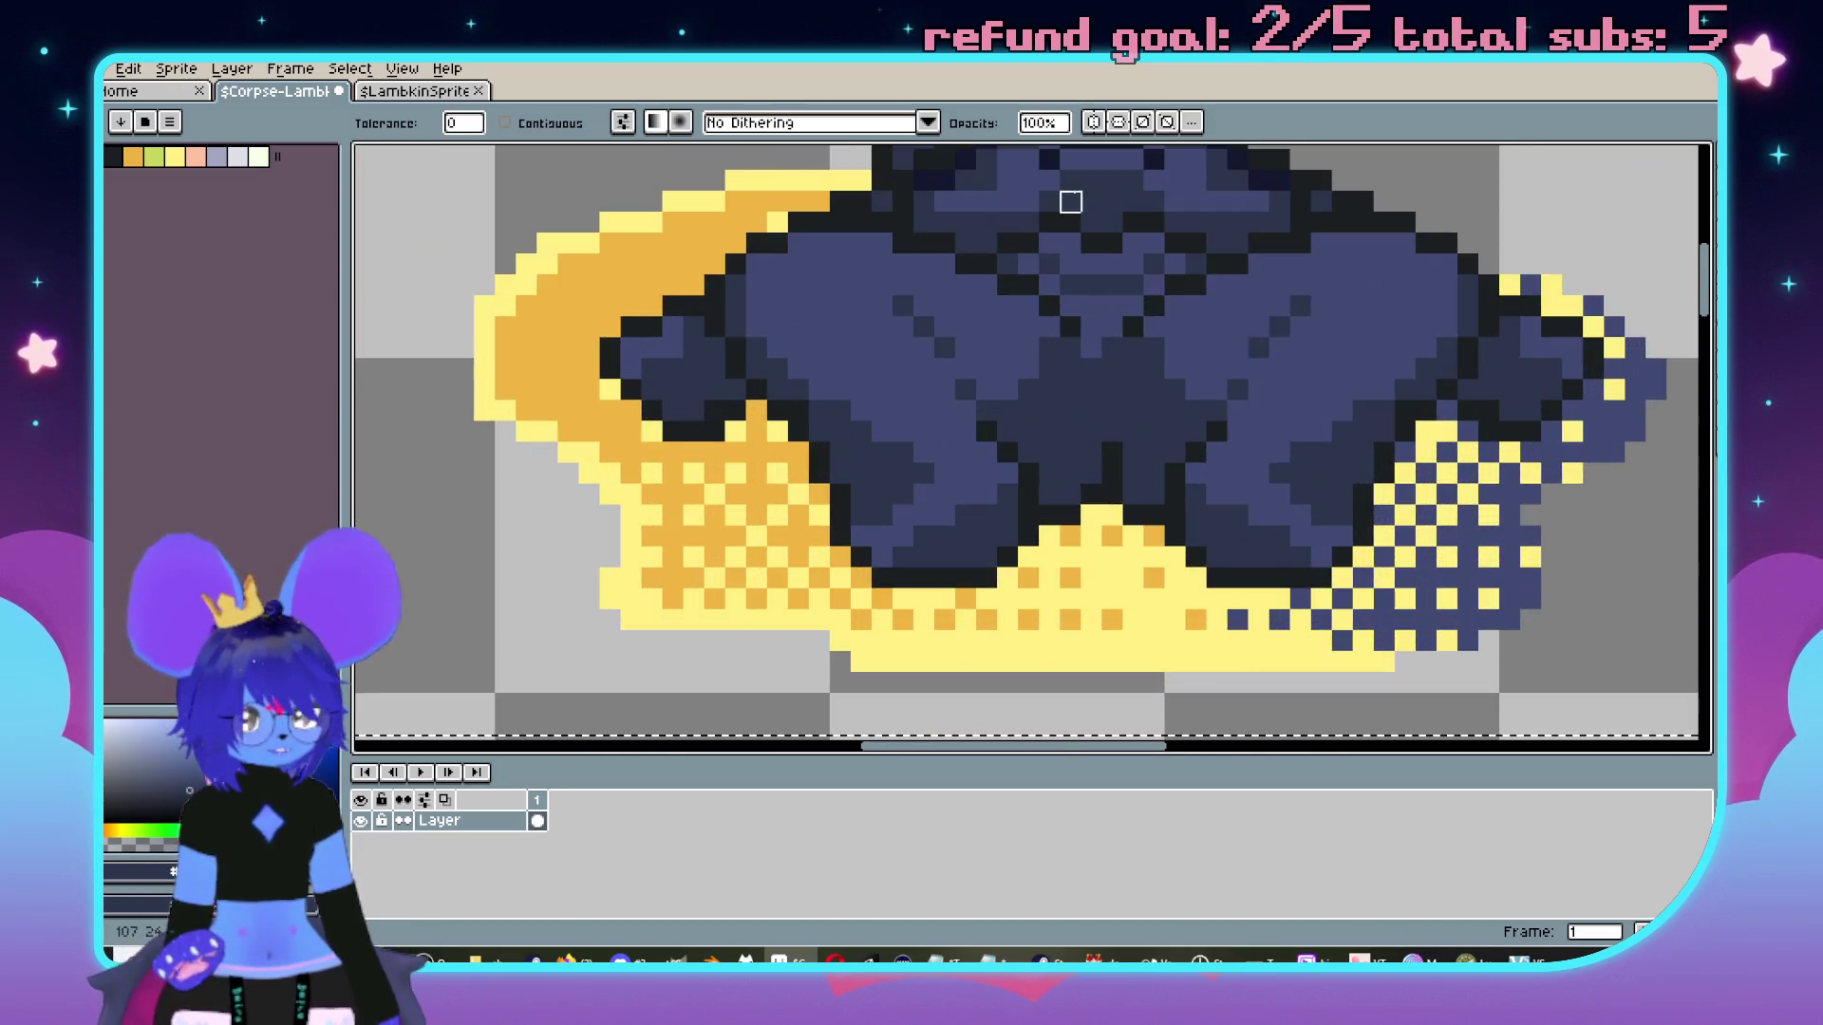
key(i)
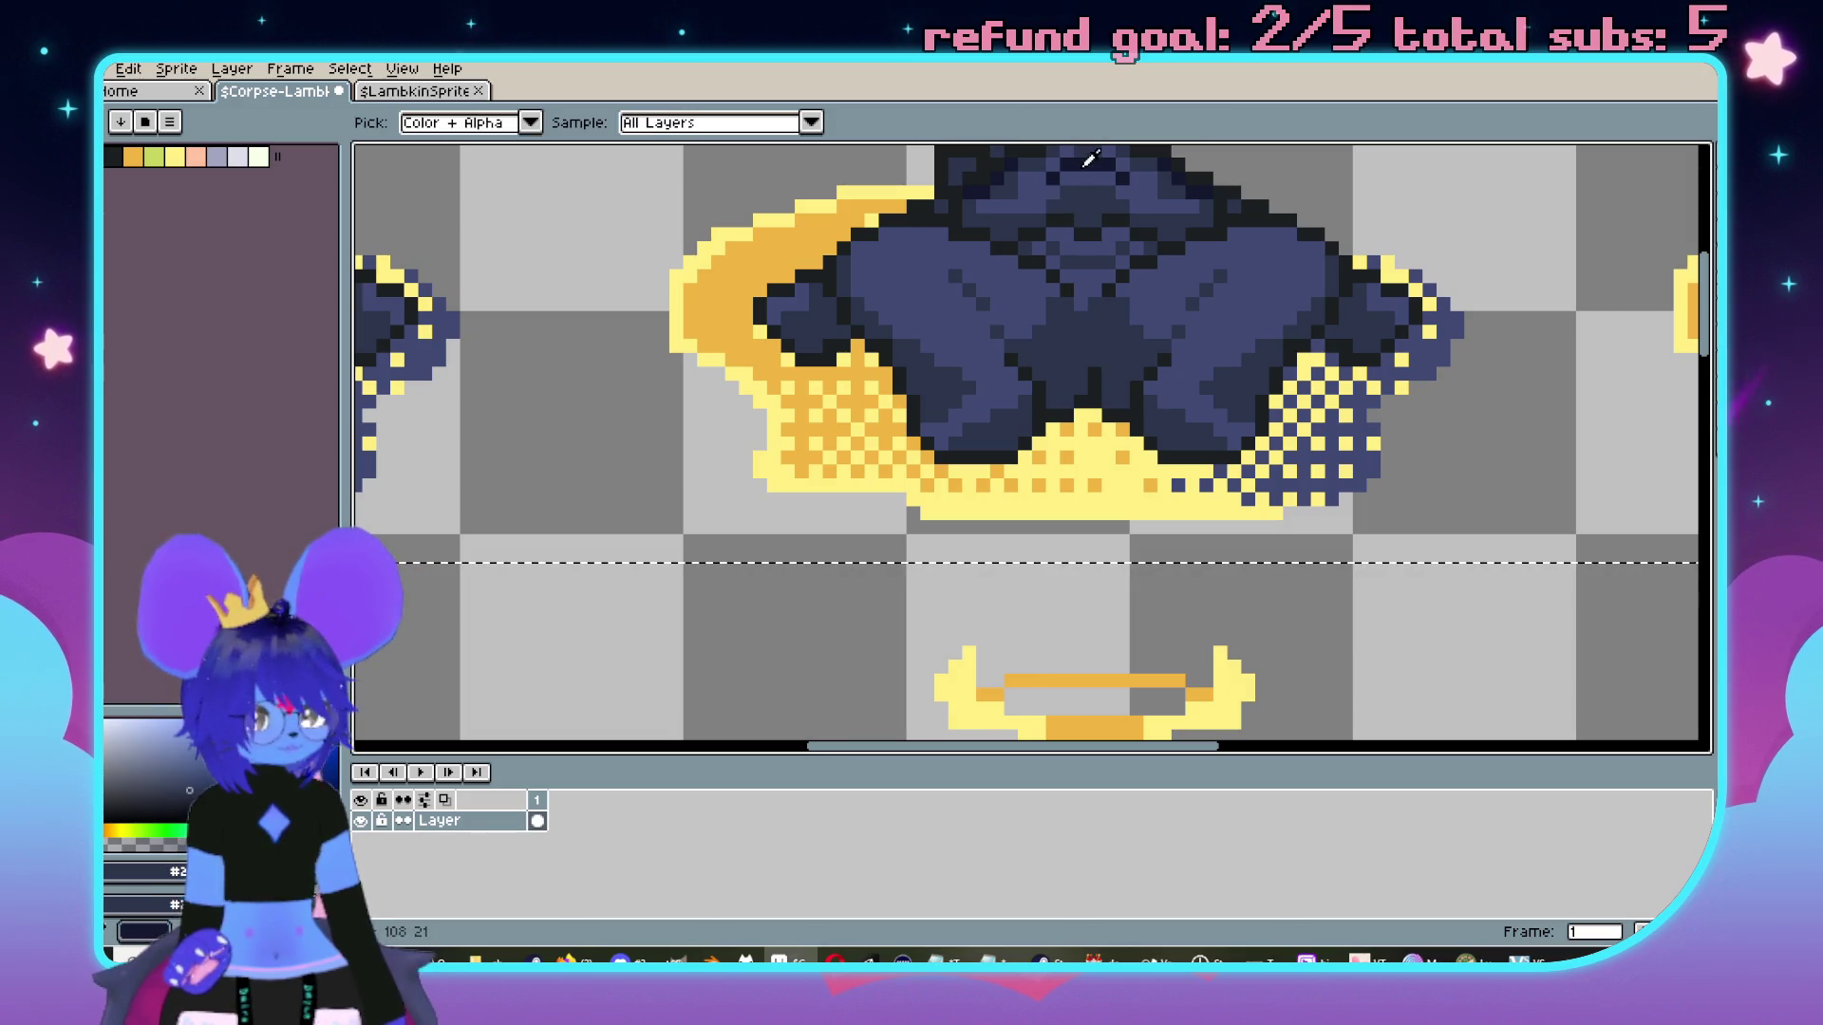
key(g)
scroll(1090, 420, down, 4)
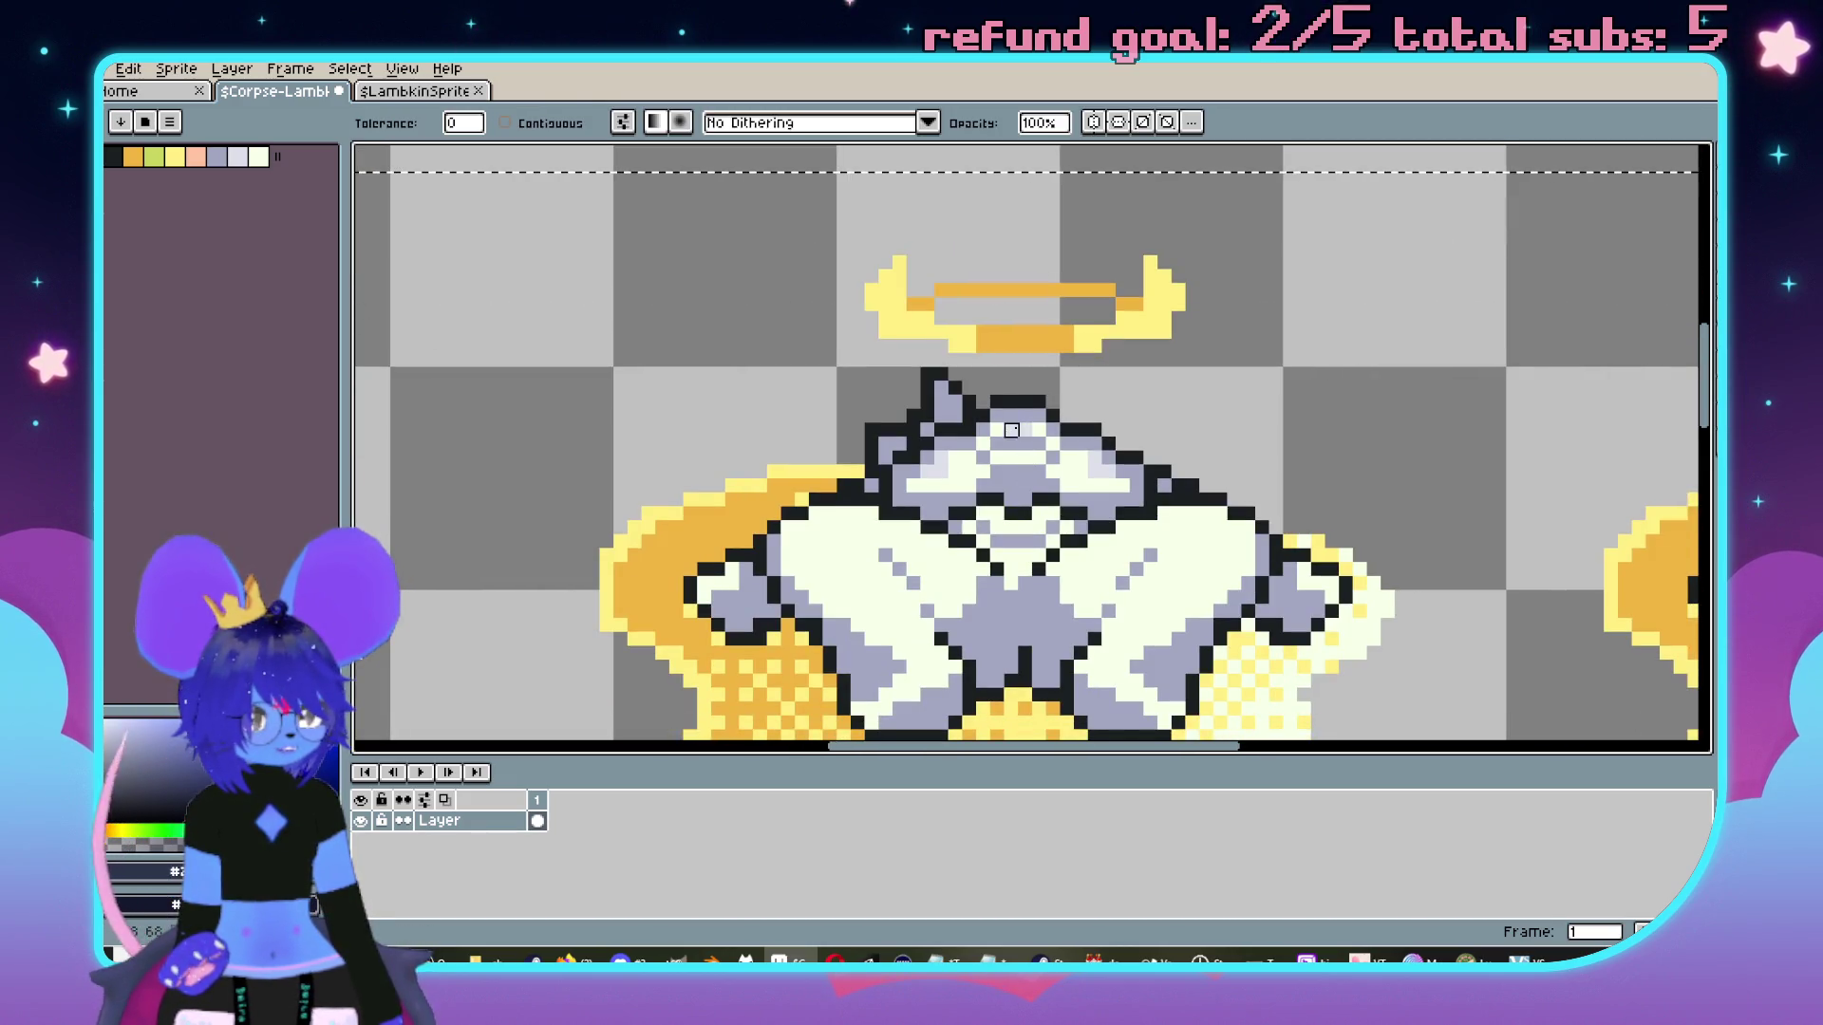
key(ctrl+z)
scroll(946, 474, up, 5)
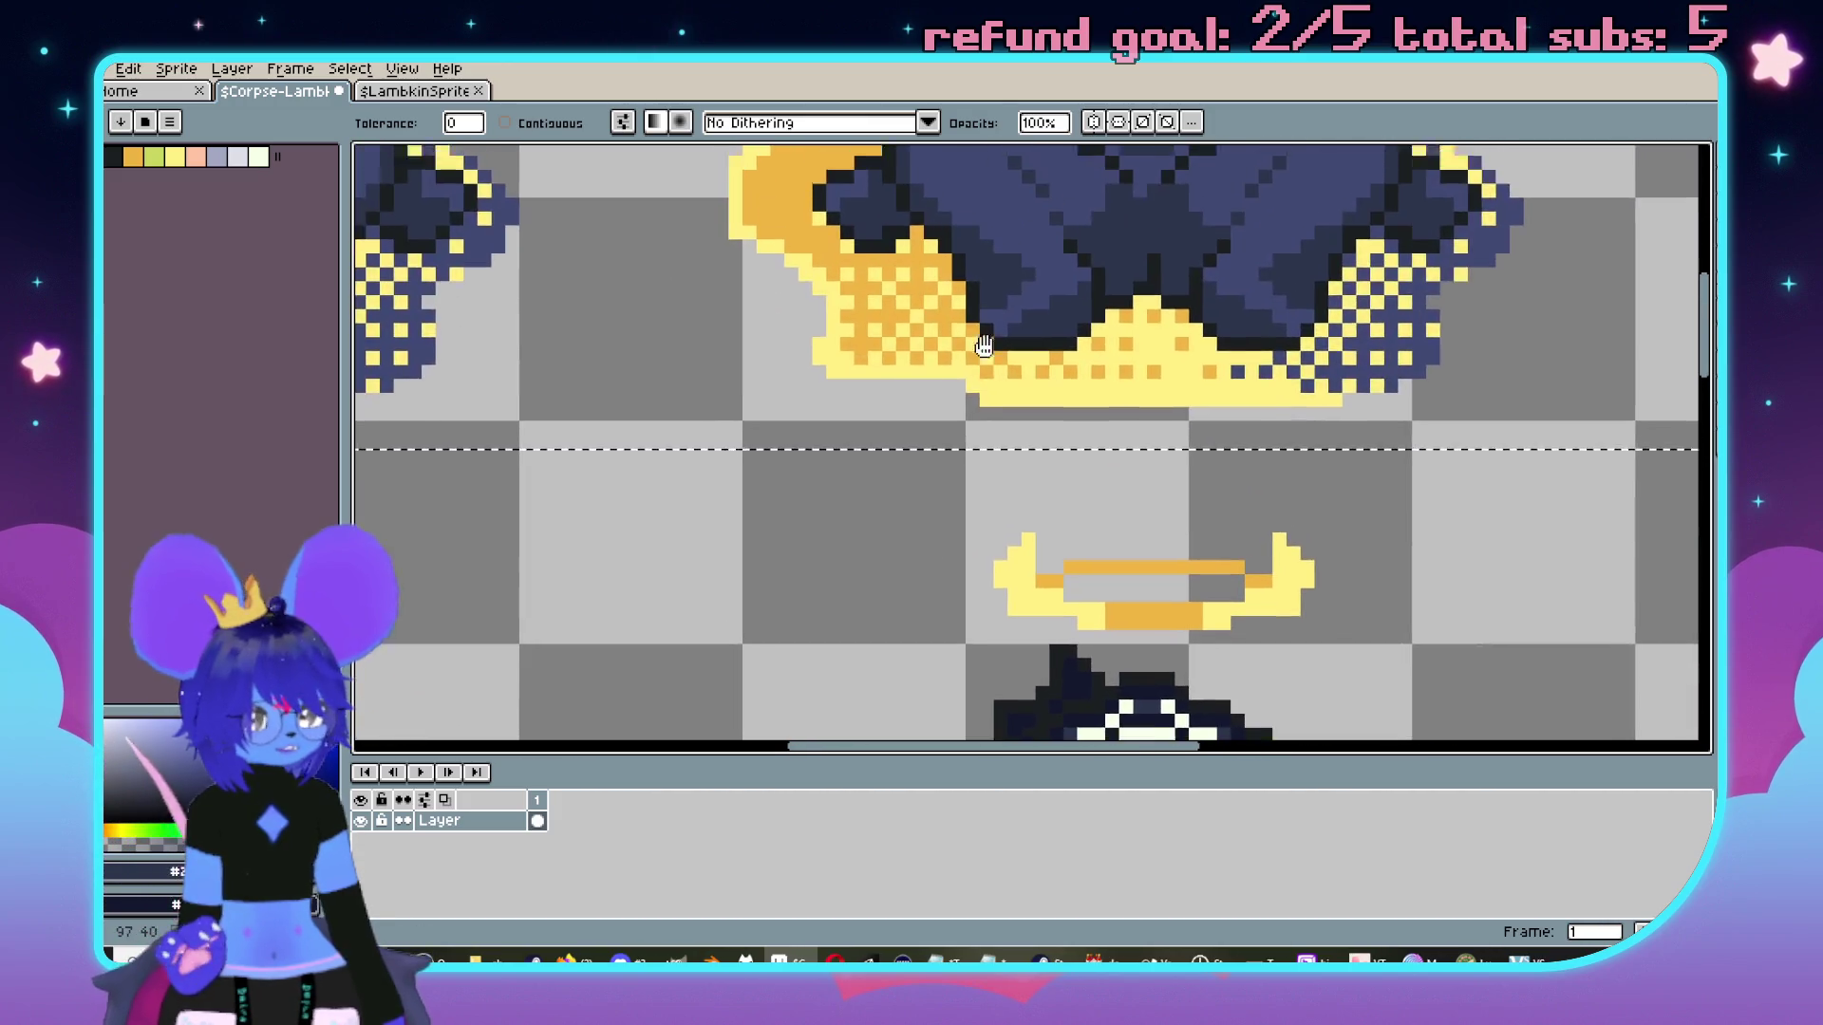
key(v)
key(g)
scroll(963, 472, down, 5)
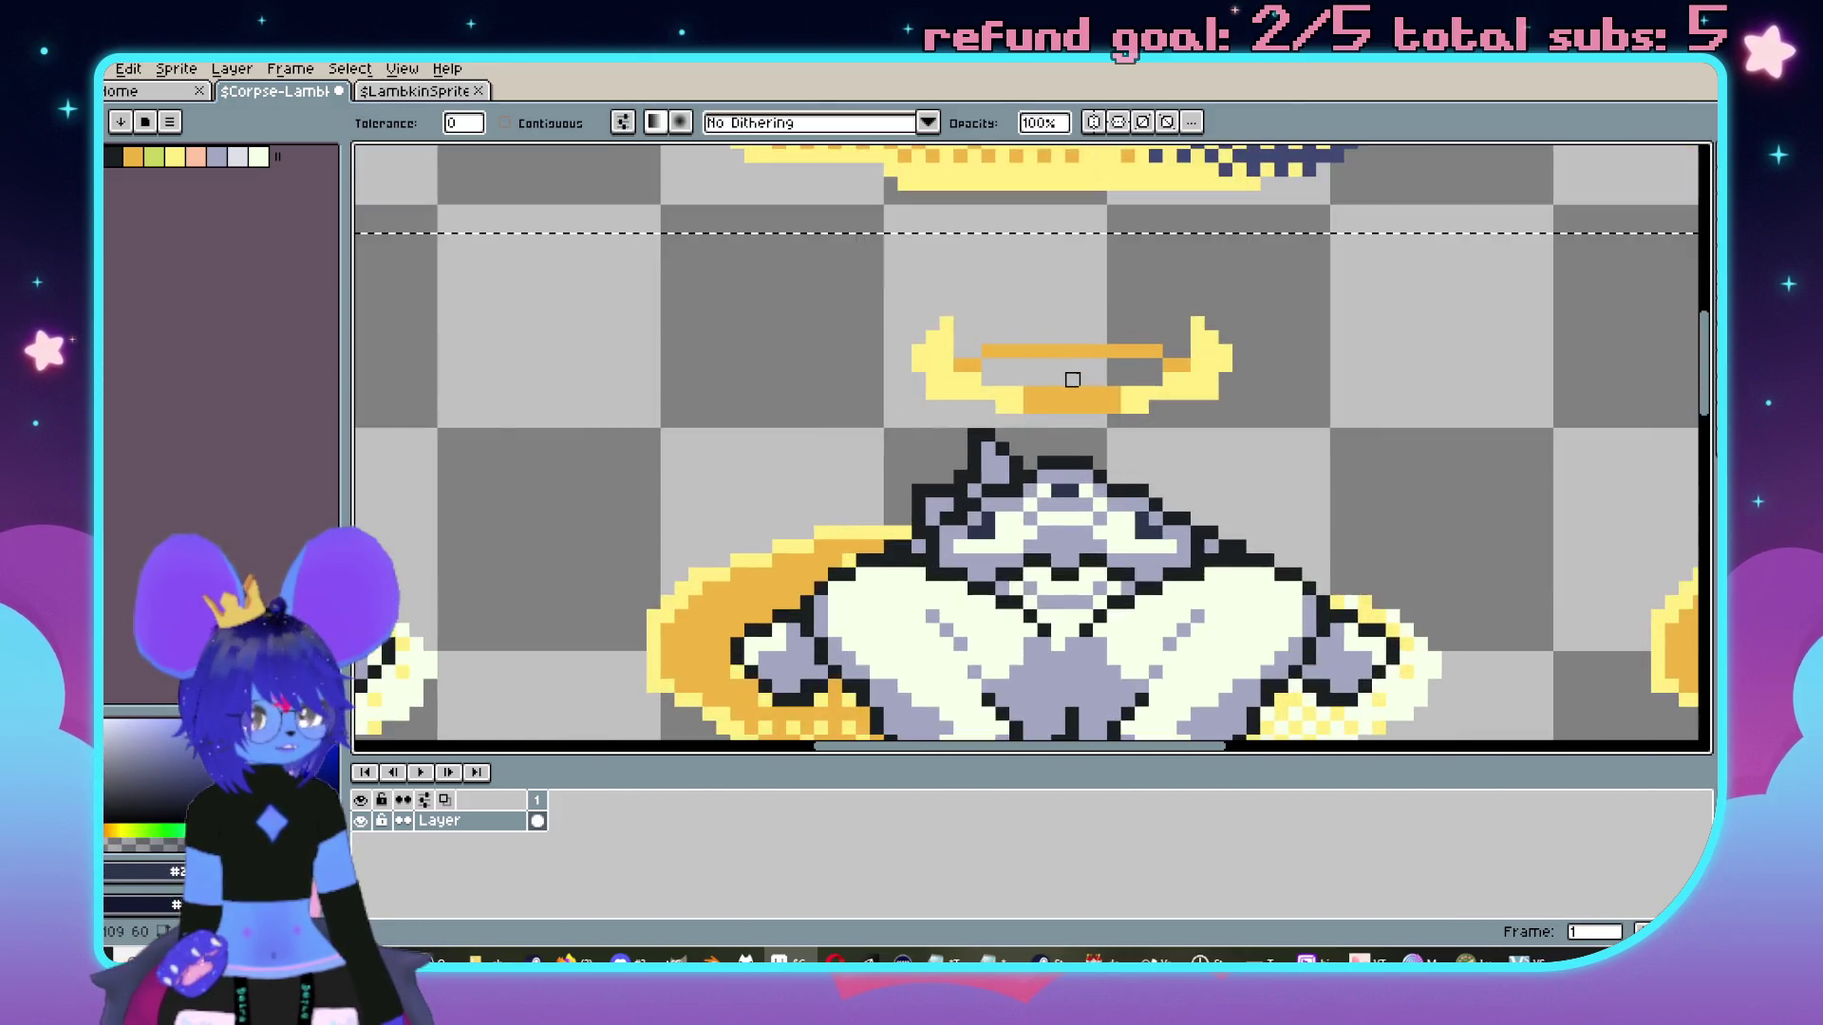
key(ctrl+z)
scroll(1092, 423, up, 3)
Toggle the middle-row sprite between the lighter lavender fill and the dark version.
key(i)
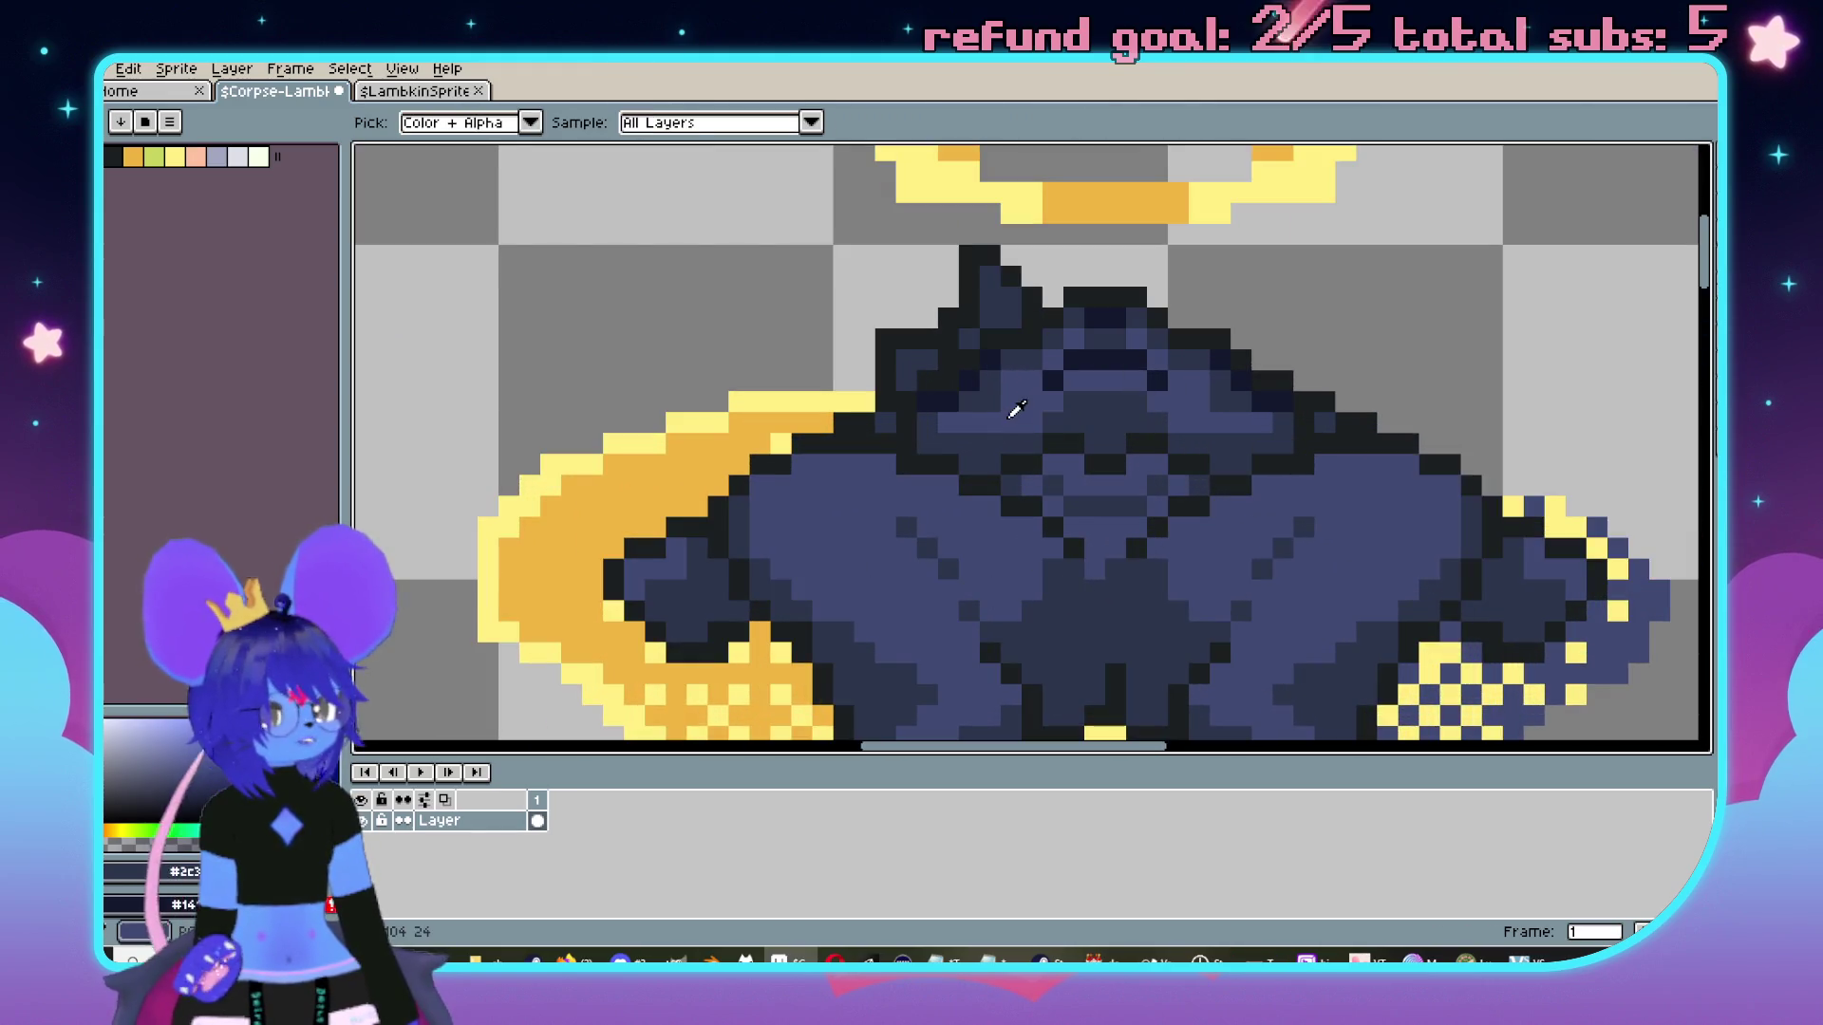
key(g)
key(ctrl+y)
scroll(926, 484, down, 3)
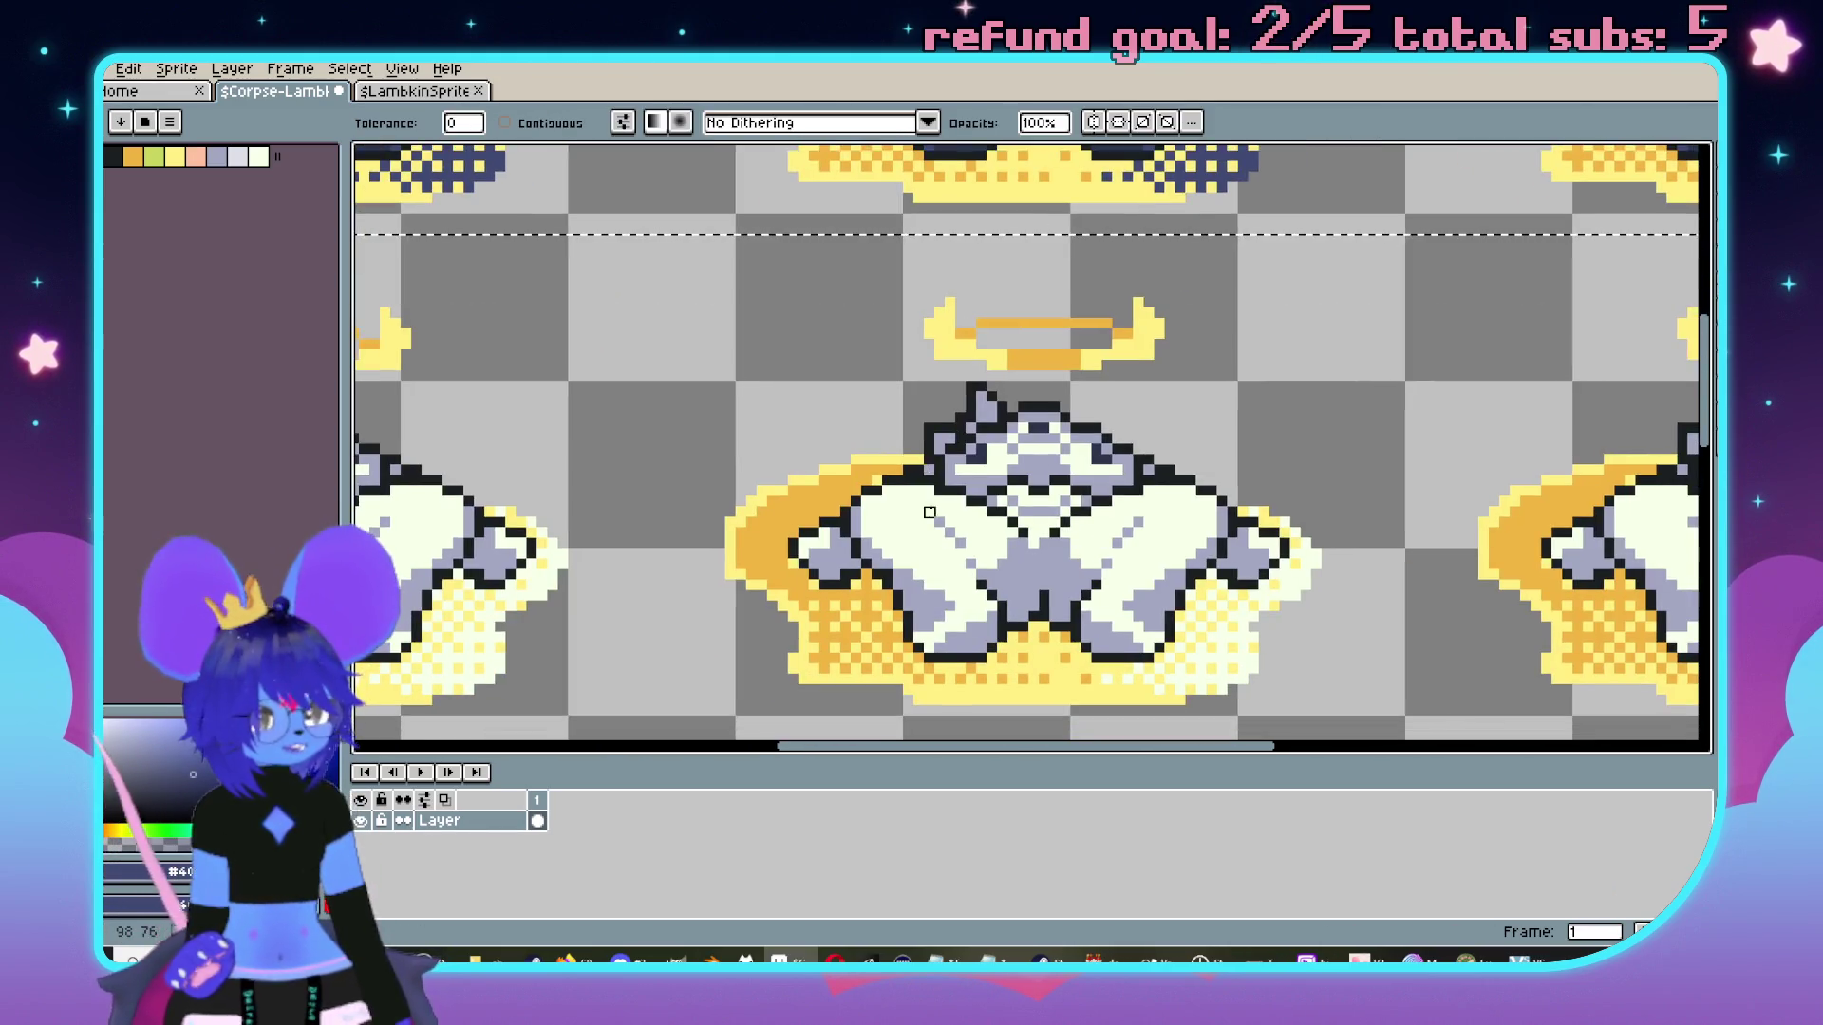
key(ctrl+z)
key(ctrl+z)
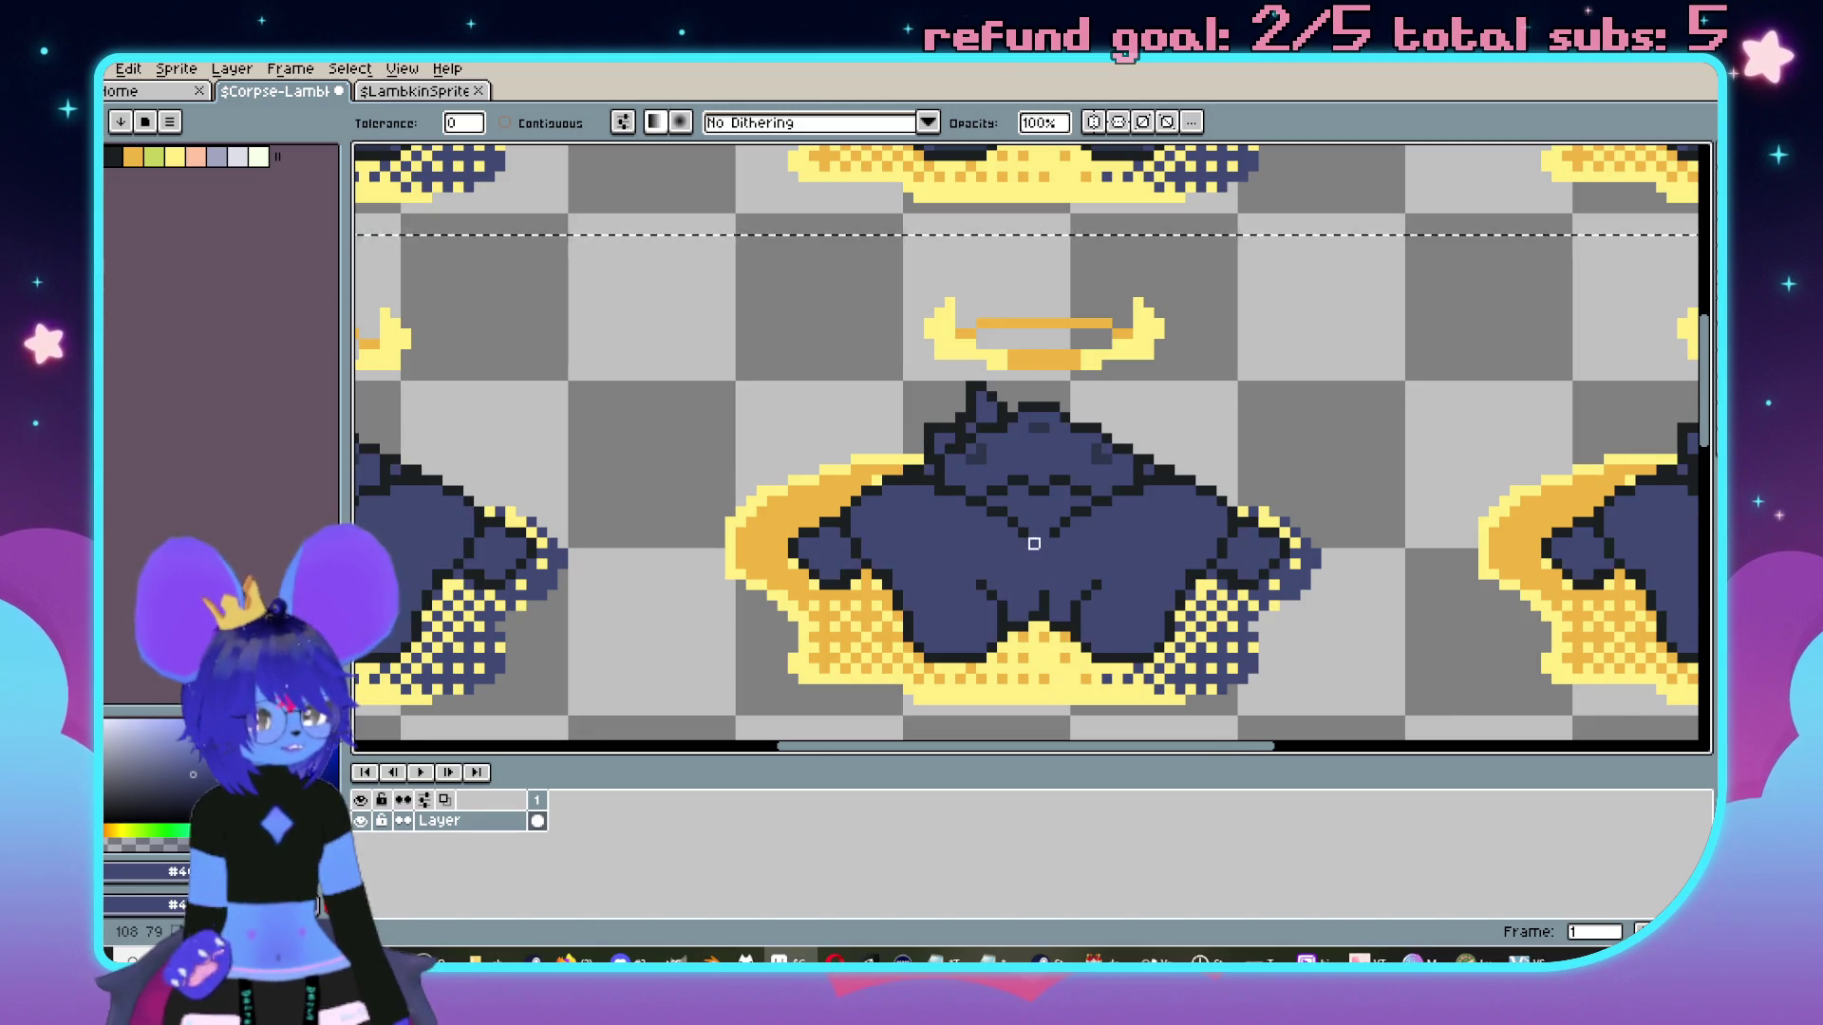
scroll(1044, 548, up, 2)
key(v)
key(ctrl+y)
key(g)
key(ctrl+y)
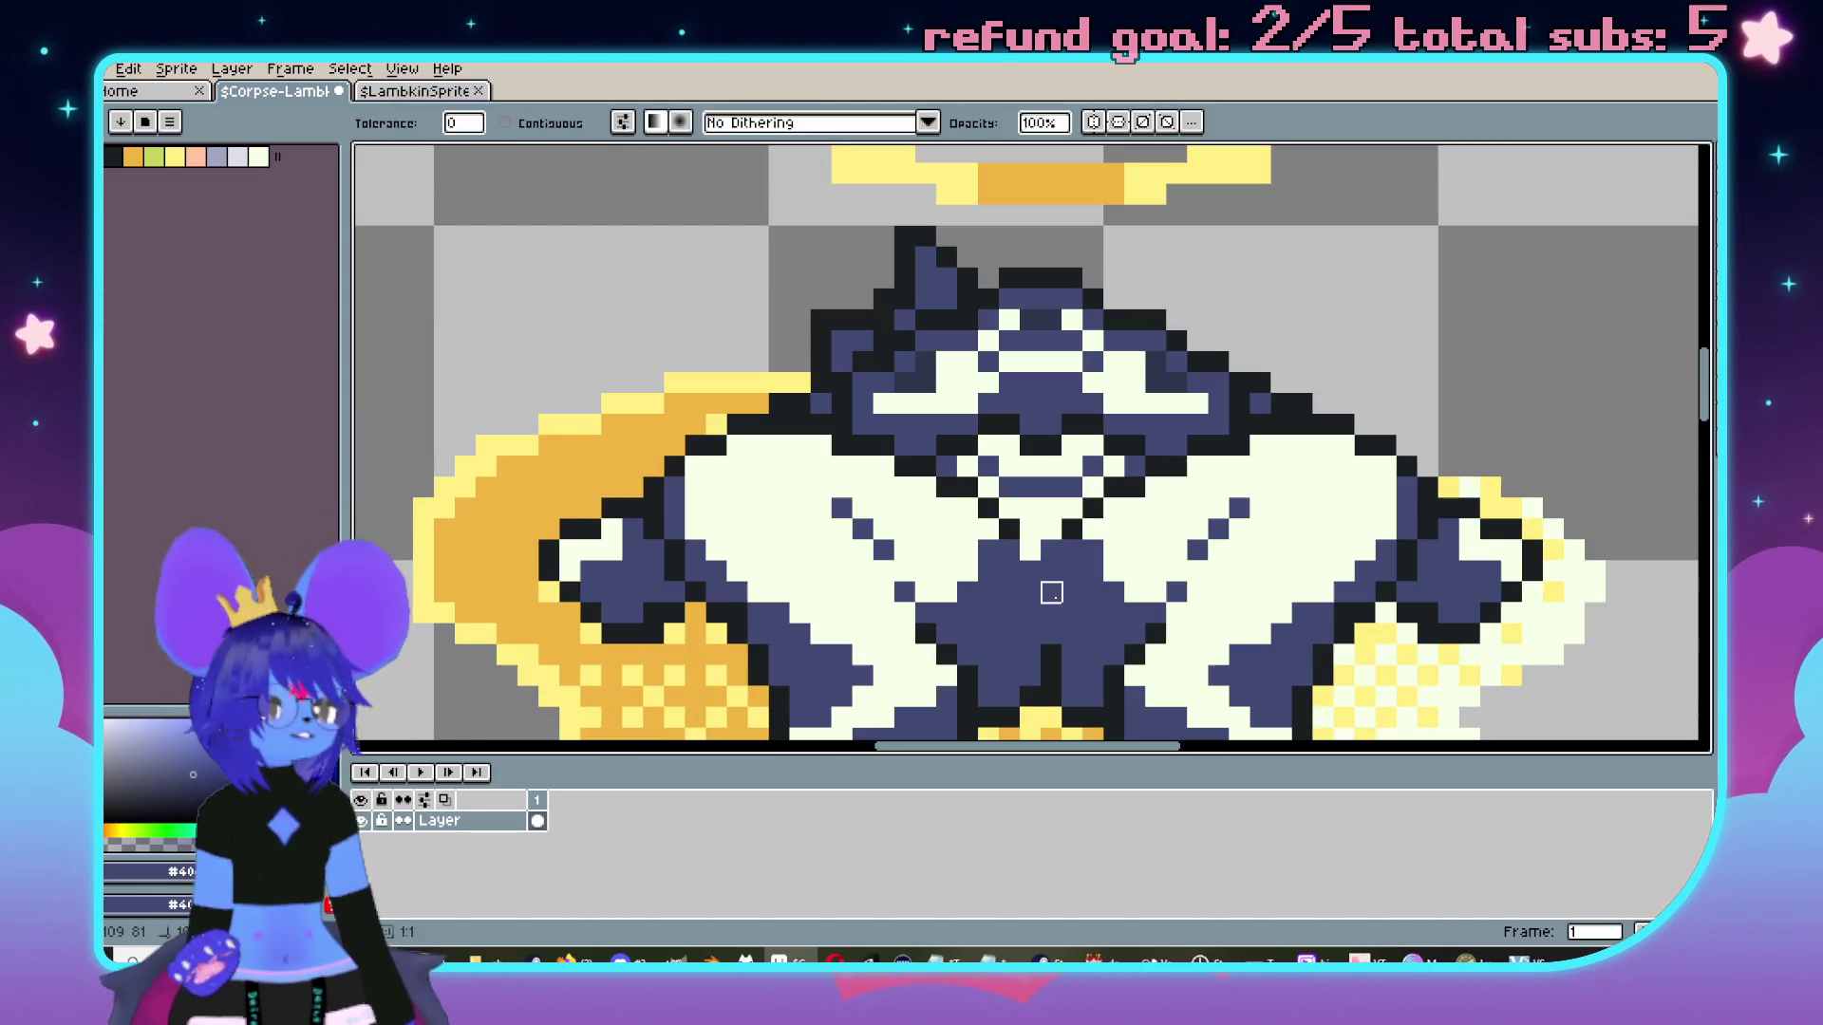
key(ctrl+z)
key(ctrl+y)
key(ctrl+z)
scroll(970, 531, down, 5)
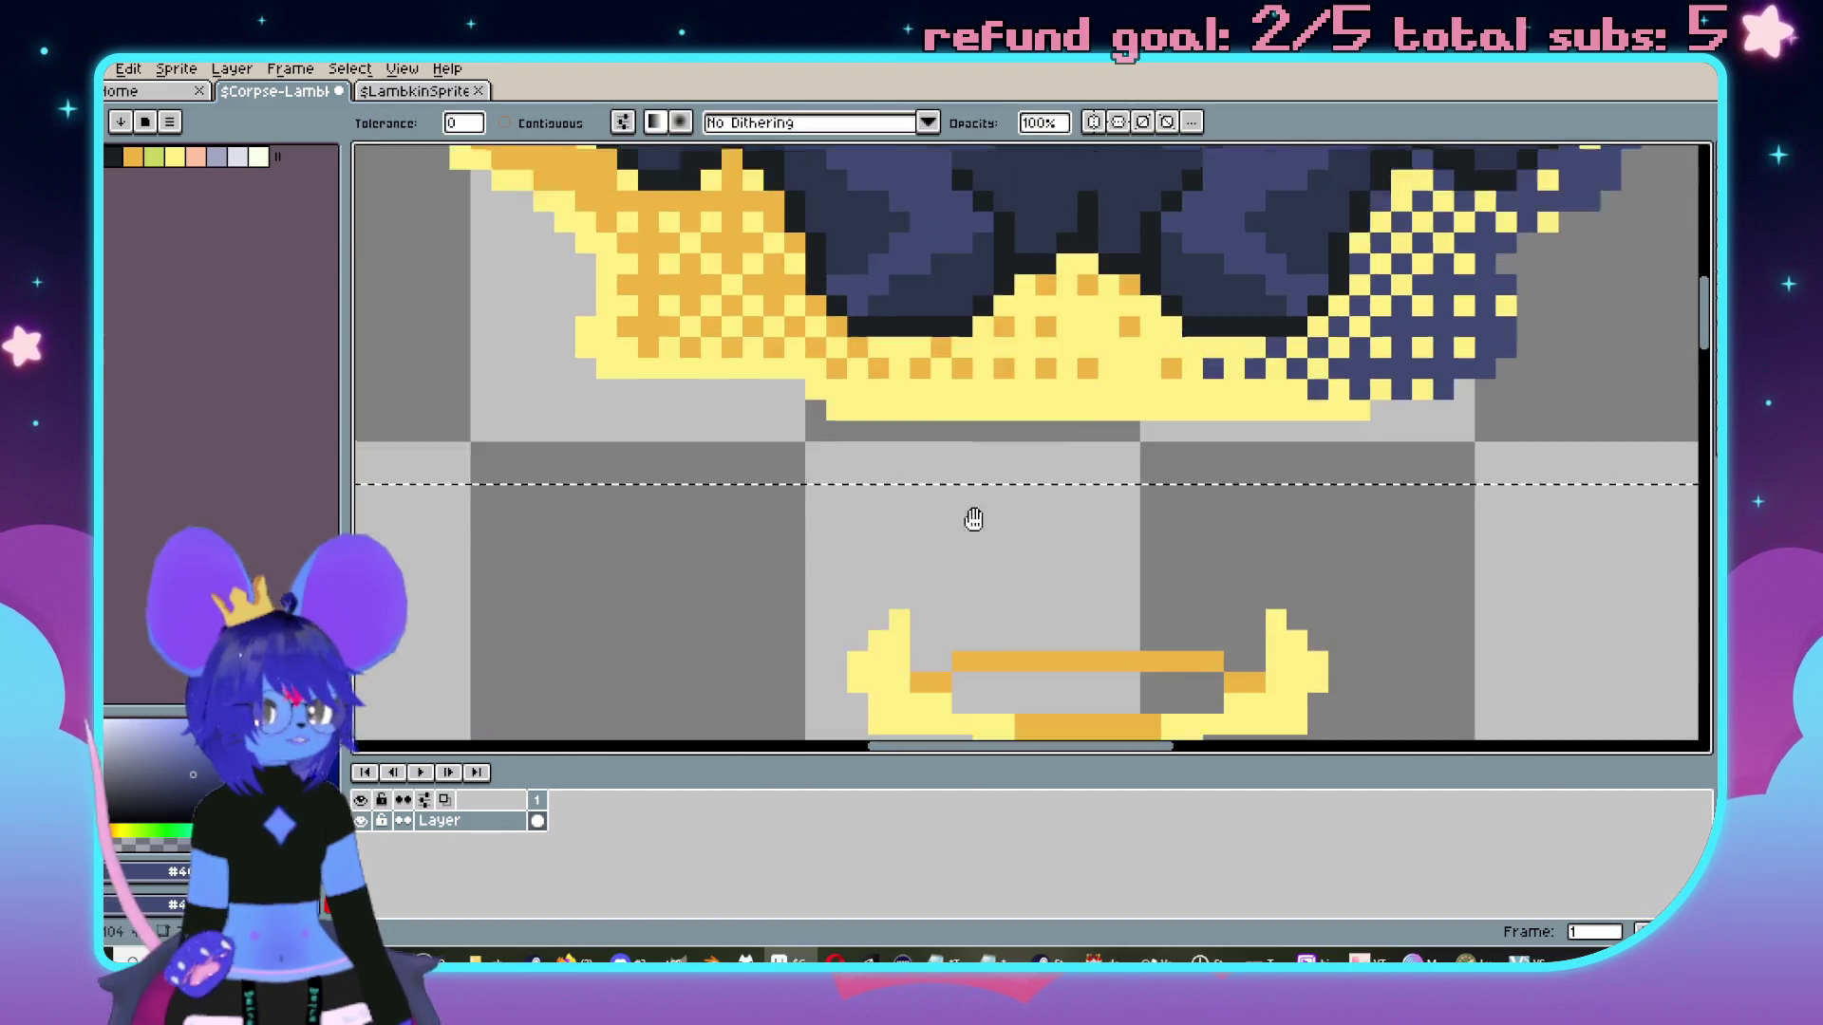
scroll(912, 399, up, 2)
Settle on the dark navy fill, restoring all the navy areas on the sprite.
key(i)
key(g)
scroll(843, 367, up, 3)
key(ctrl+y)
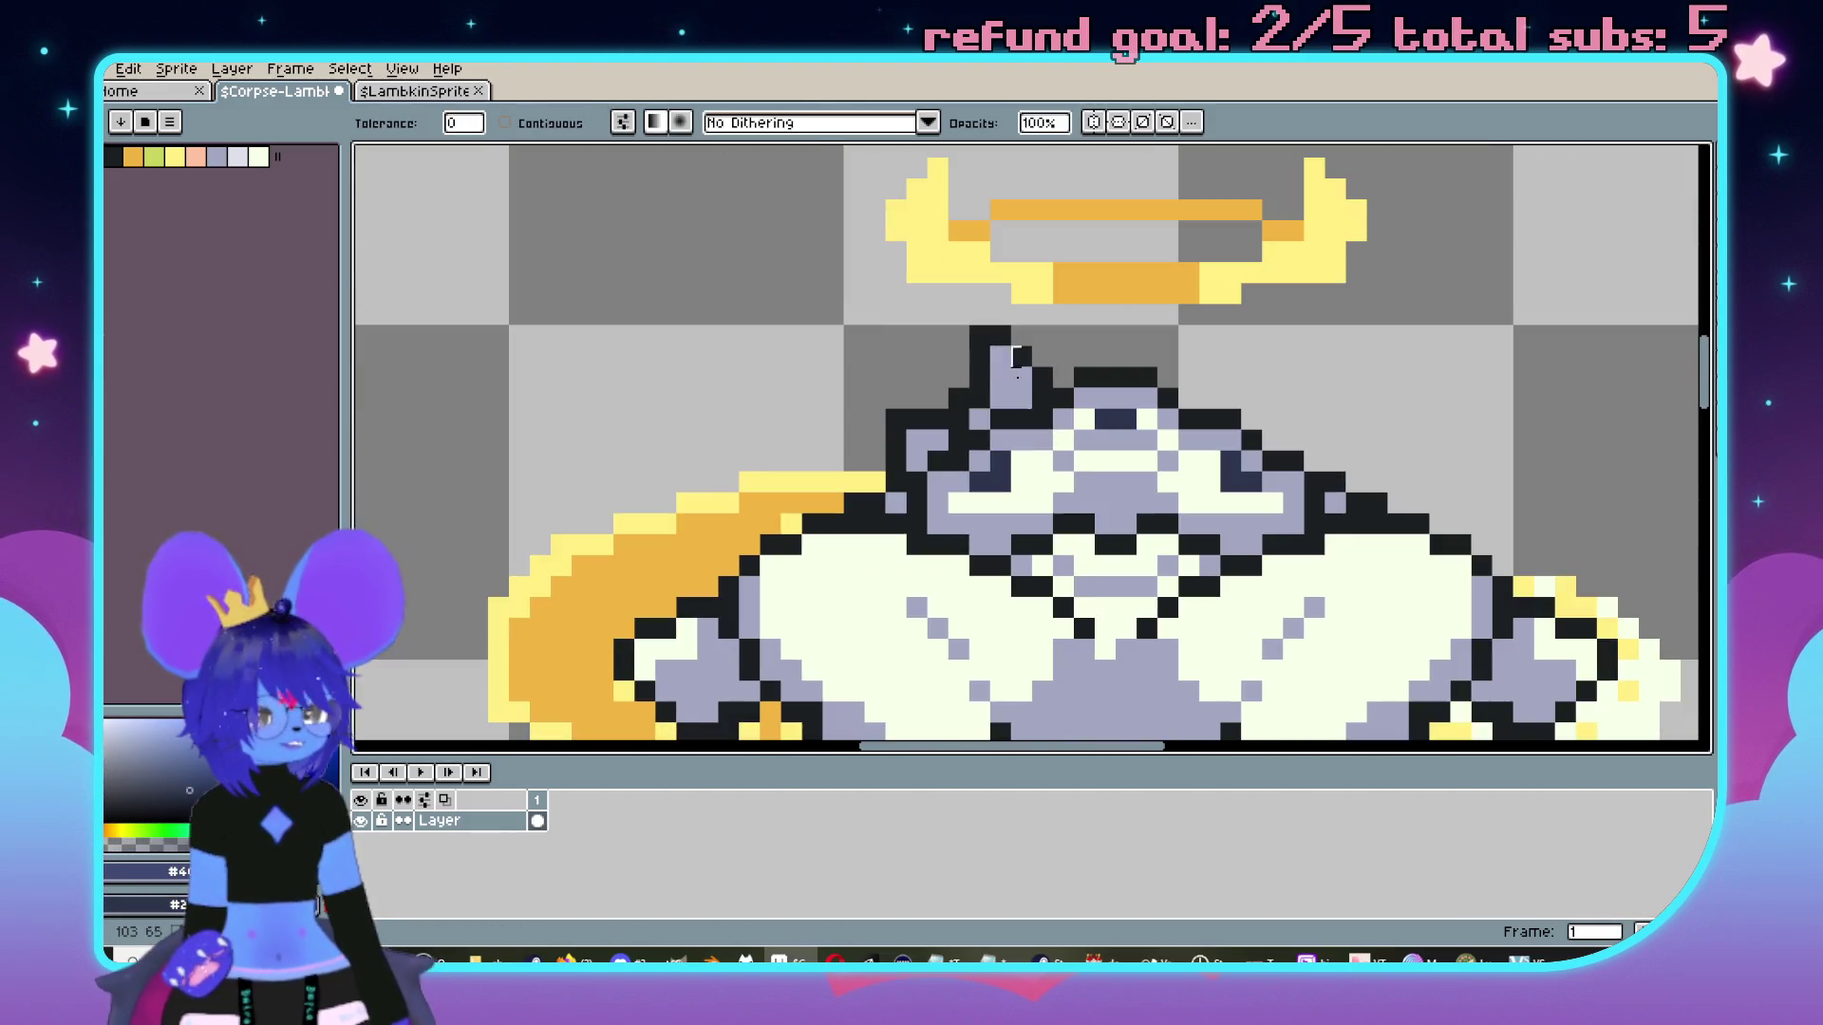
key(ctrl+z)
scroll(1042, 670, down, 2)
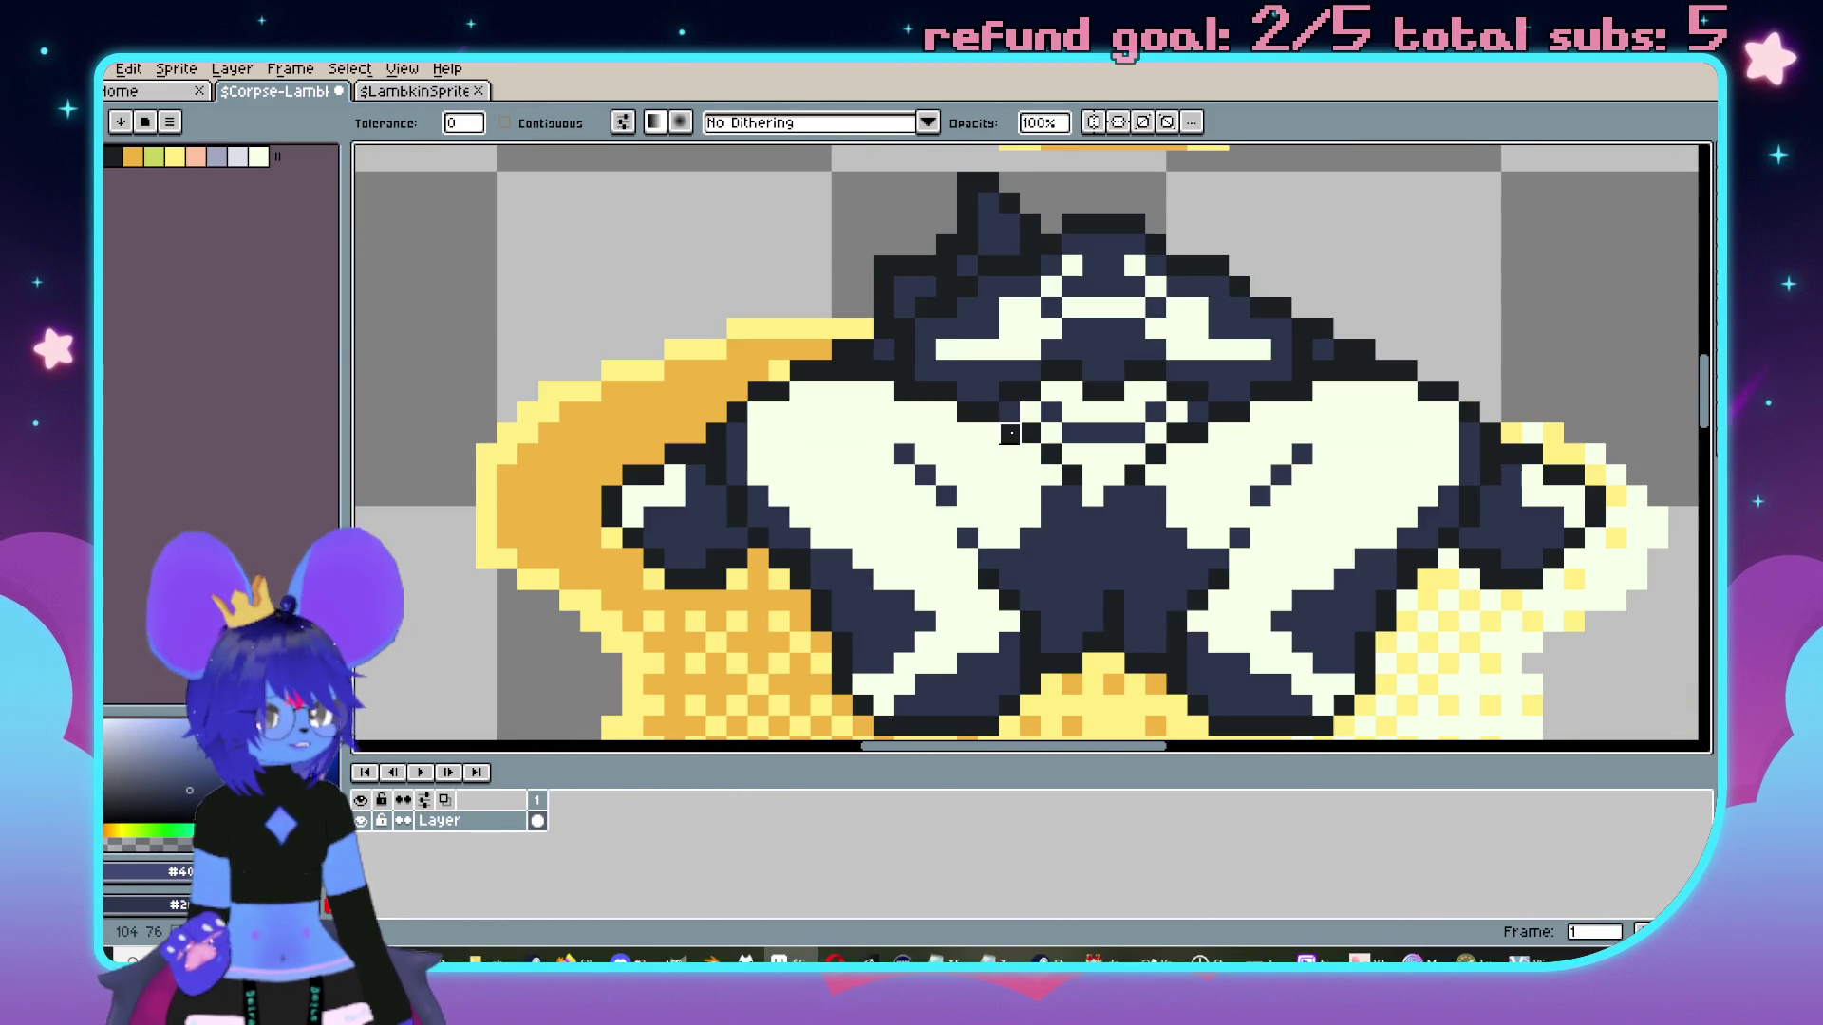
key(ctrl+z)
key(ctrl+y)
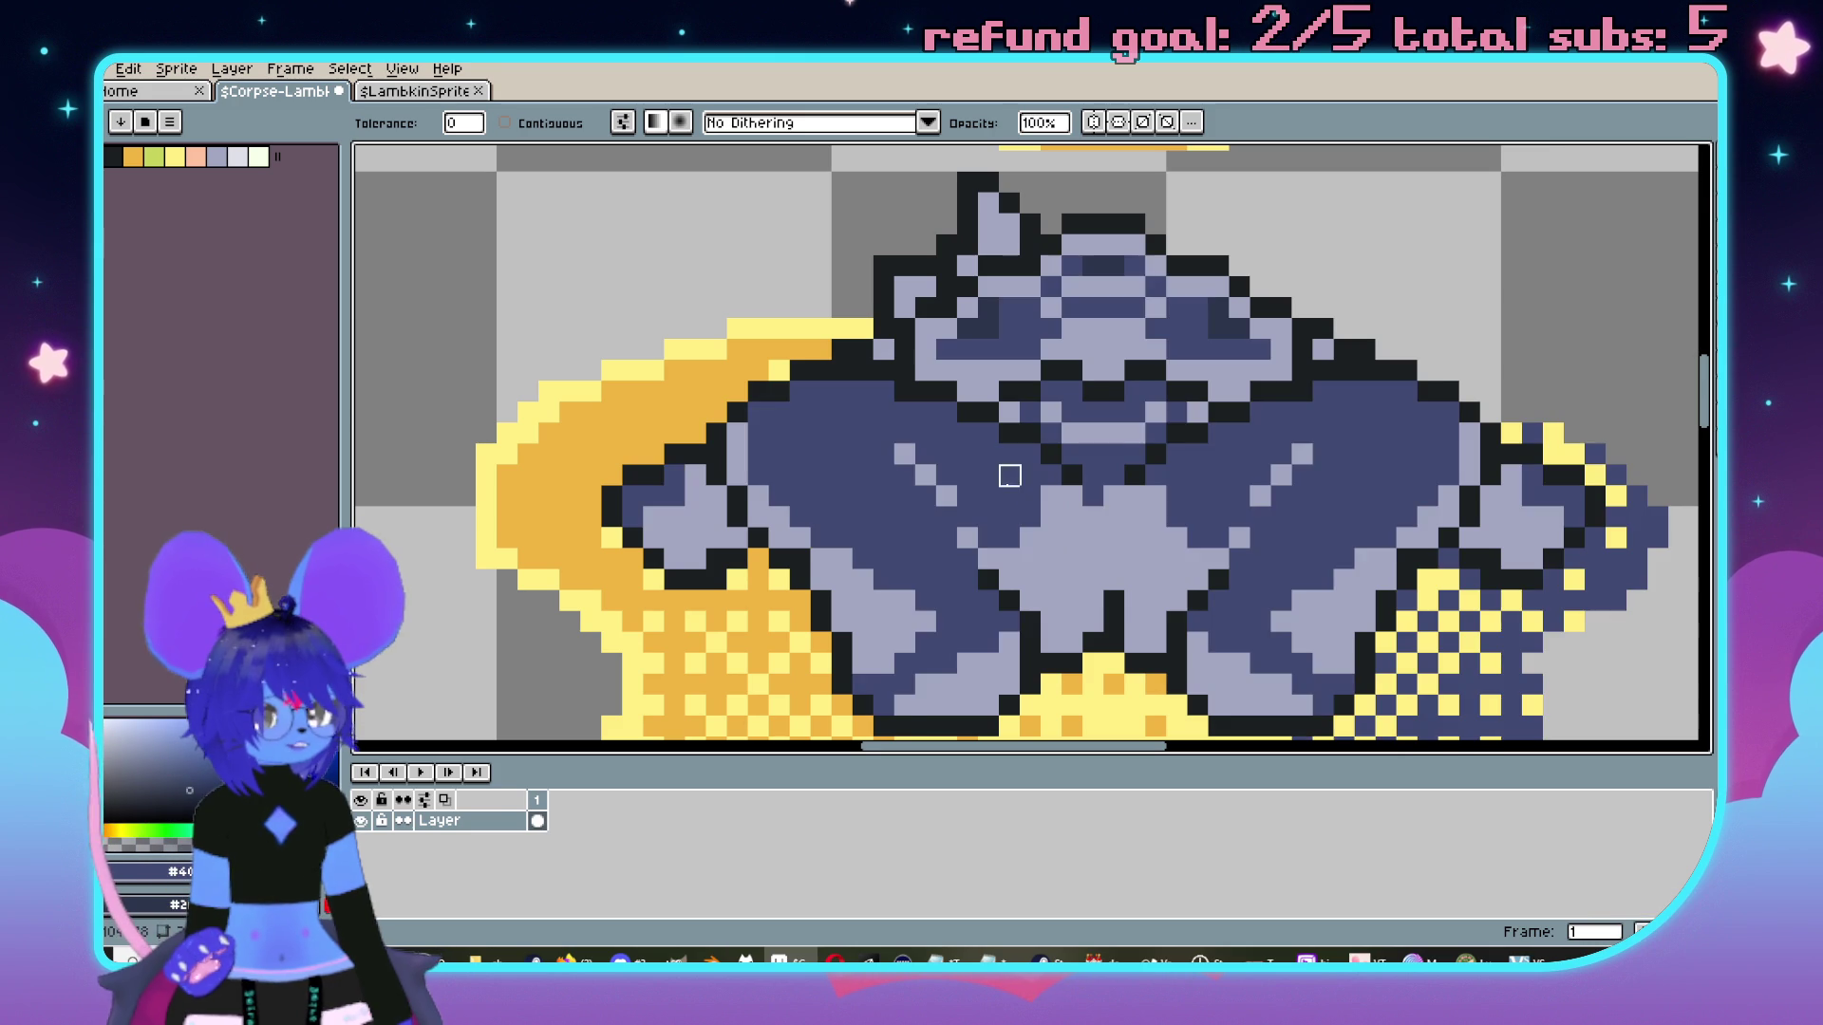
key(ctrl+y)
scroll(1065, 479, down, 3)
scroll(1065, 479, down, 1)
scroll(981, 406, up, 4)
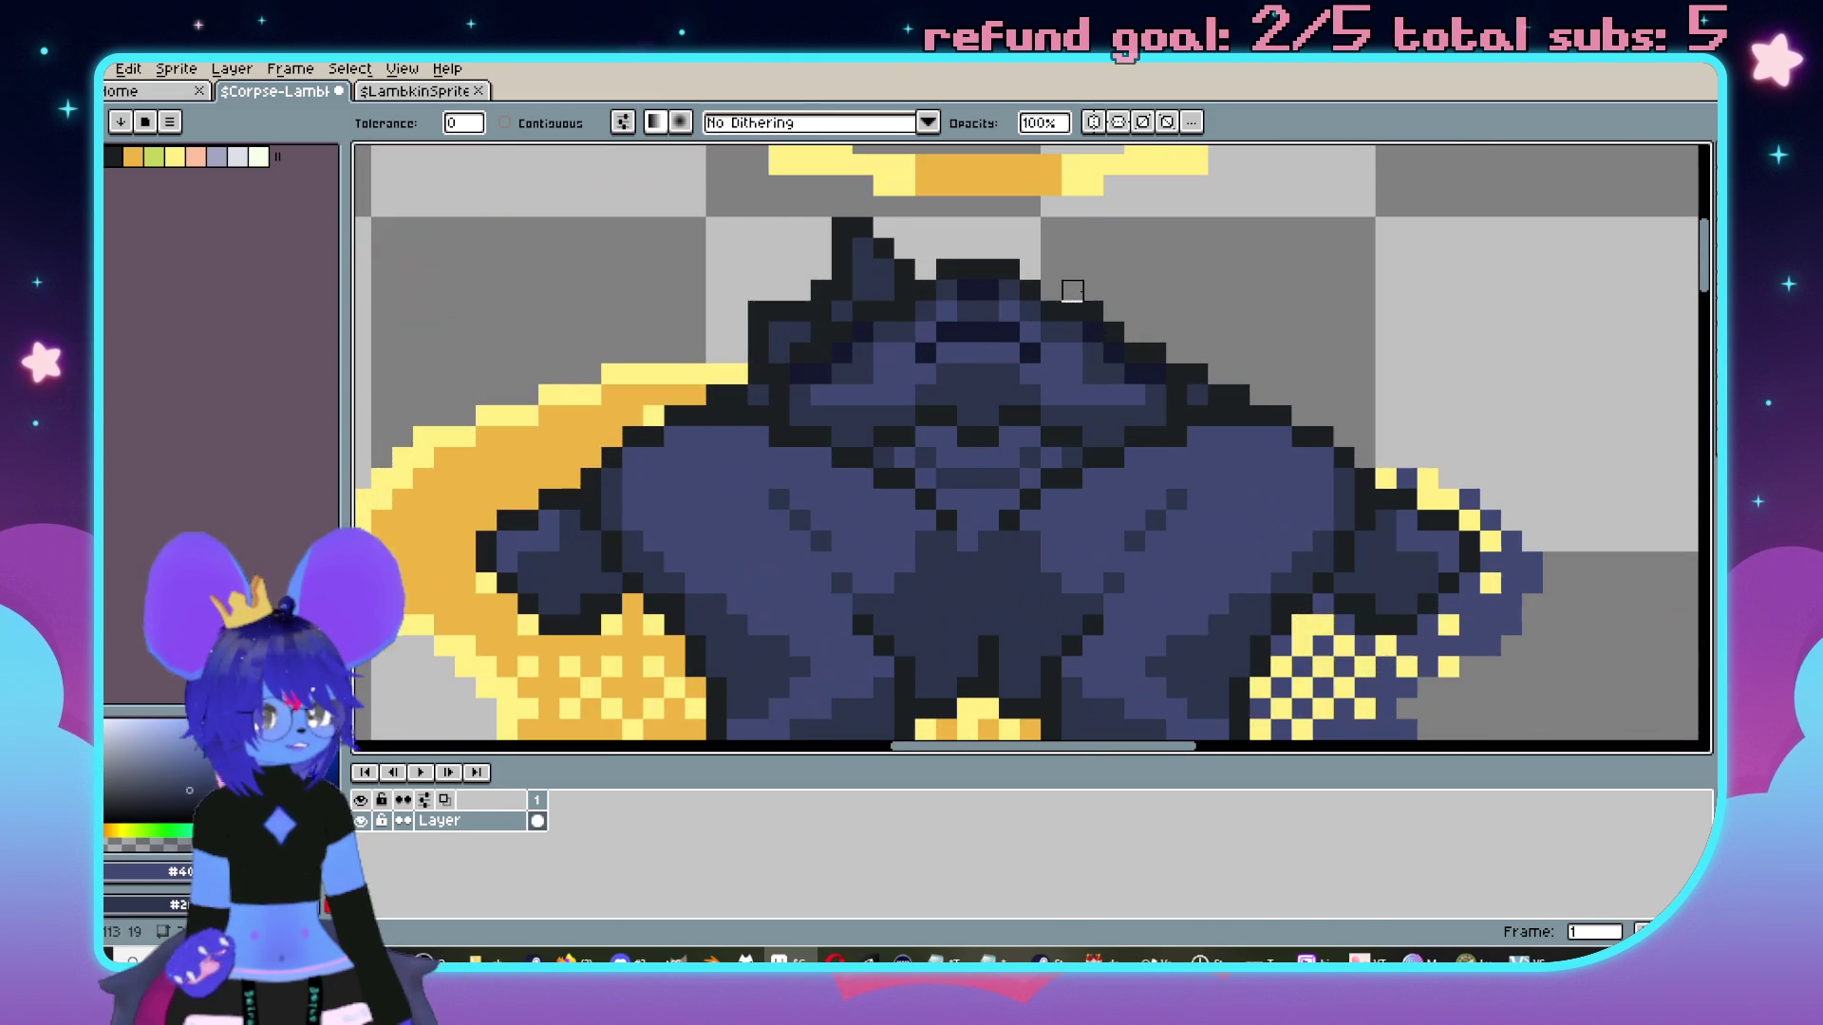
Switch to the pencil and bring the sprite's halo into view.
key(i)
key(b)
scroll(984, 323, down, 1)
scroll(902, 309, up, 2)
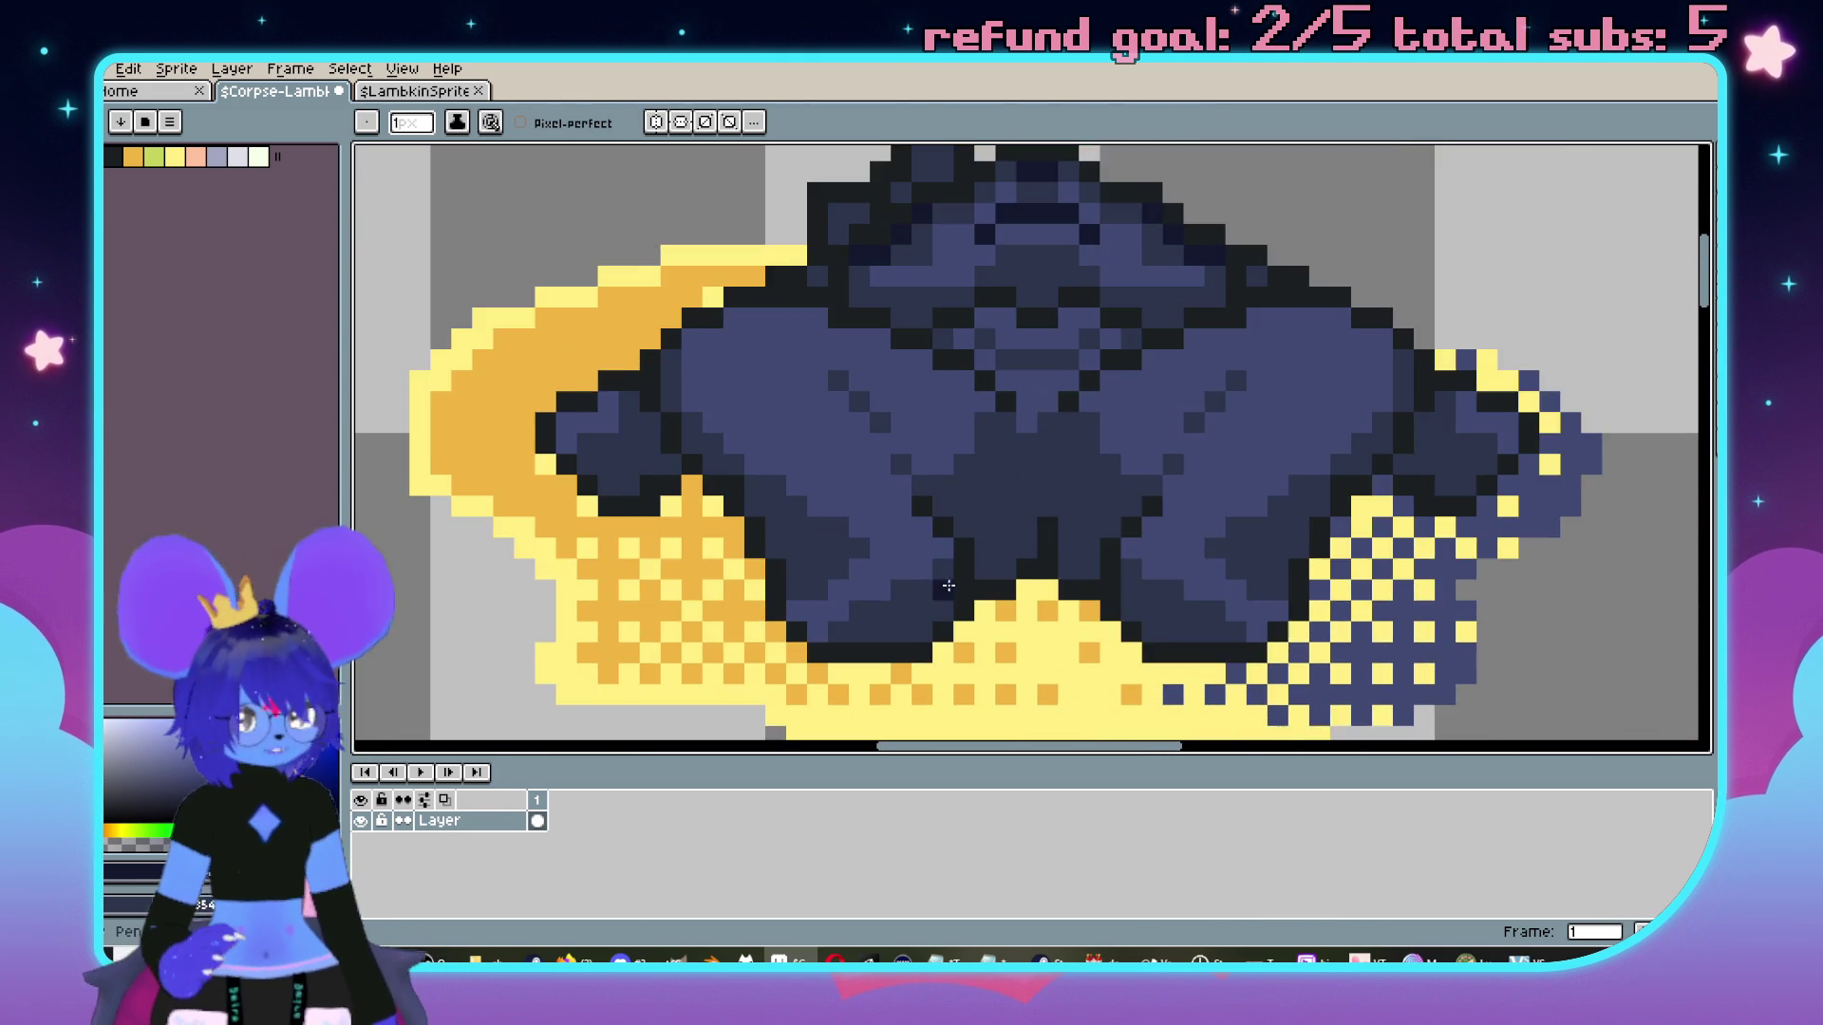
drag(968, 379, 1046, 278)
Zoom over the corpse sheet and revert the sprite rows' recolouring.
scroll(1046, 277, down, 3)
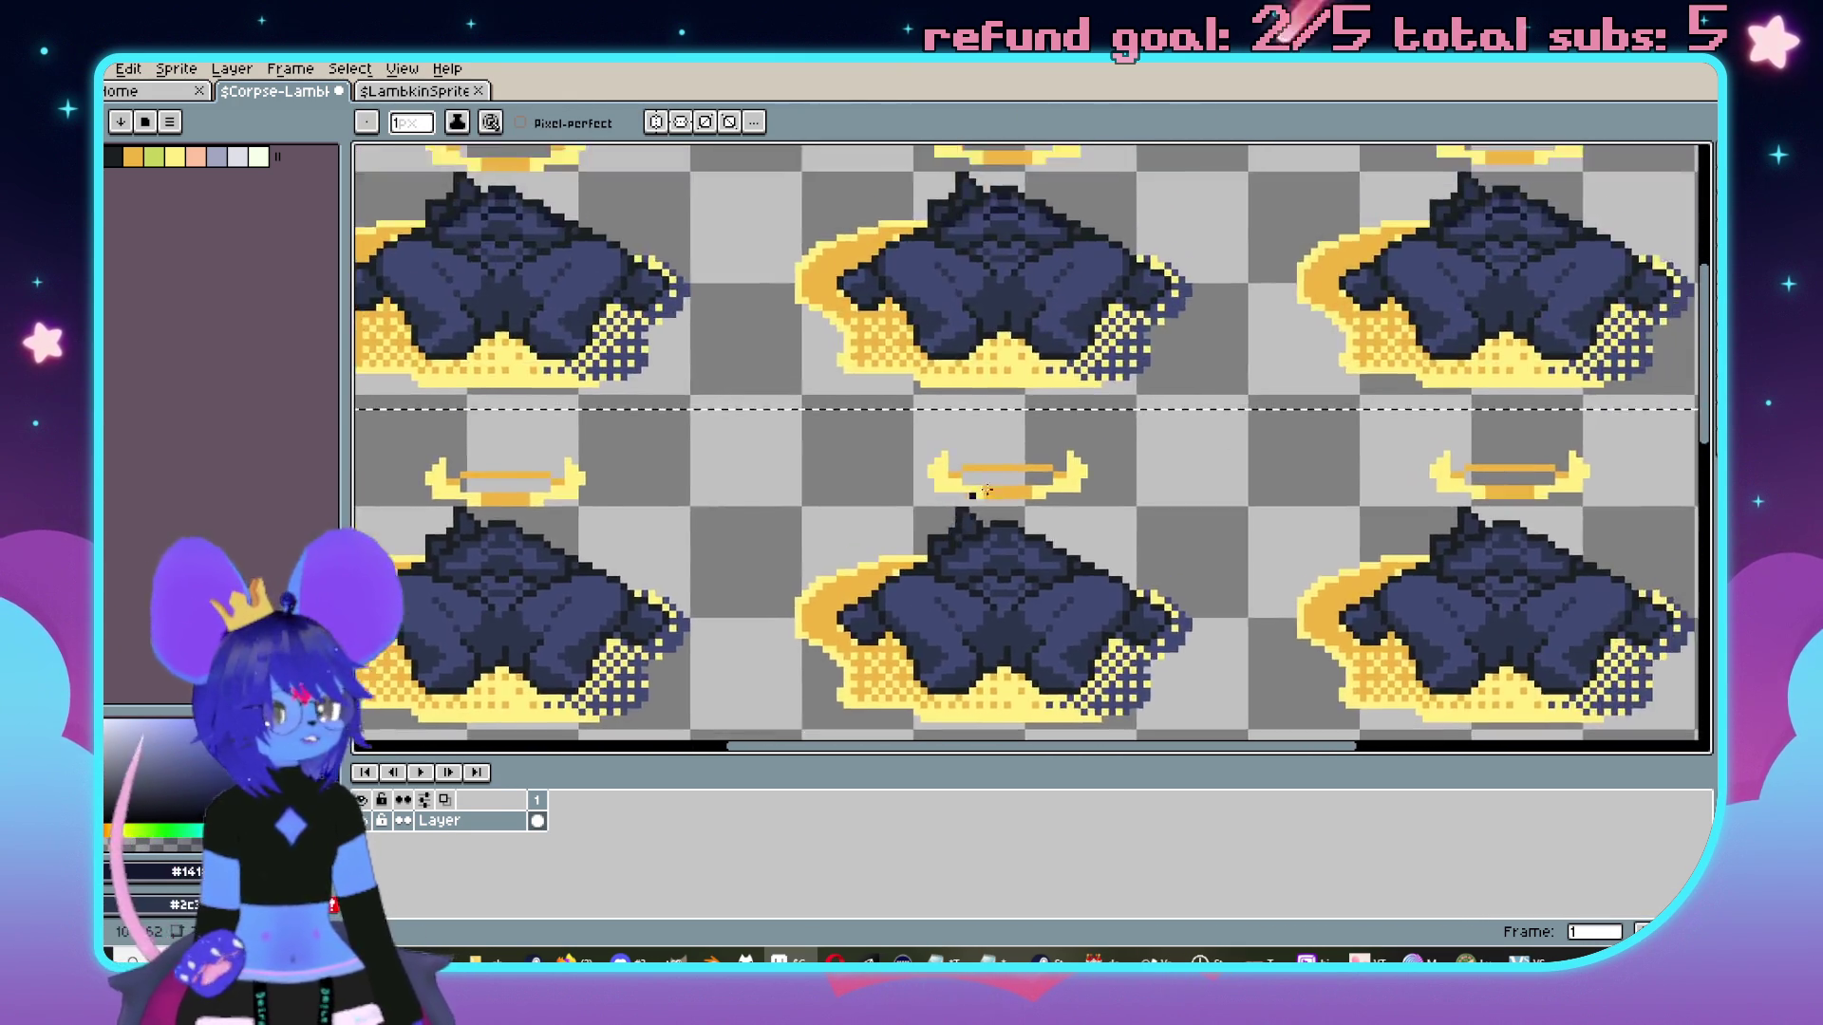
scroll(1036, 470, down, 1)
scroll(1036, 470, up, 2)
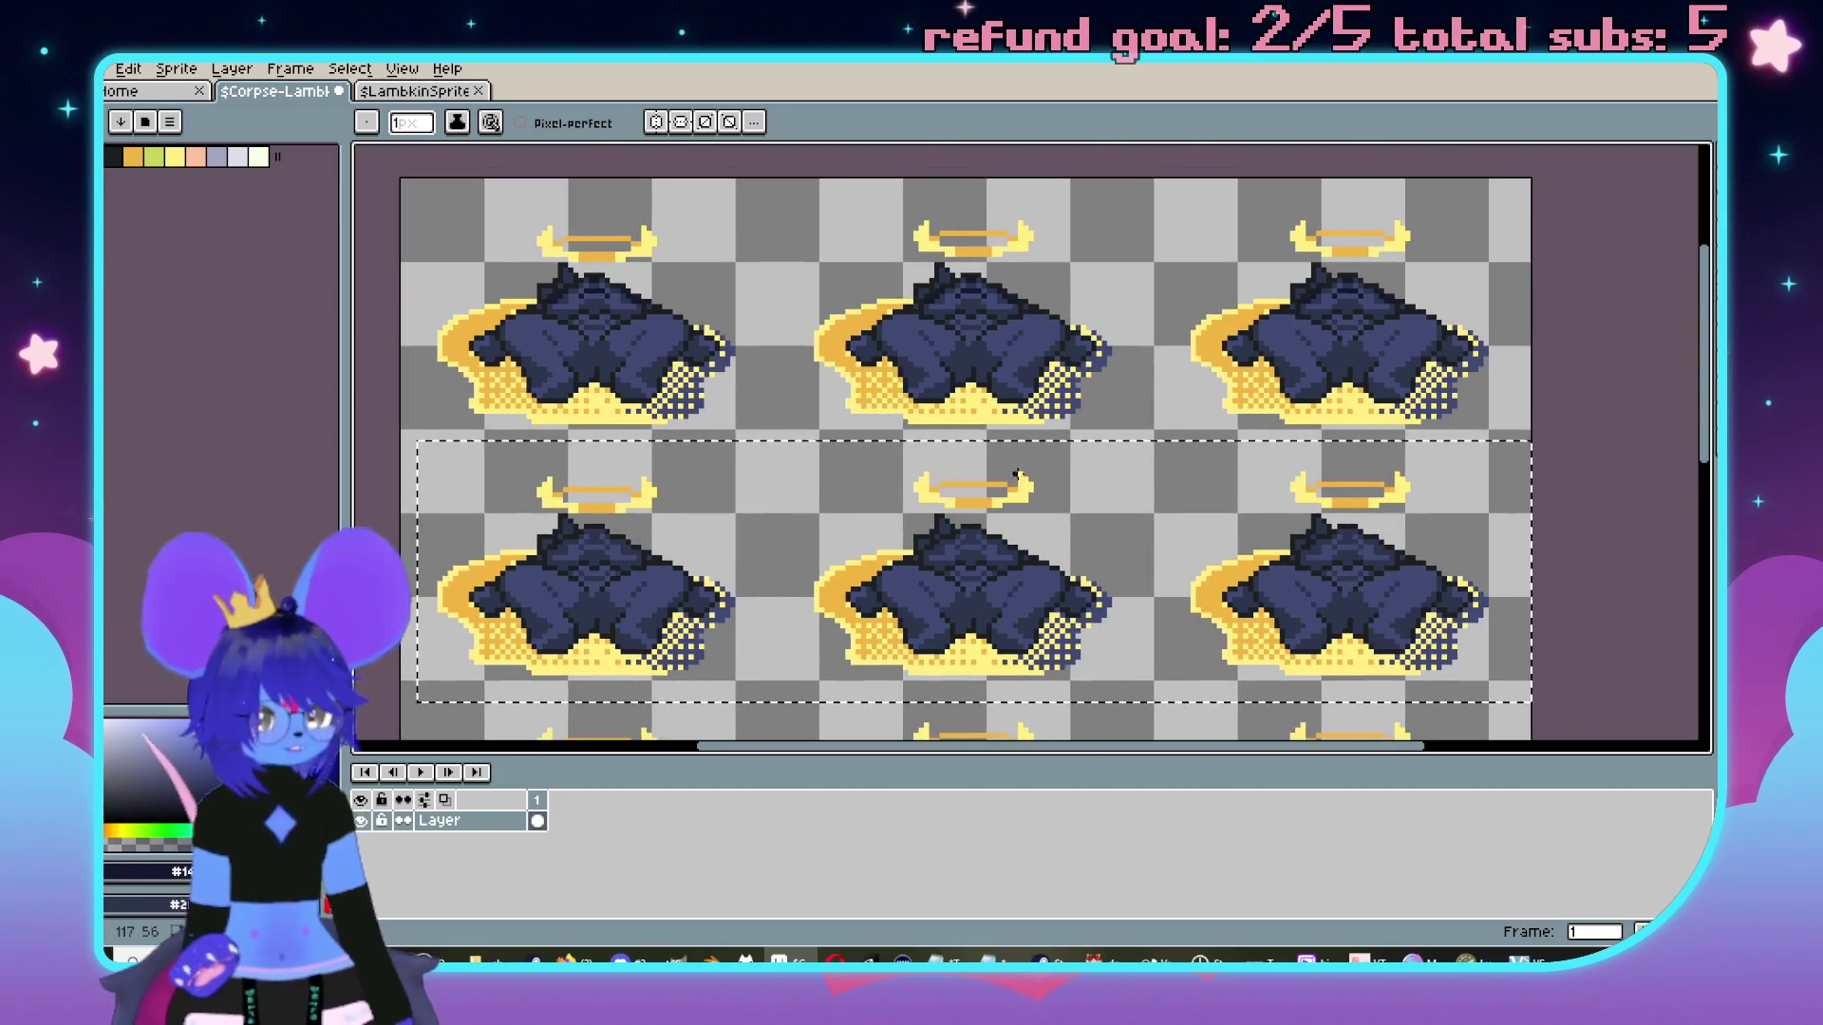
scroll(1035, 511, up, 5)
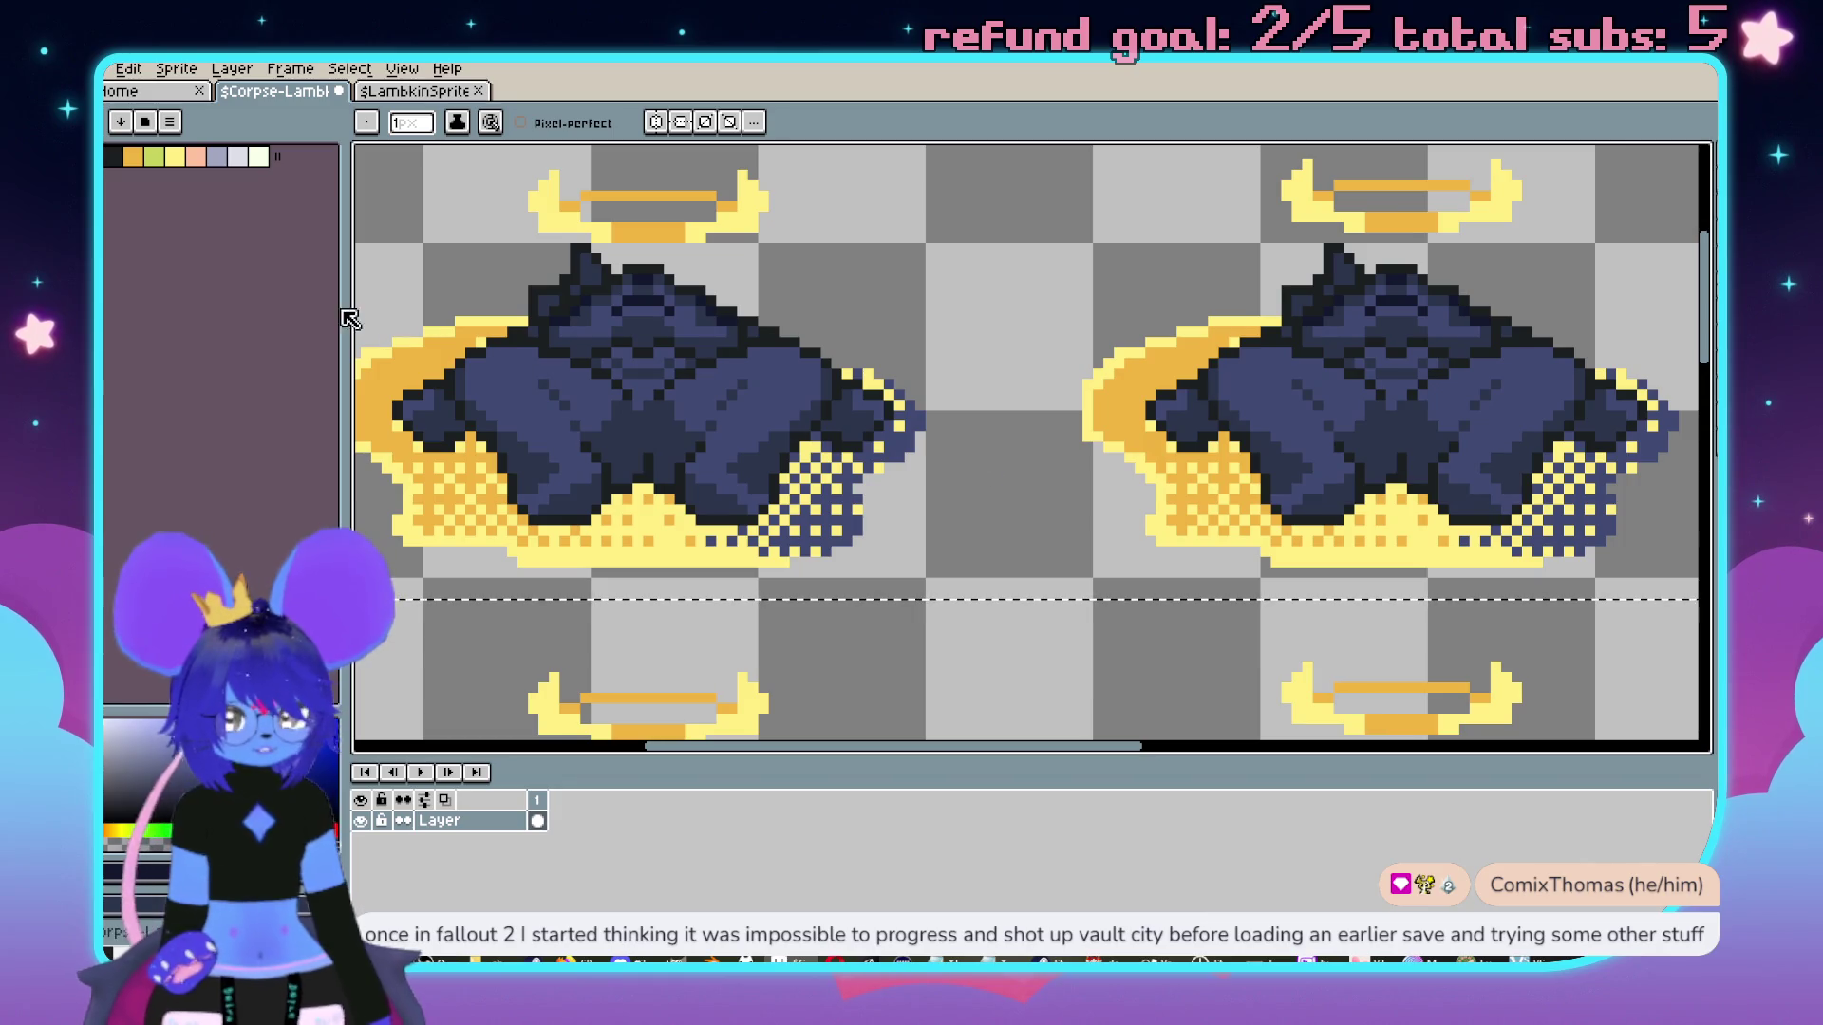
key(v)
scroll(936, 418, down, 5)
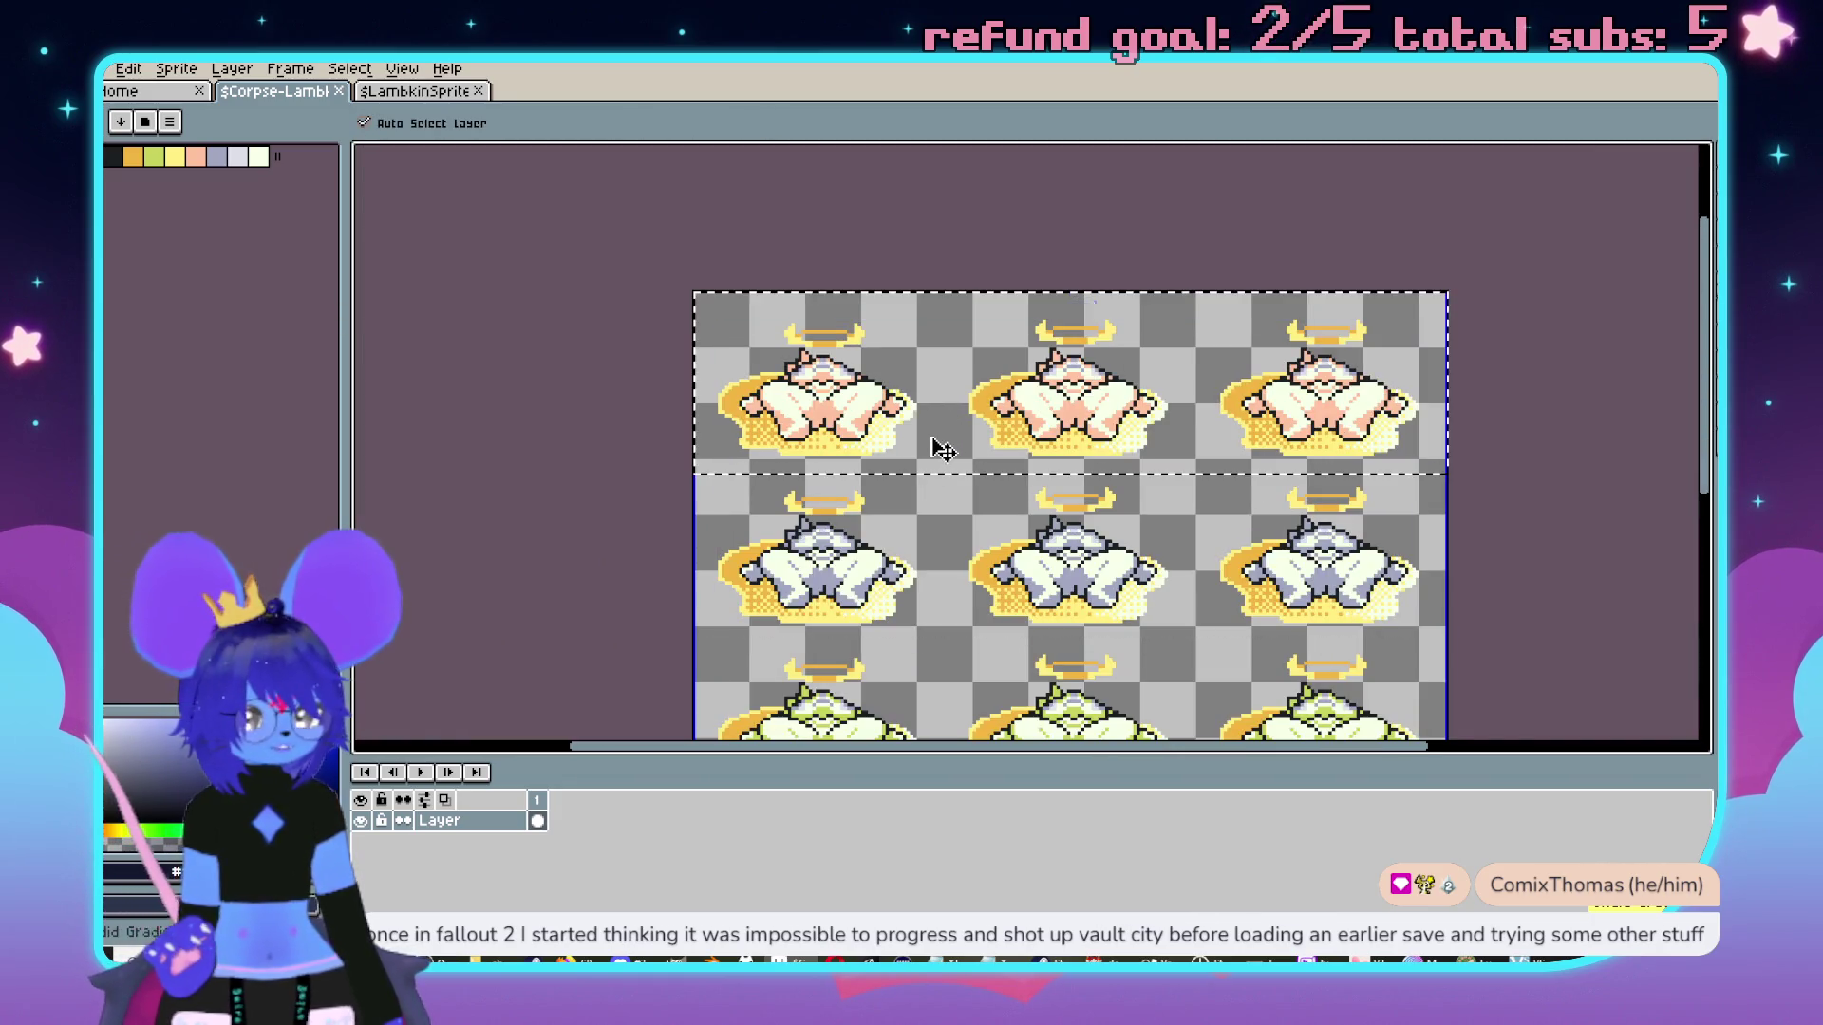
key(b)
Review the pale corpse sheet, then bring up the LambkinSprite file for reference.
scroll(1033, 424, up, 5)
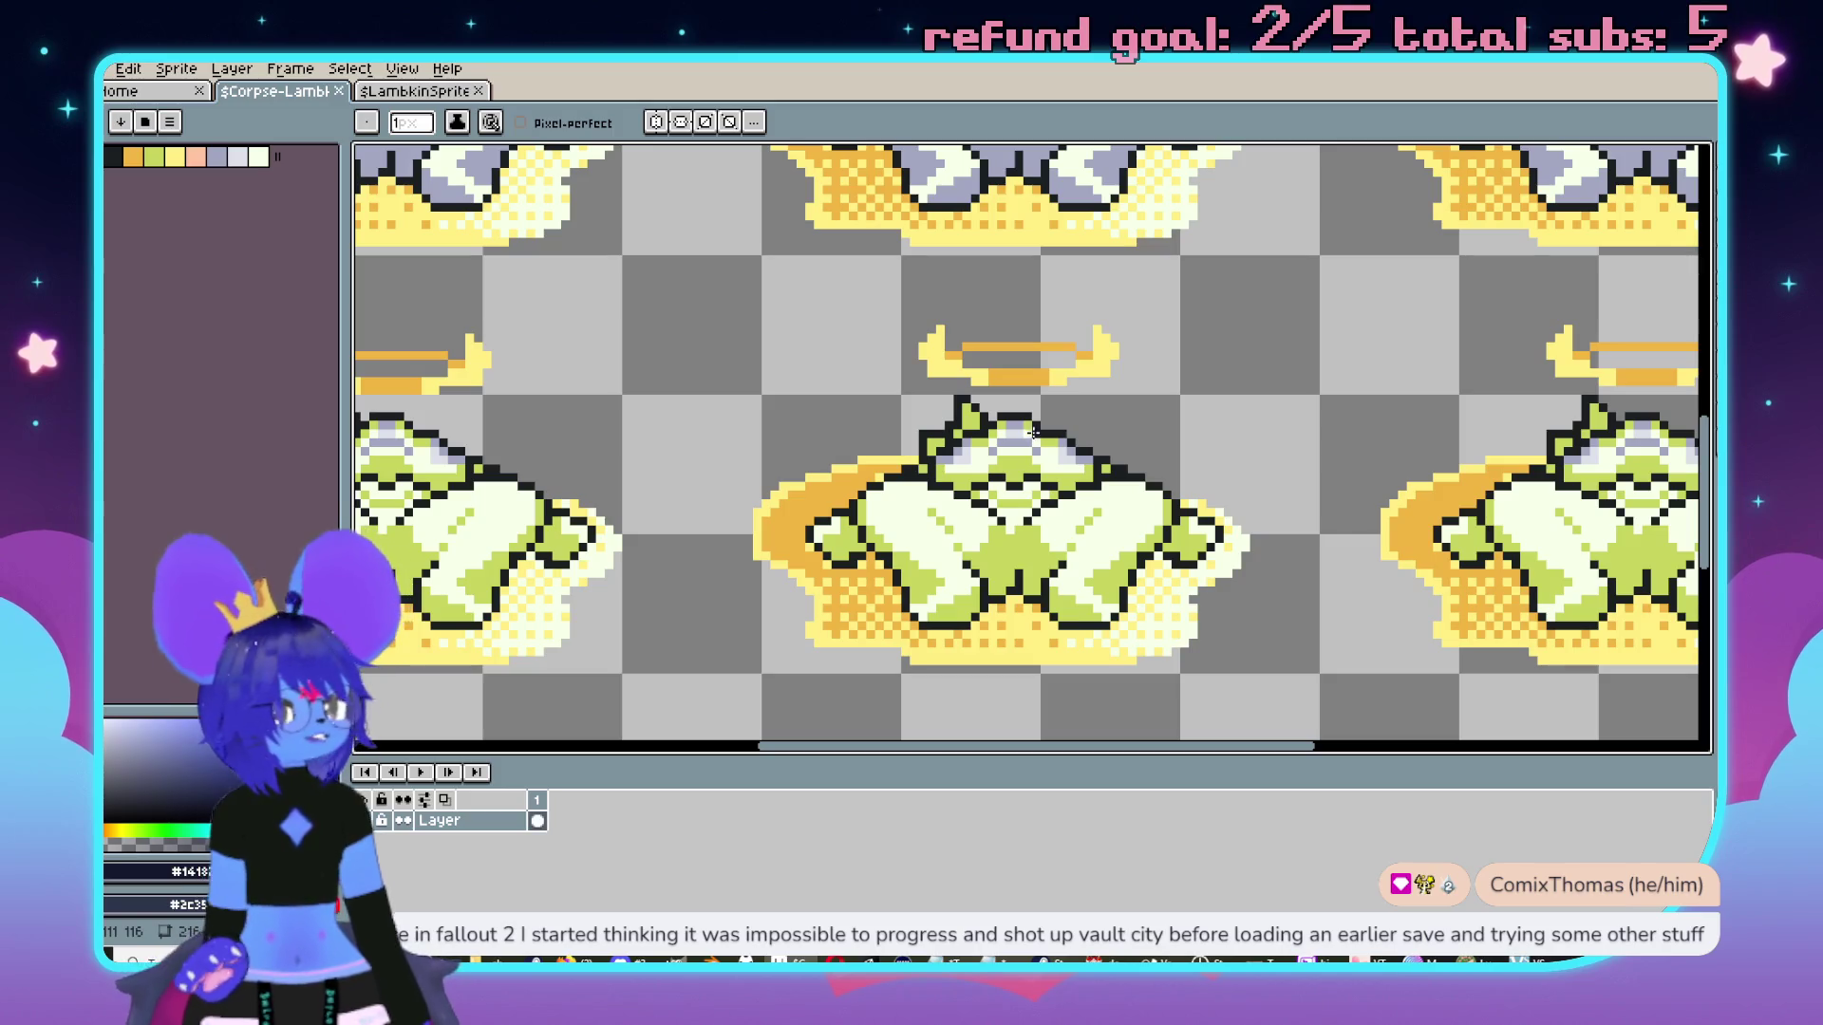
scroll(1023, 414, down, 3)
scroll(1096, 460, up, 3)
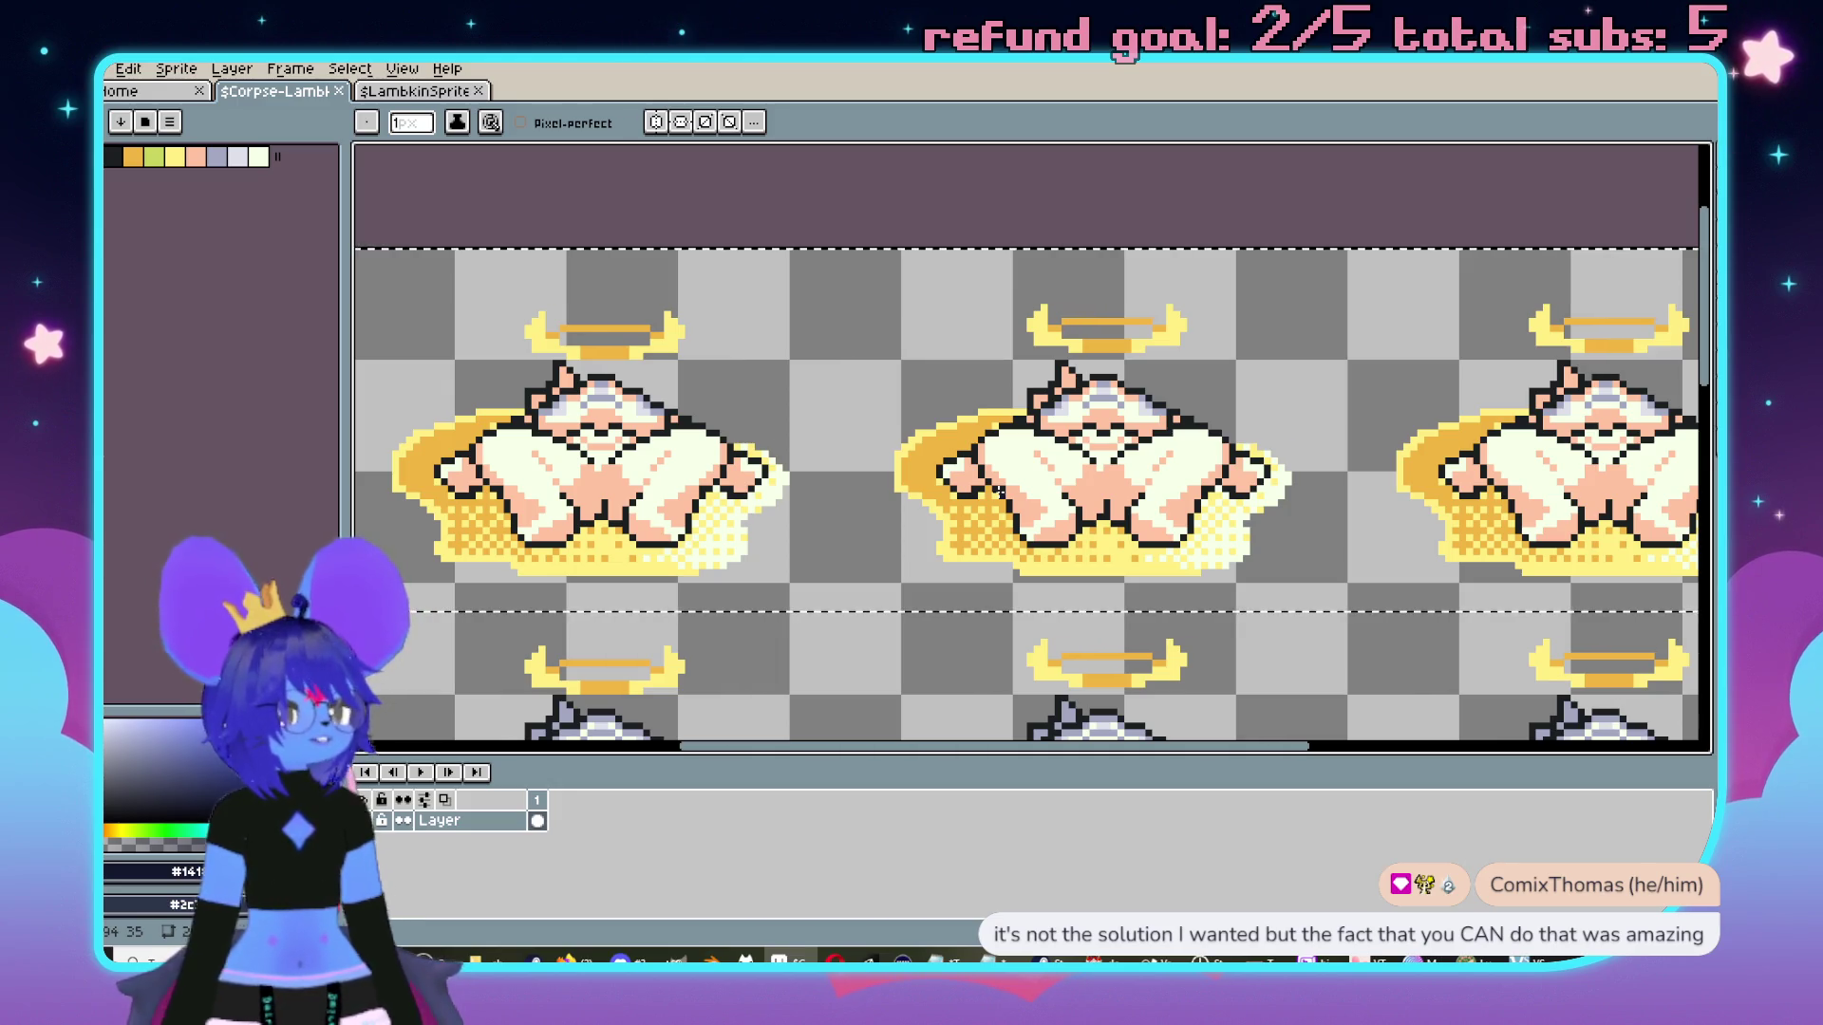
scroll(1051, 707, up, 2)
scroll(1137, 442, down, 3)
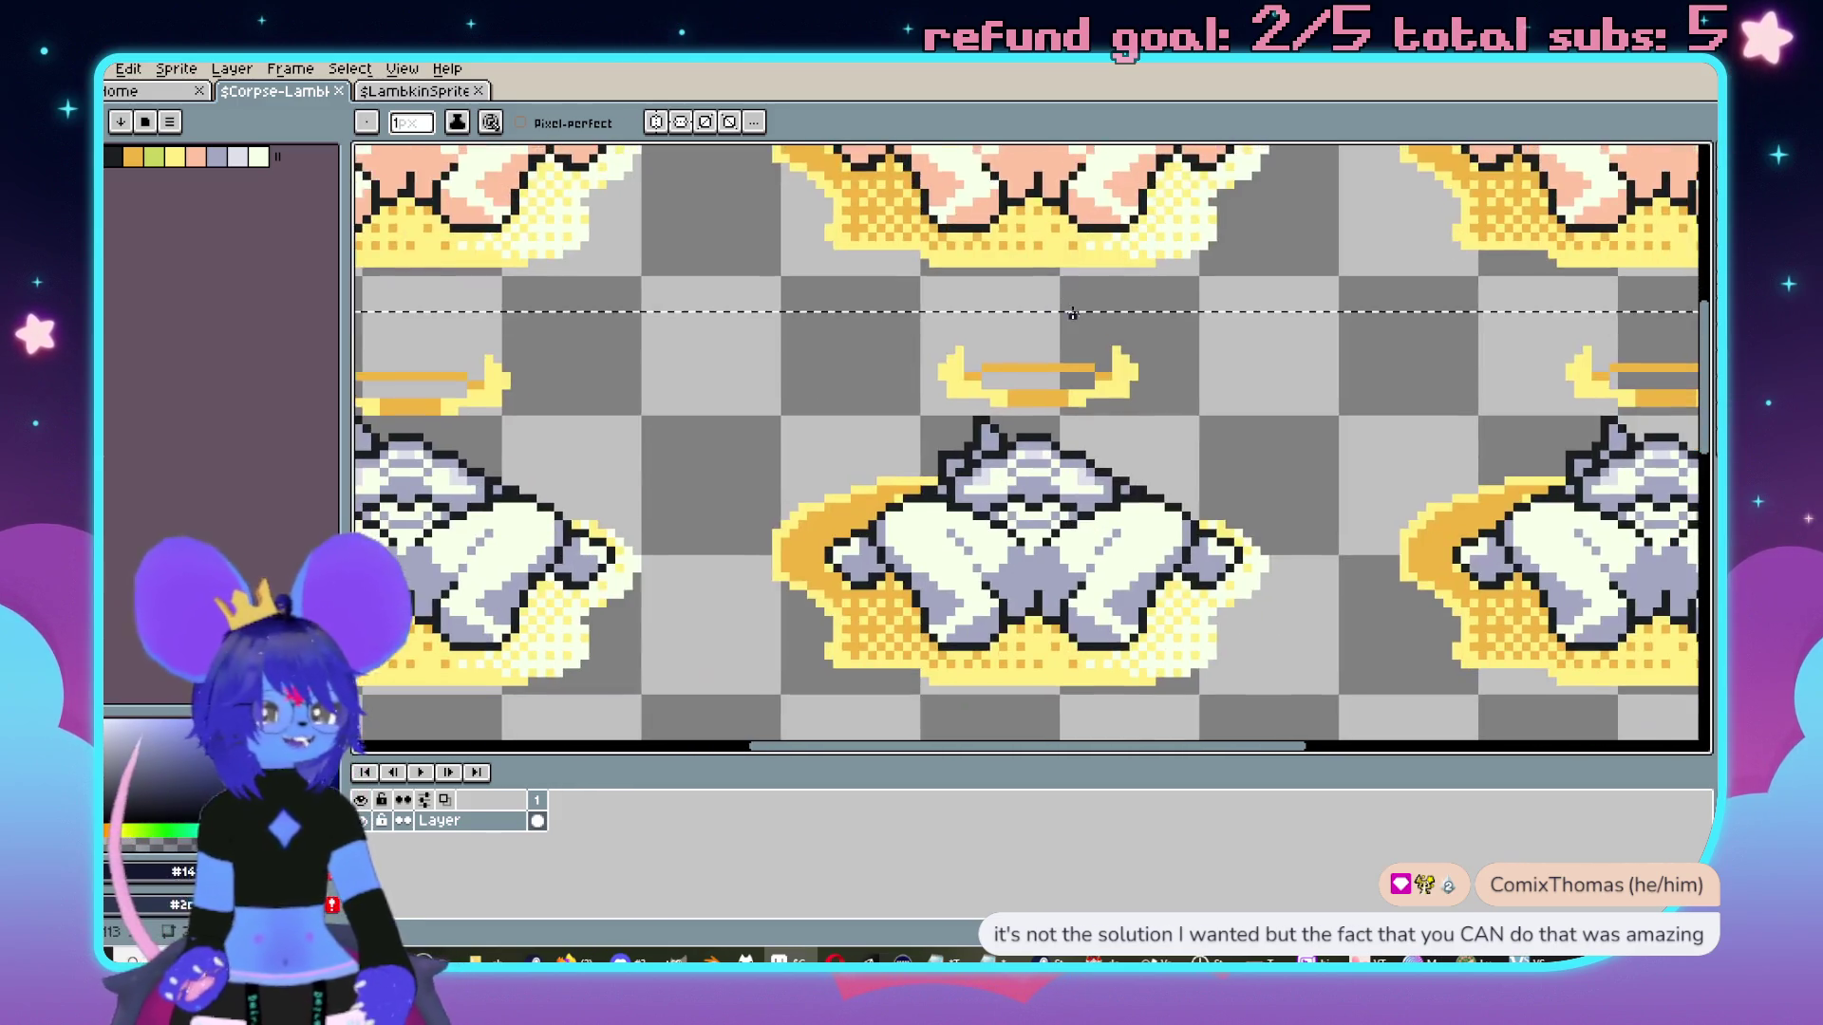
scroll(1138, 442, down, 2)
key(ctrl+Tab)
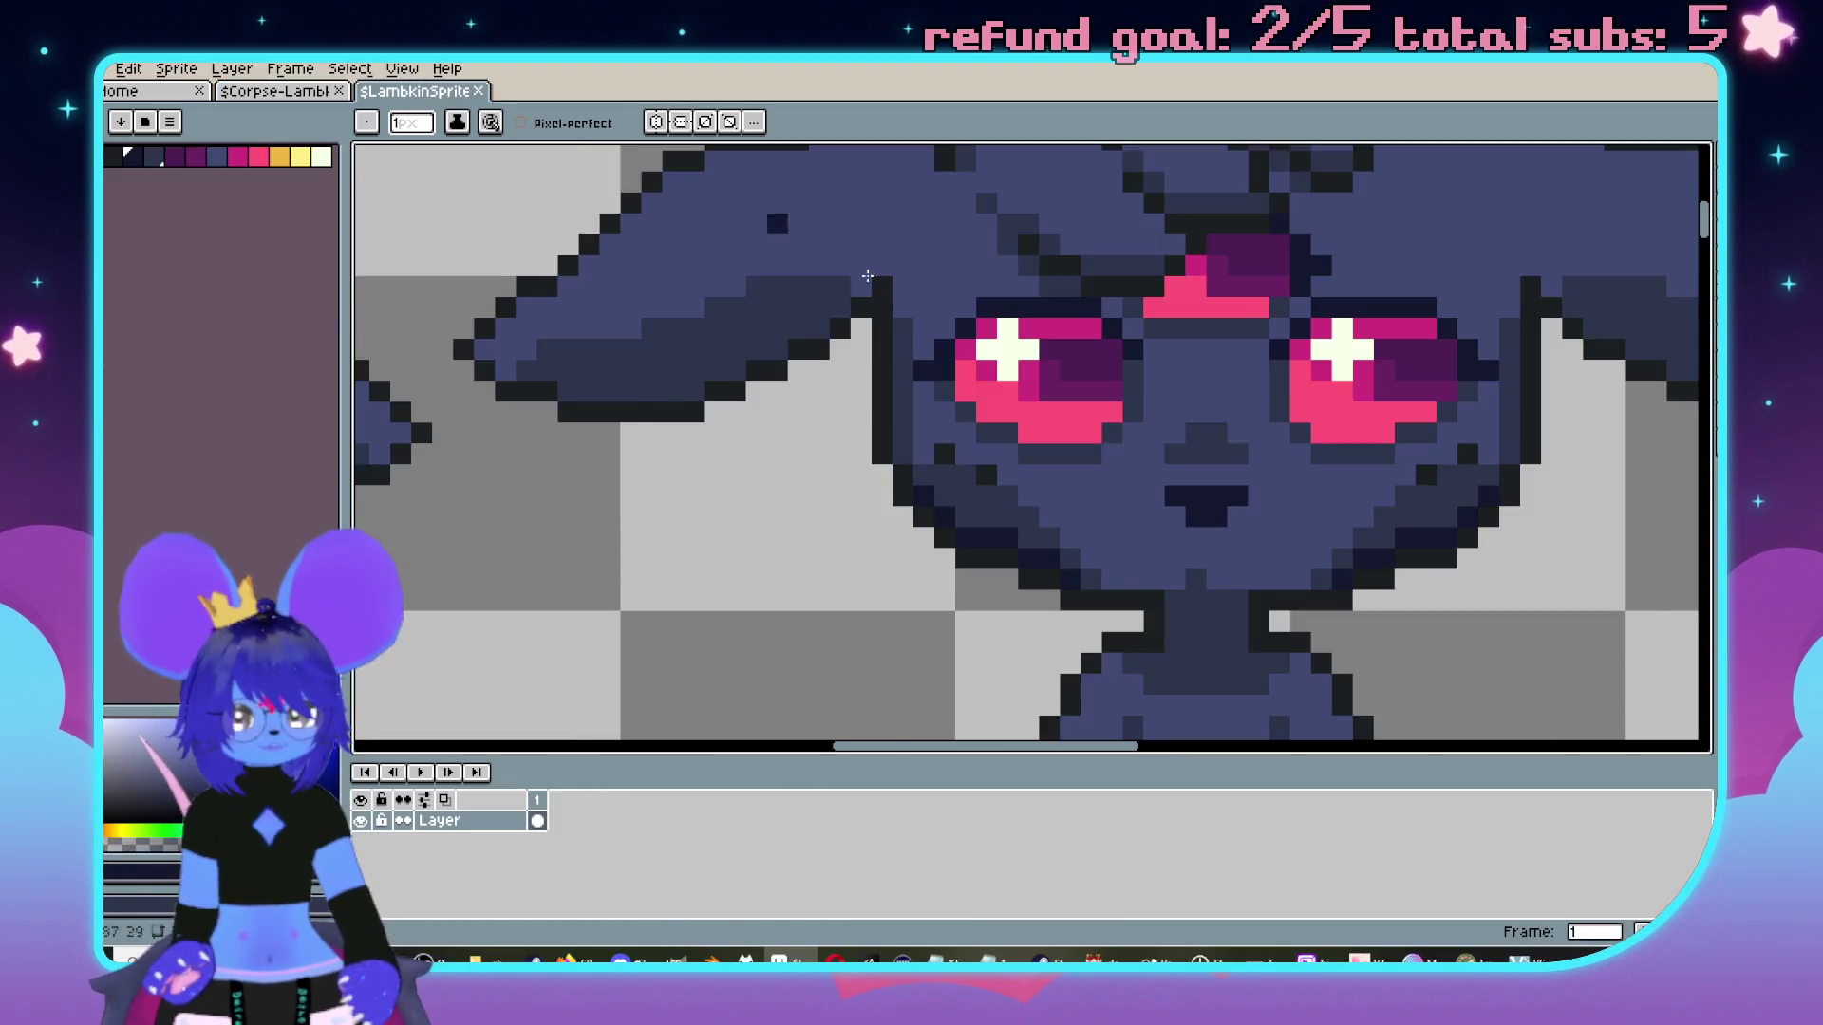
Sample navy from LambkinSprite and gradient-fill part of the corpse lamb.
key(i)
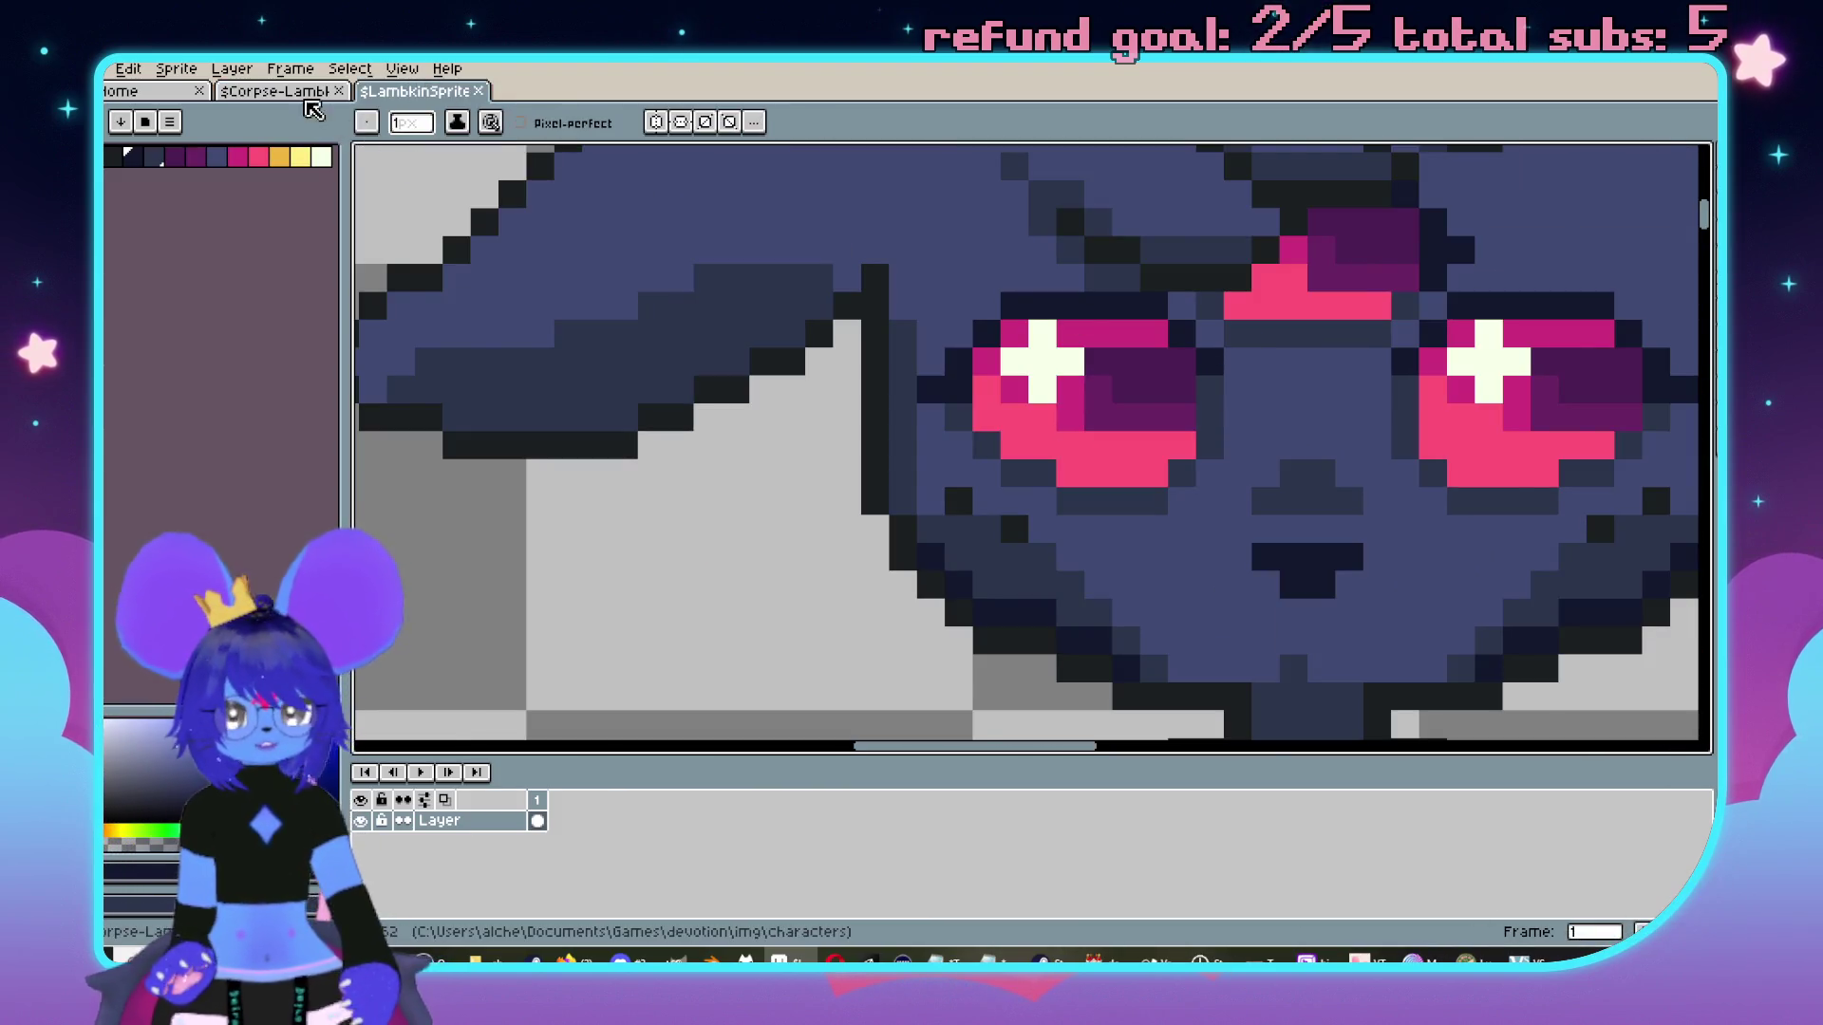
click(275, 91)
key(g)
key(shift+g)
click(1185, 363)
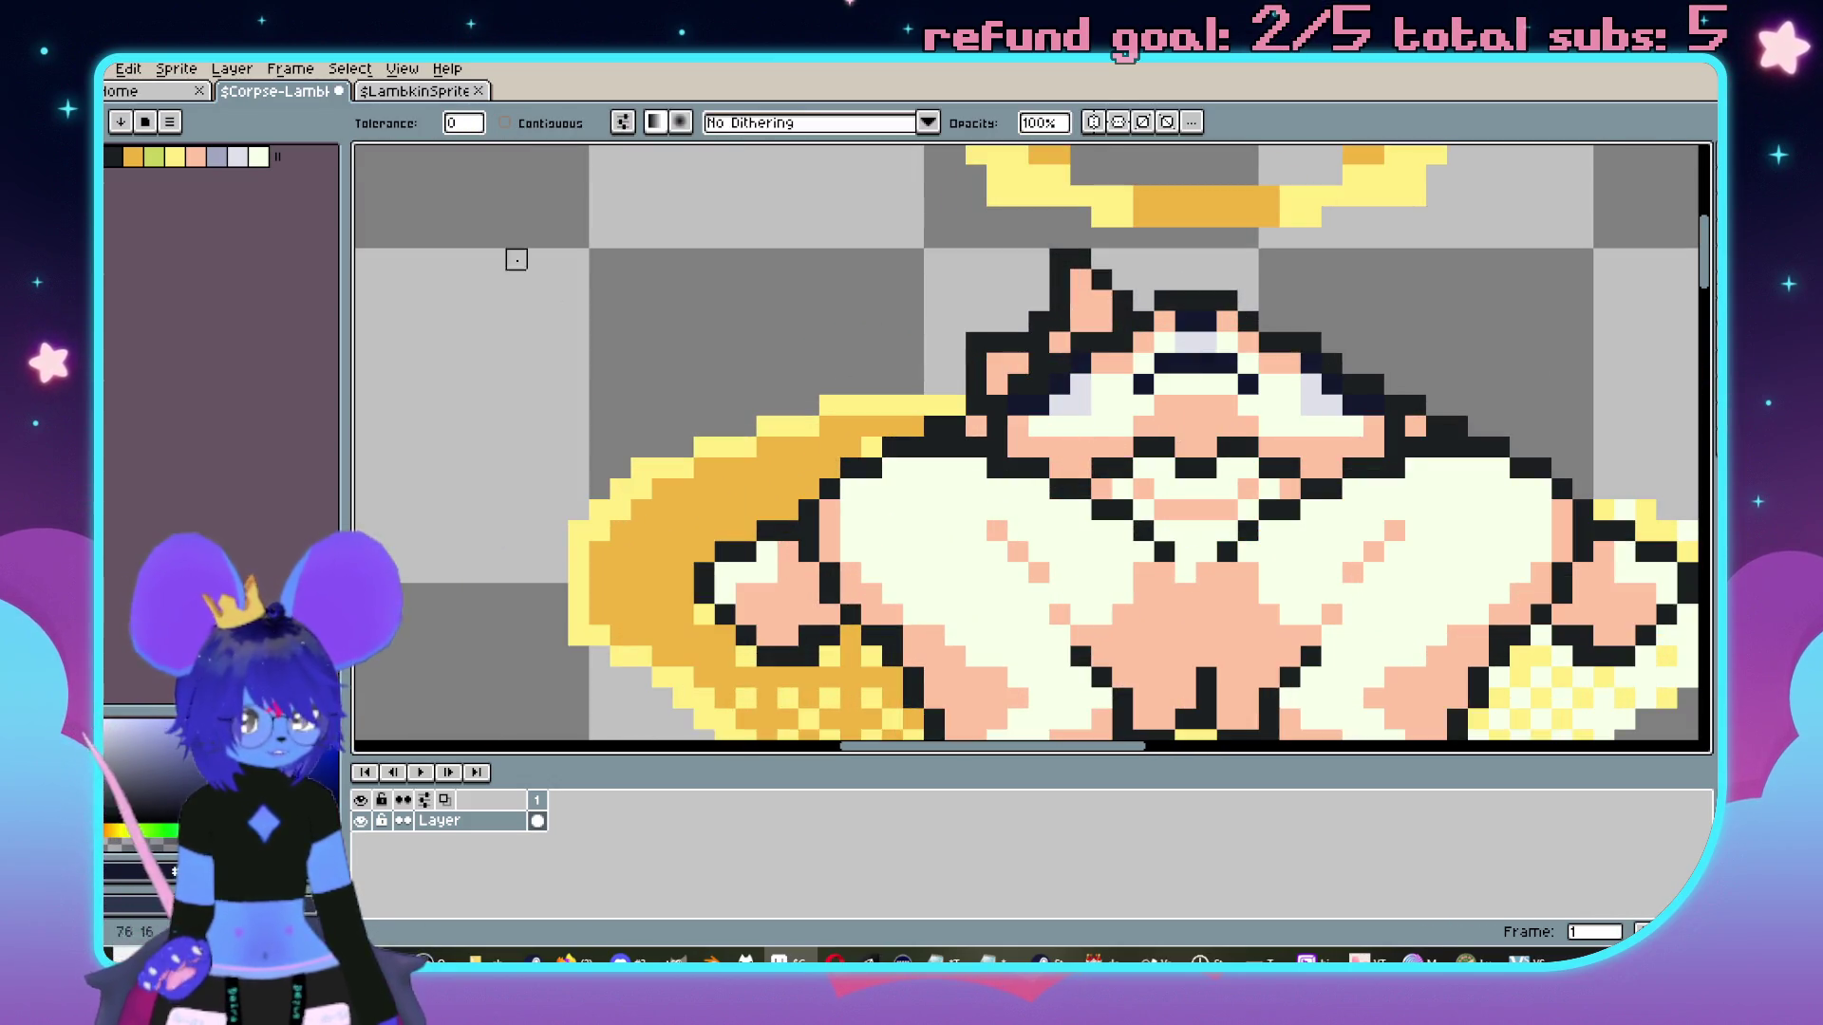
Sample another navy shade and recolour the corpse lamb's dark eye pixels.
click(410, 91)
key(i)
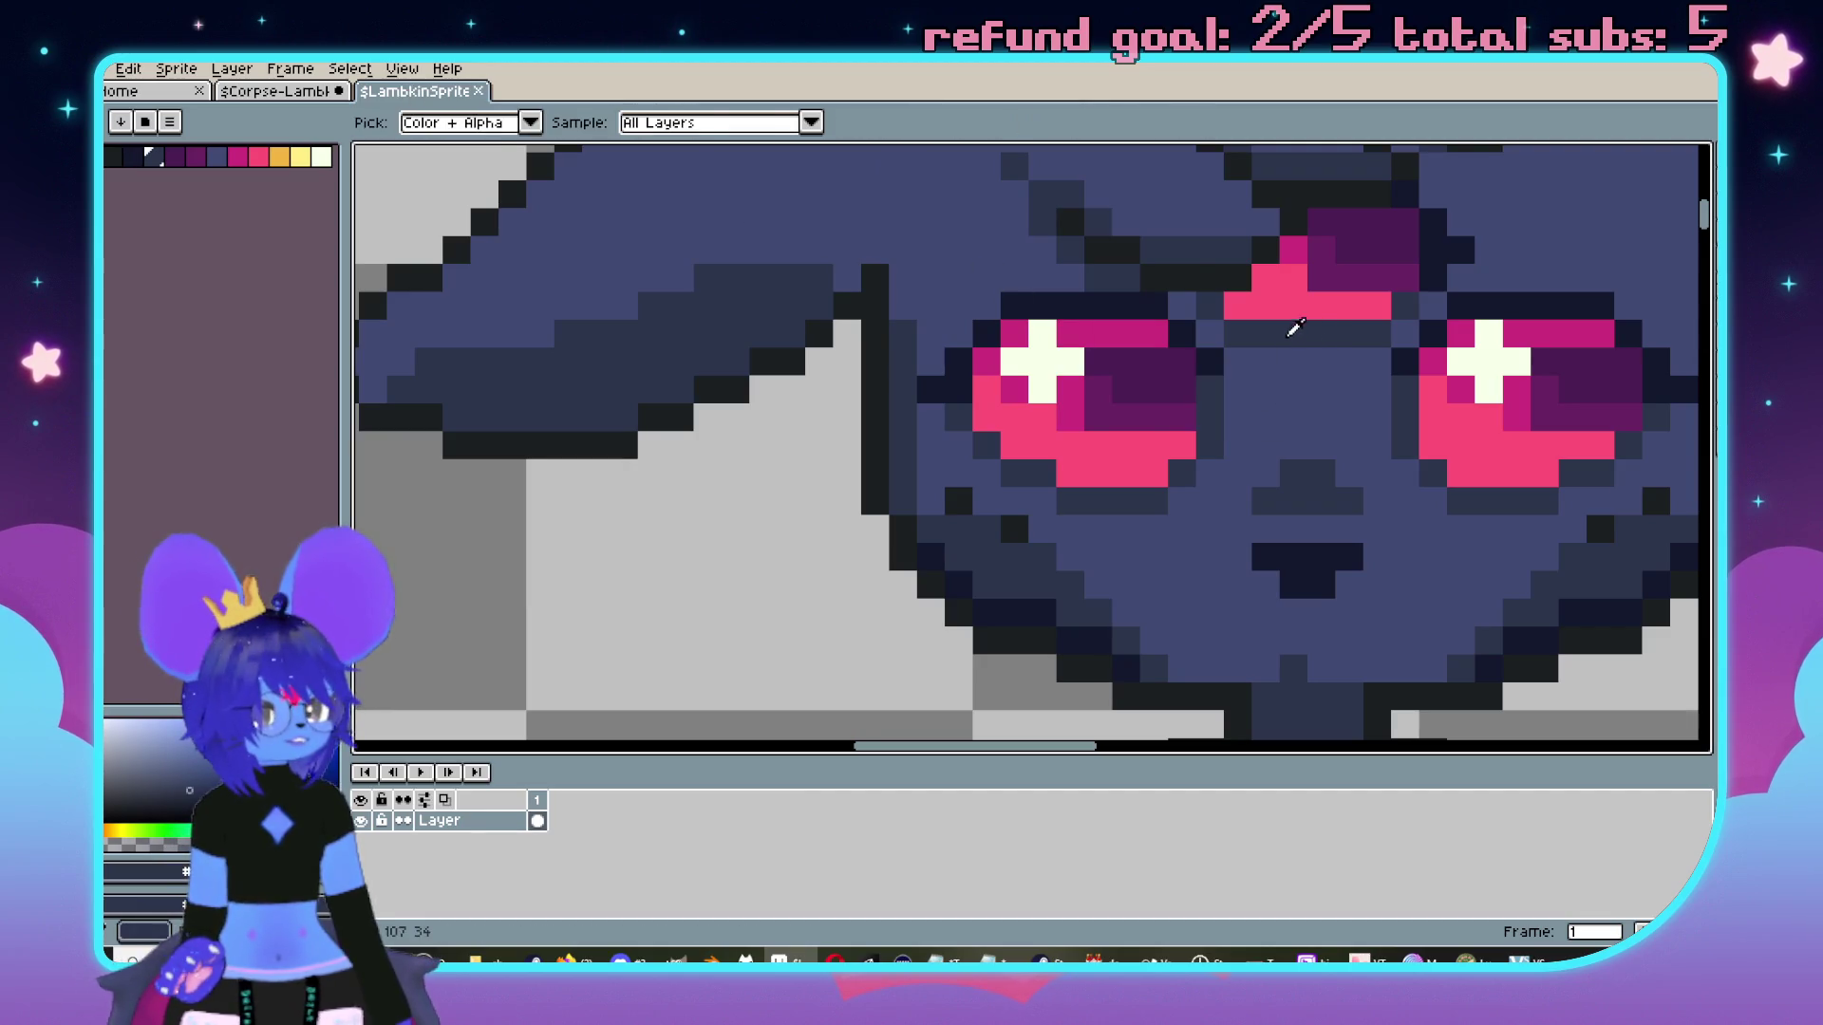
key(ctrl+Tab)
click(1186, 343)
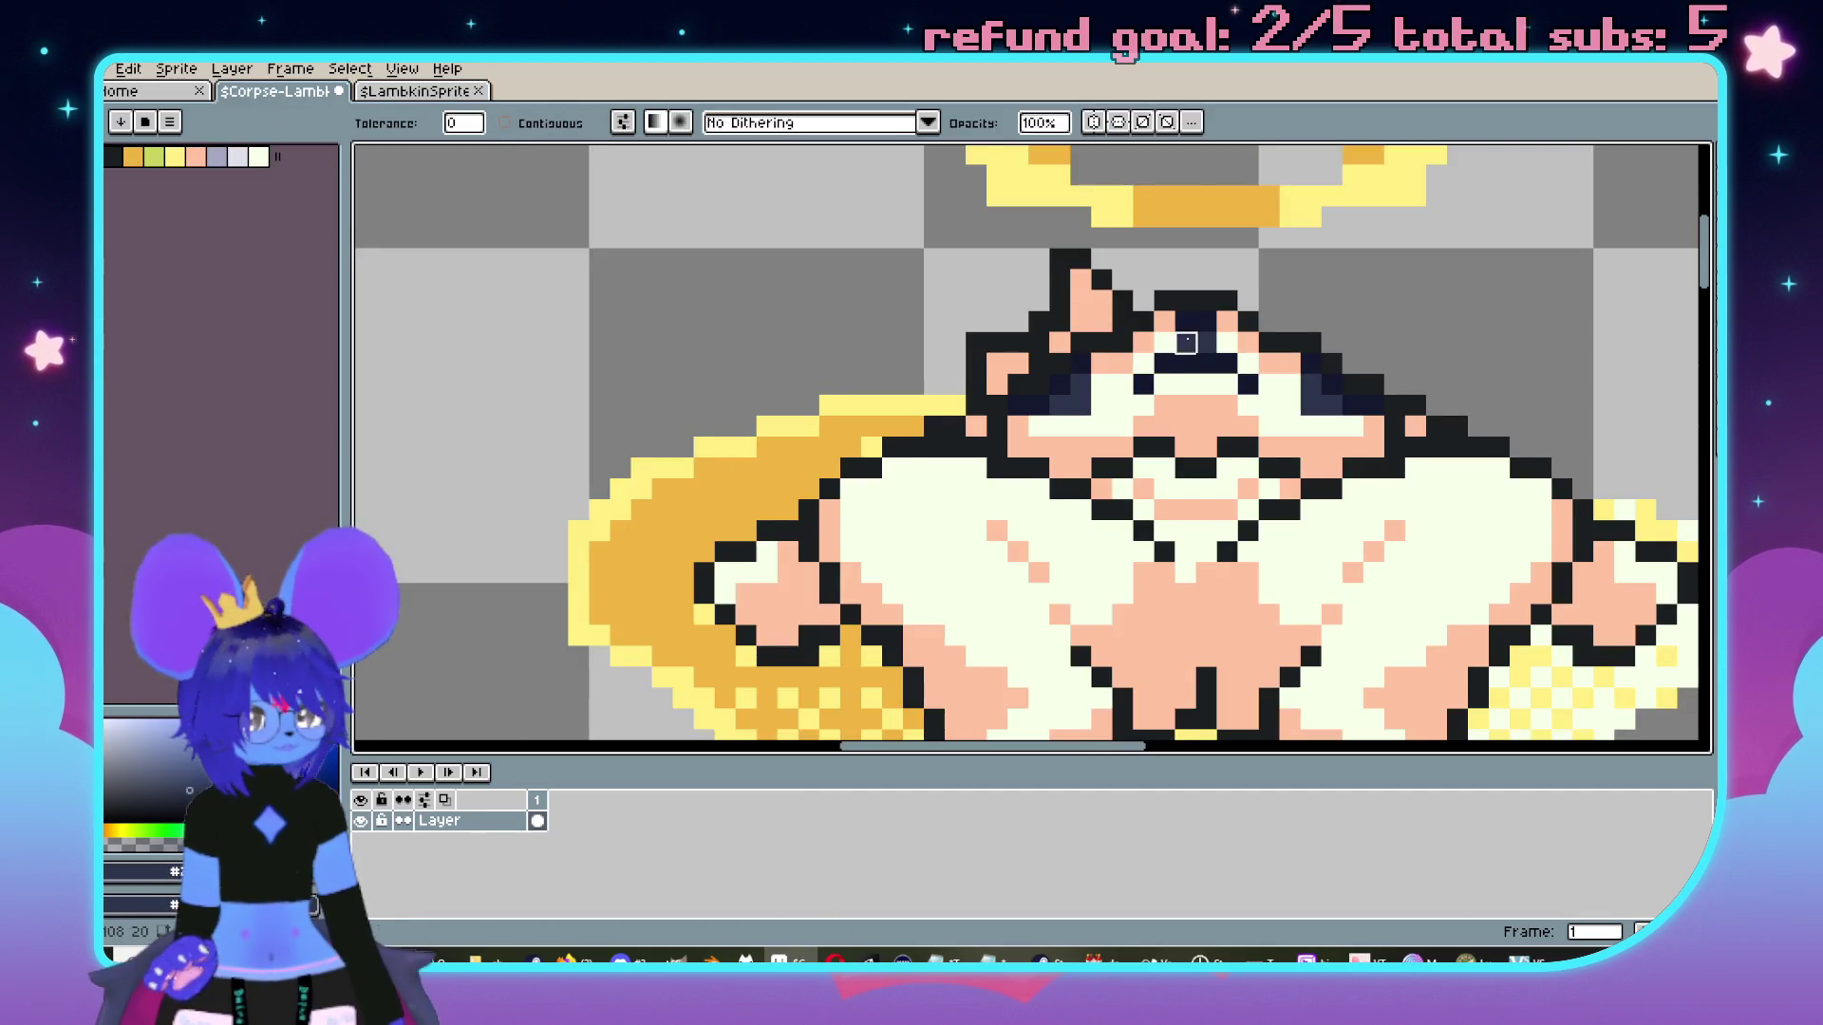
scroll(927, 419, down, 2)
Pick dark navy from LambkinSprite and bucket-fill every cream pixel on the corpse lamb.
key(ctrl+Tab)
key(i)
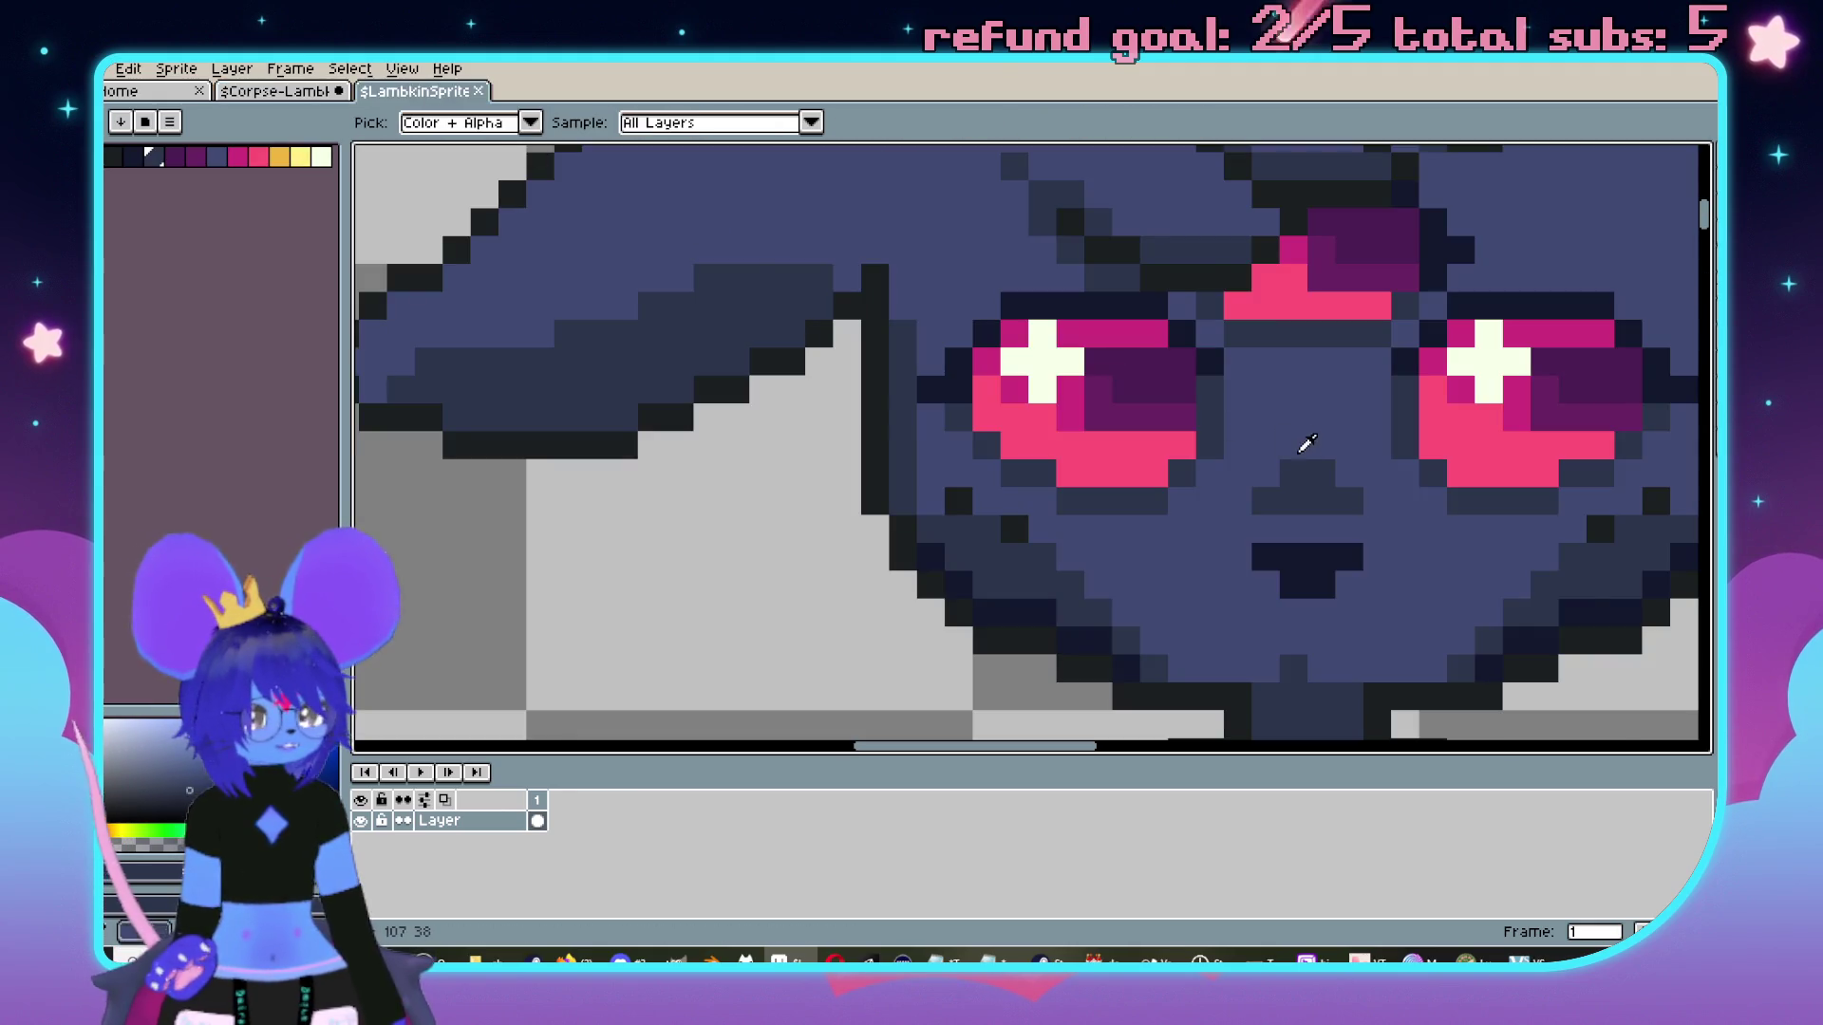
scroll(1270, 622, down, 2)
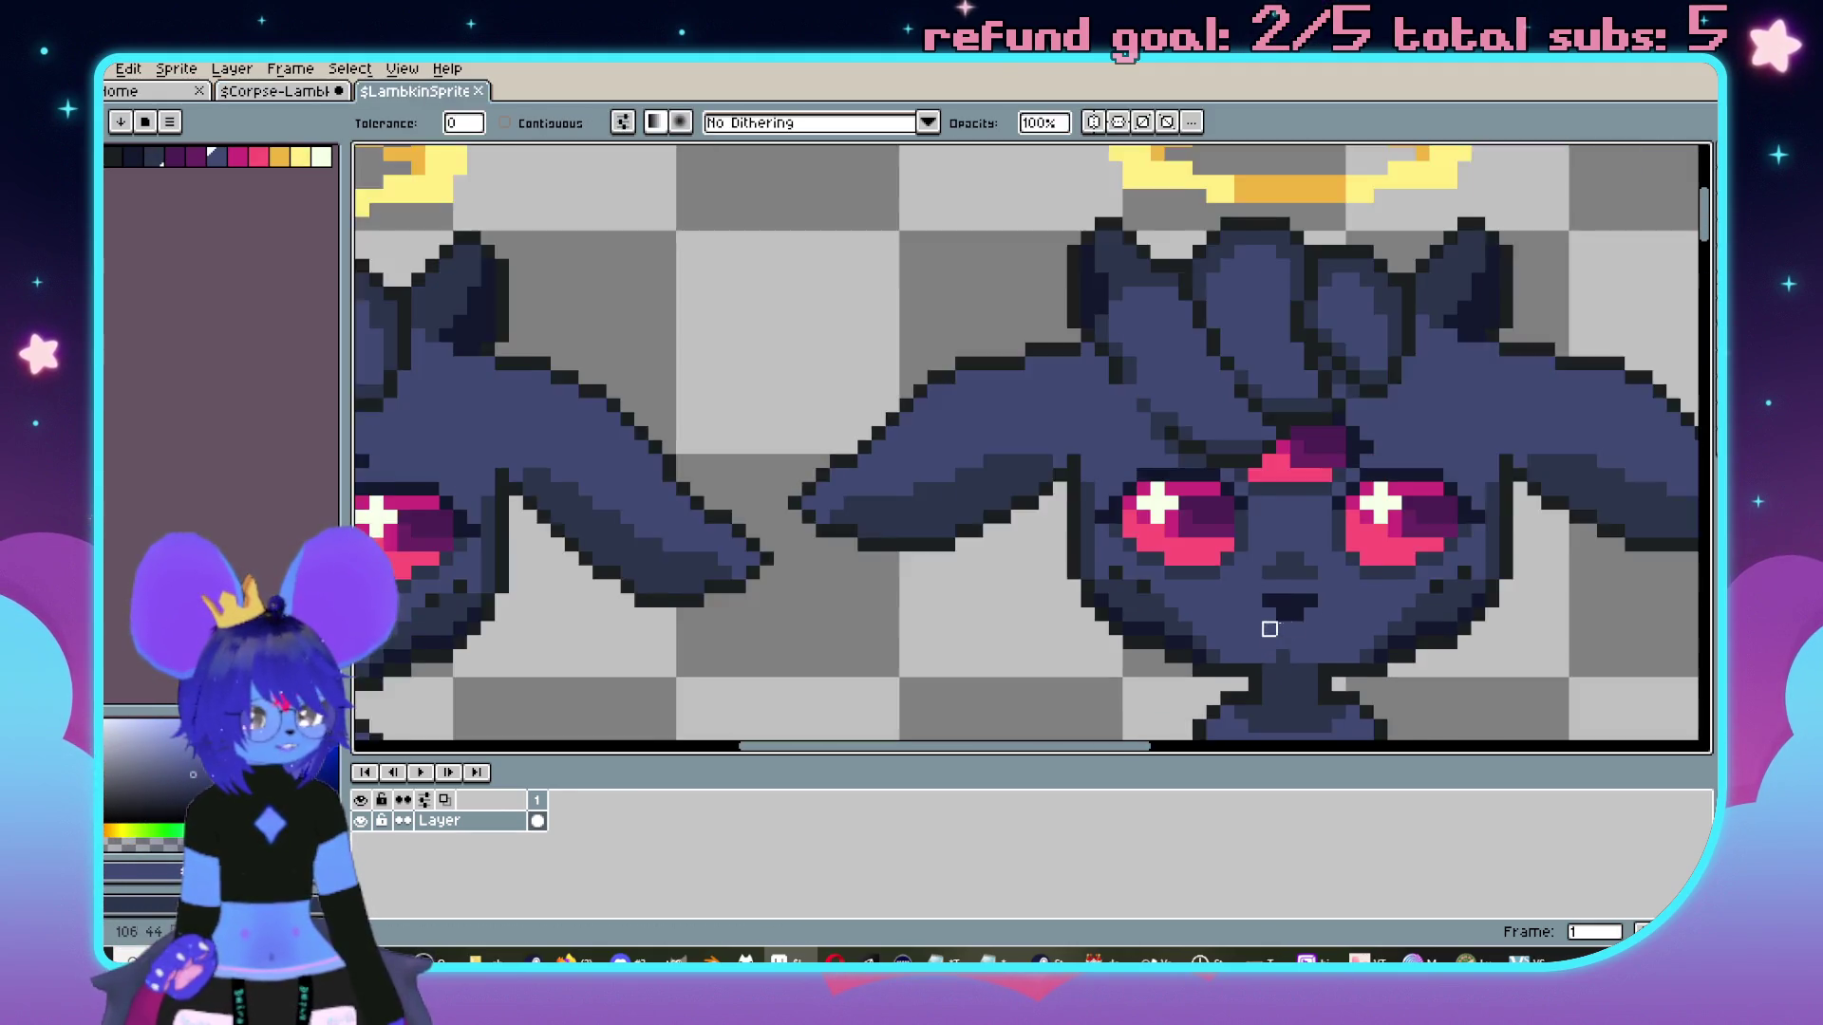
key(g)
scroll(1234, 285, up, 3)
key(ctrl+shift+Tab)
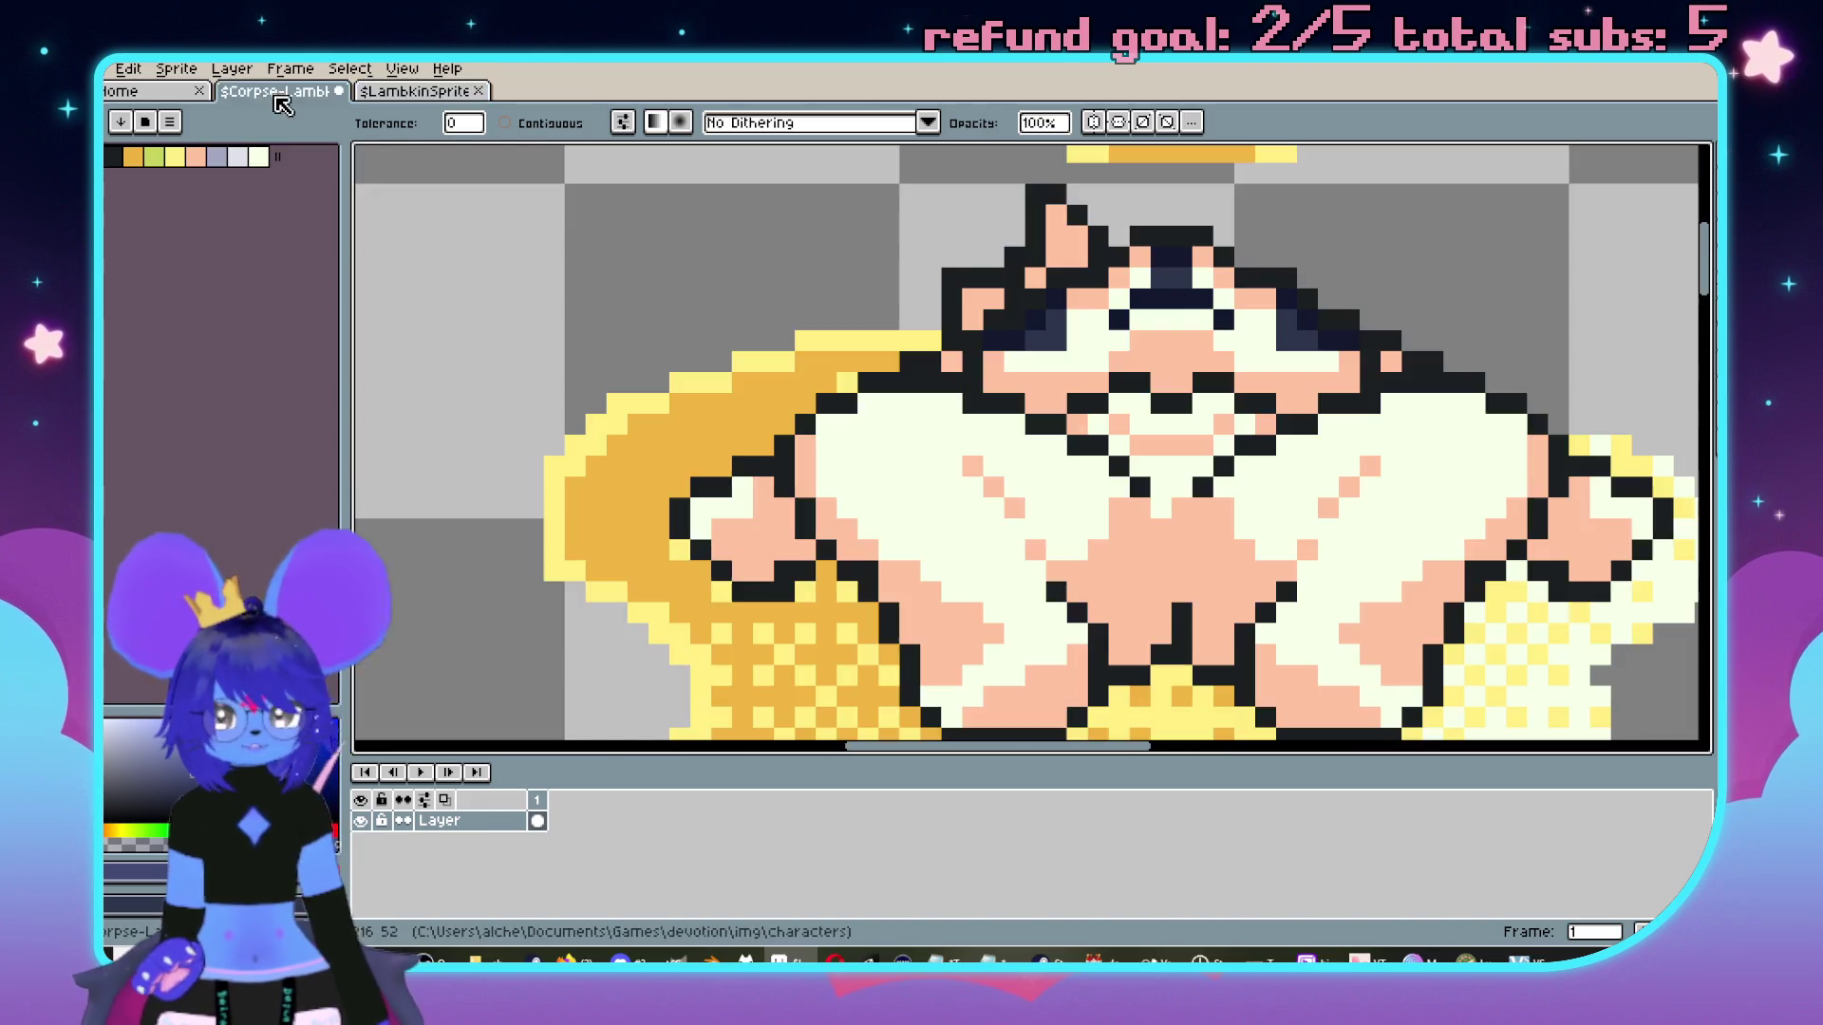
click(1161, 426)
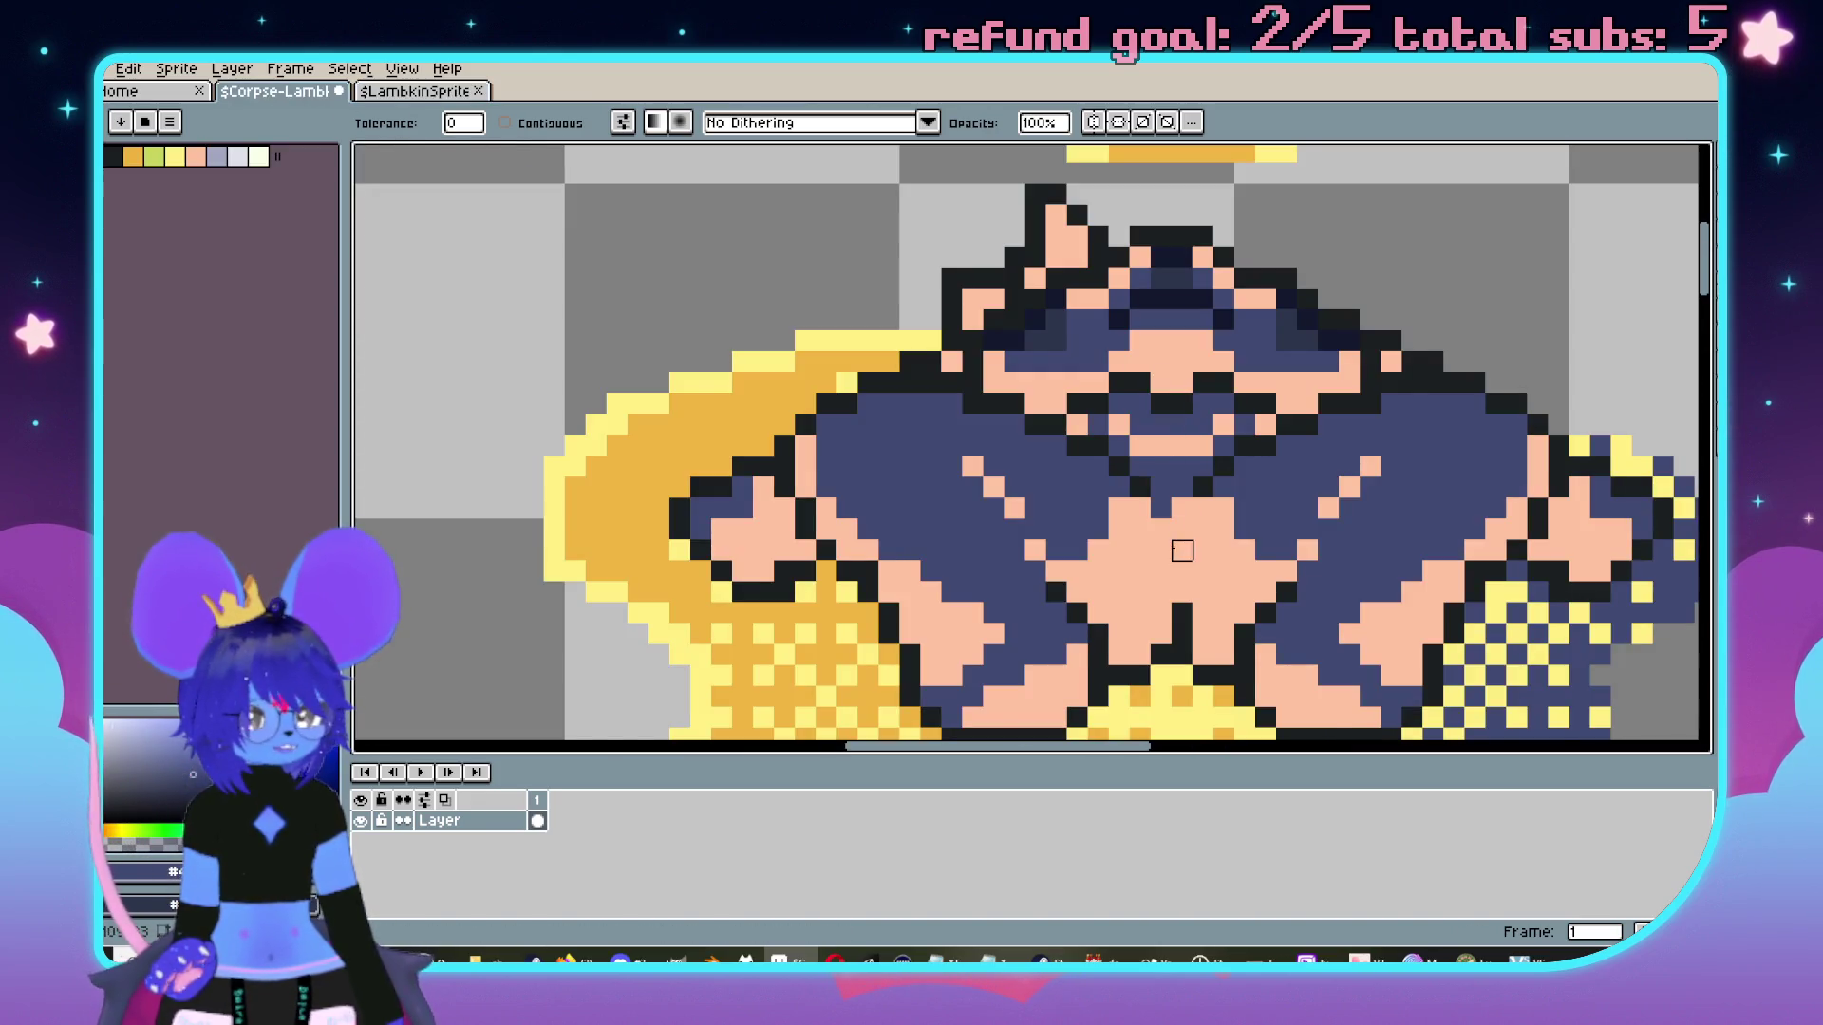
Bucket-fill the corpse lamb's peach areas with dark navy.
click(1182, 551)
scroll(1182, 546, down, 2)
scroll(1158, 427, up, 4)
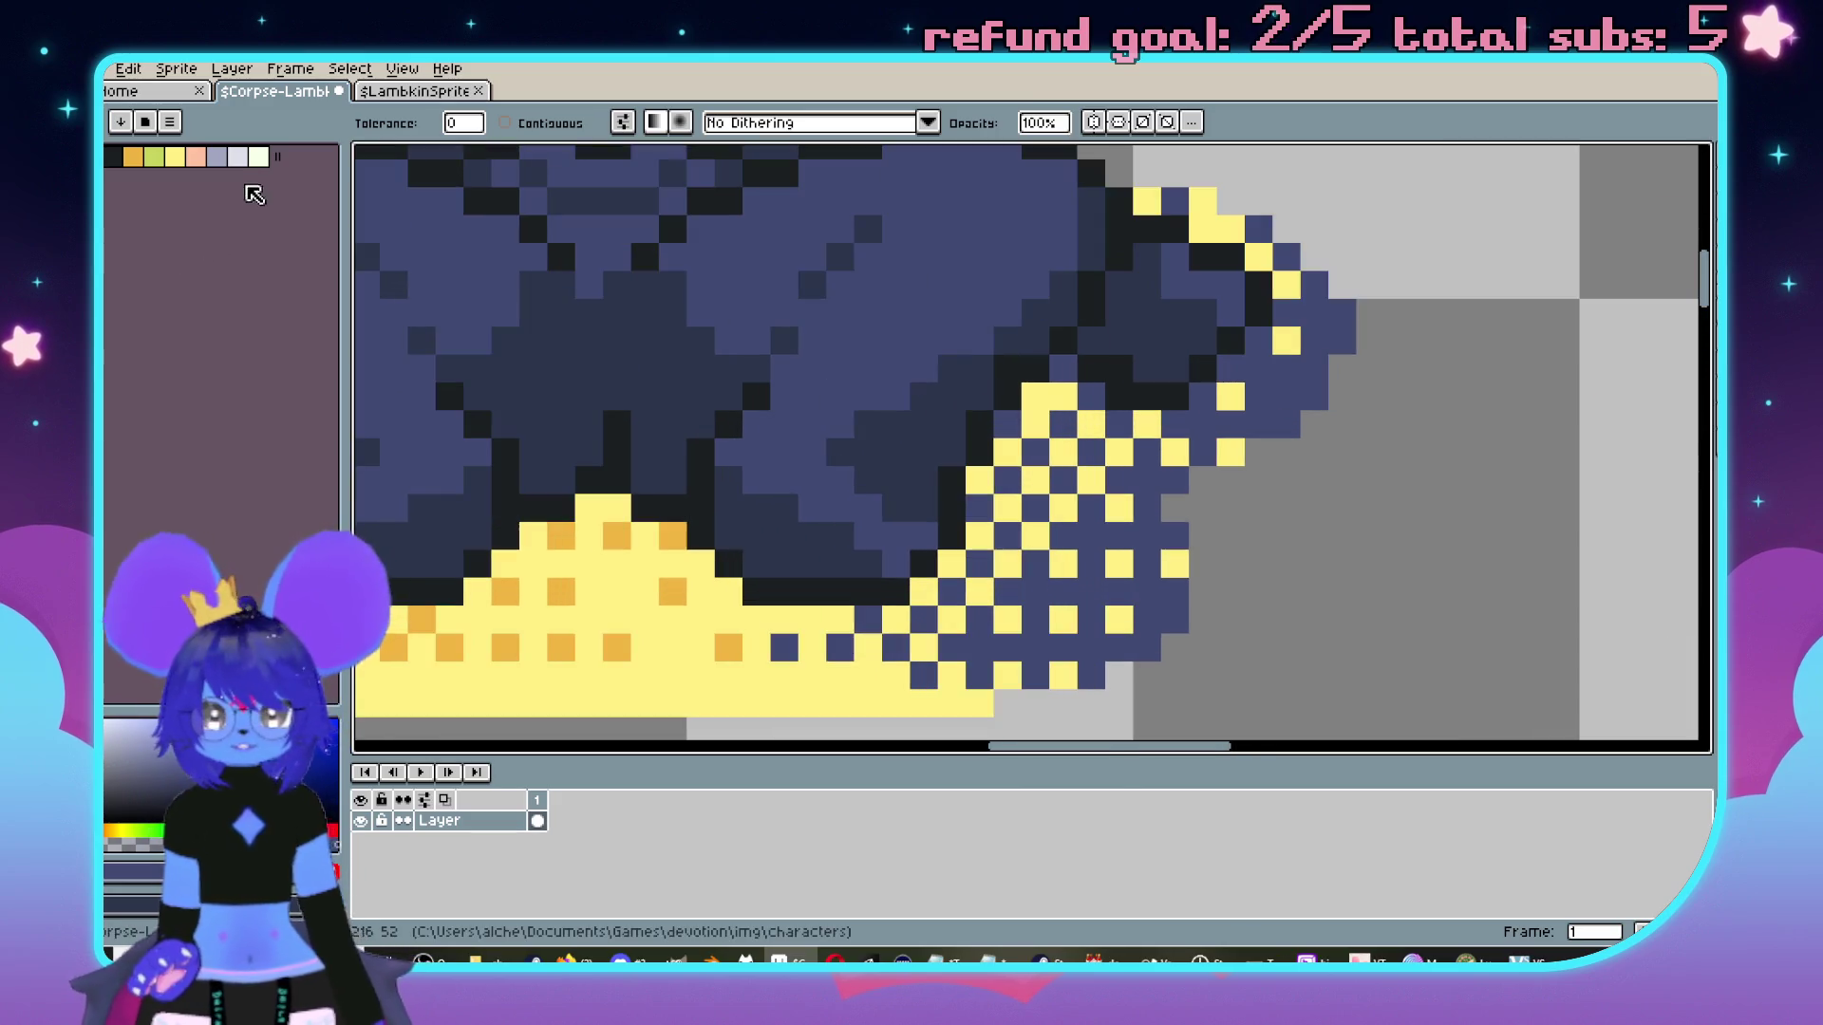
Repaint the lower-right navy dither pixels in cream with bucket fill and pencil.
click(256, 157)
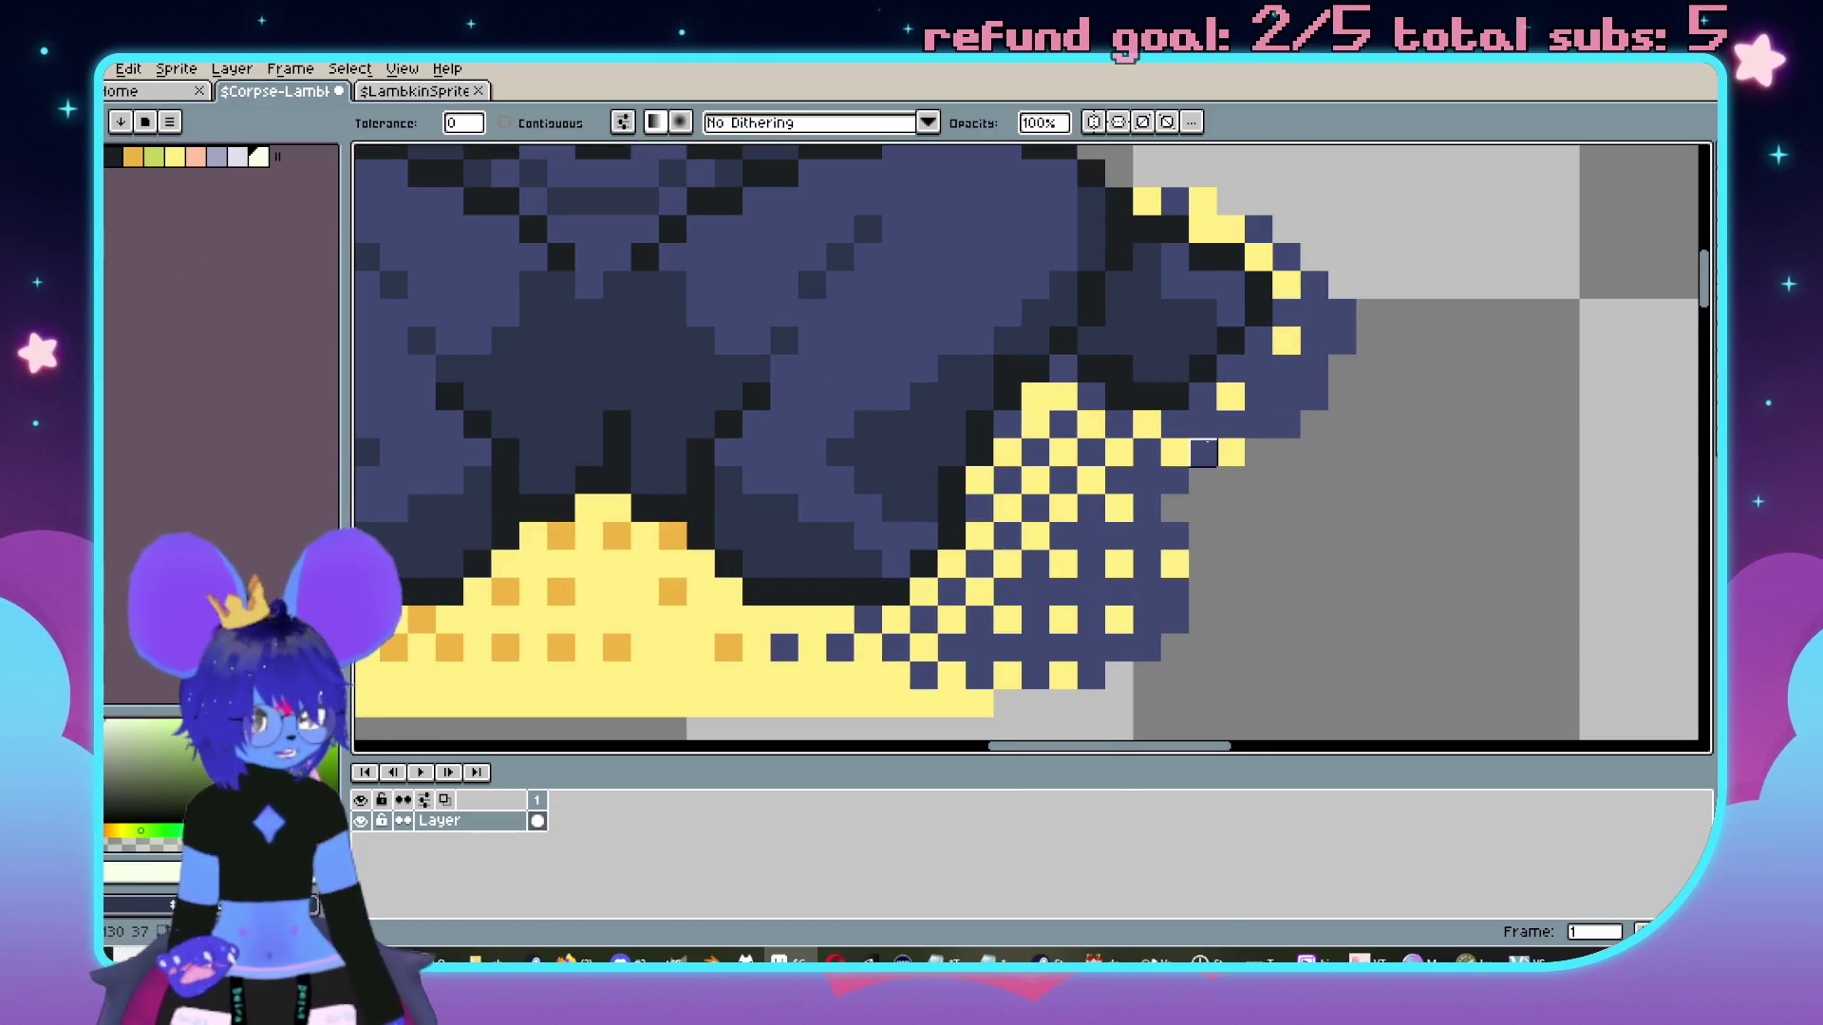
click(1204, 452)
click(1146, 527)
click(1118, 446)
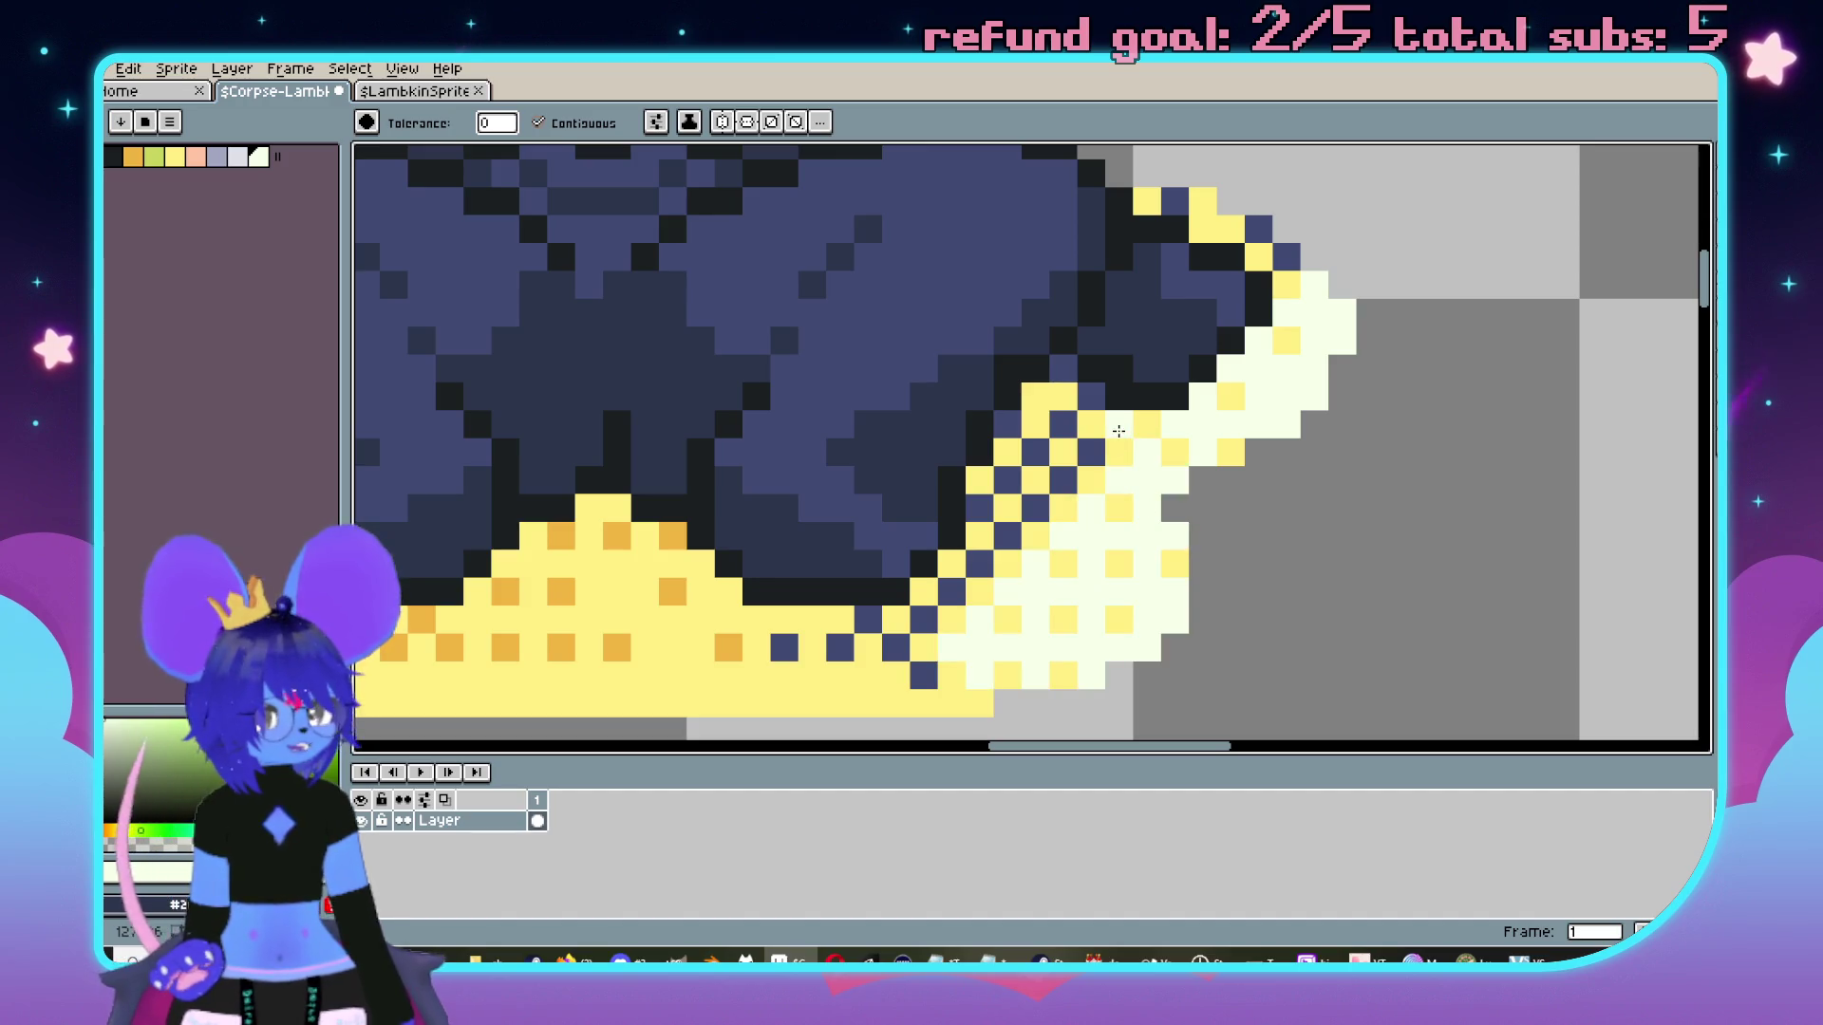
click(1063, 408)
key(b)
drag(1058, 432, 896, 648)
click(786, 647)
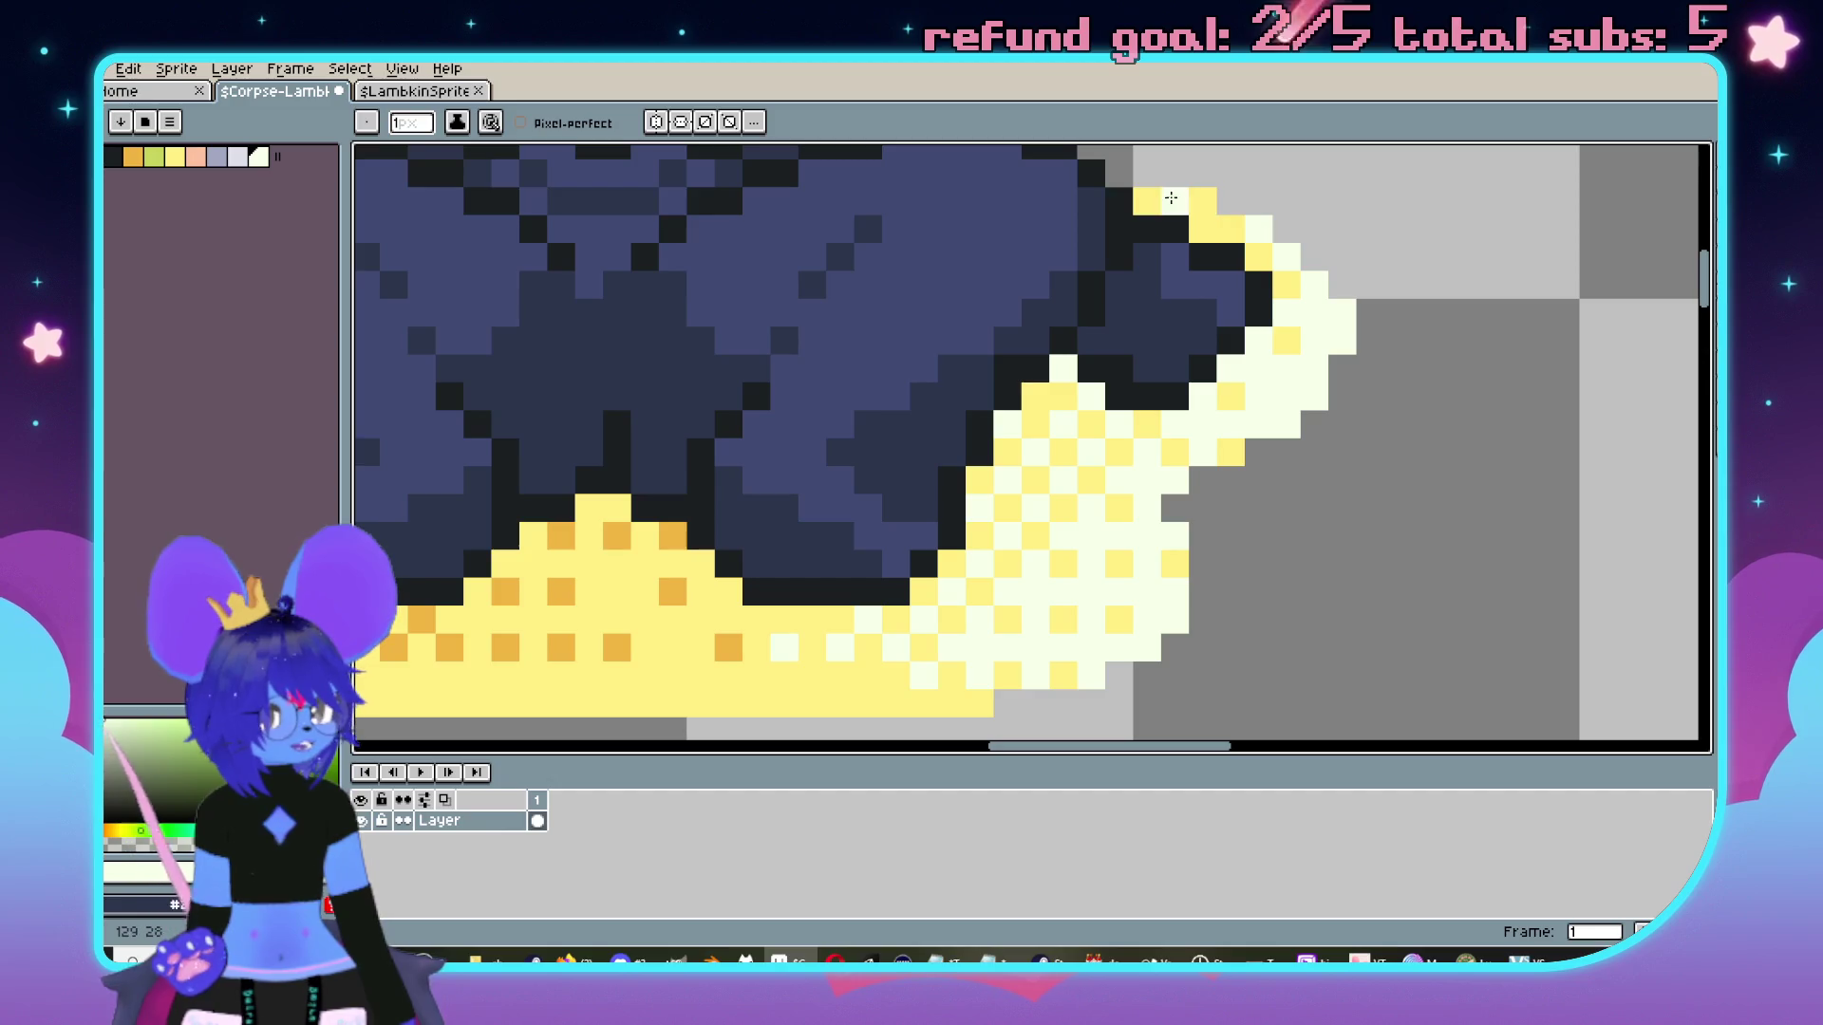
Clear the selection and pan across the sprite sheet to check the wool.
scroll(1179, 517, down, 3)
scroll(1178, 518, up, 1)
key(v)
key(ctrl+d)
key(b)
drag(1207, 512, 1119, 496)
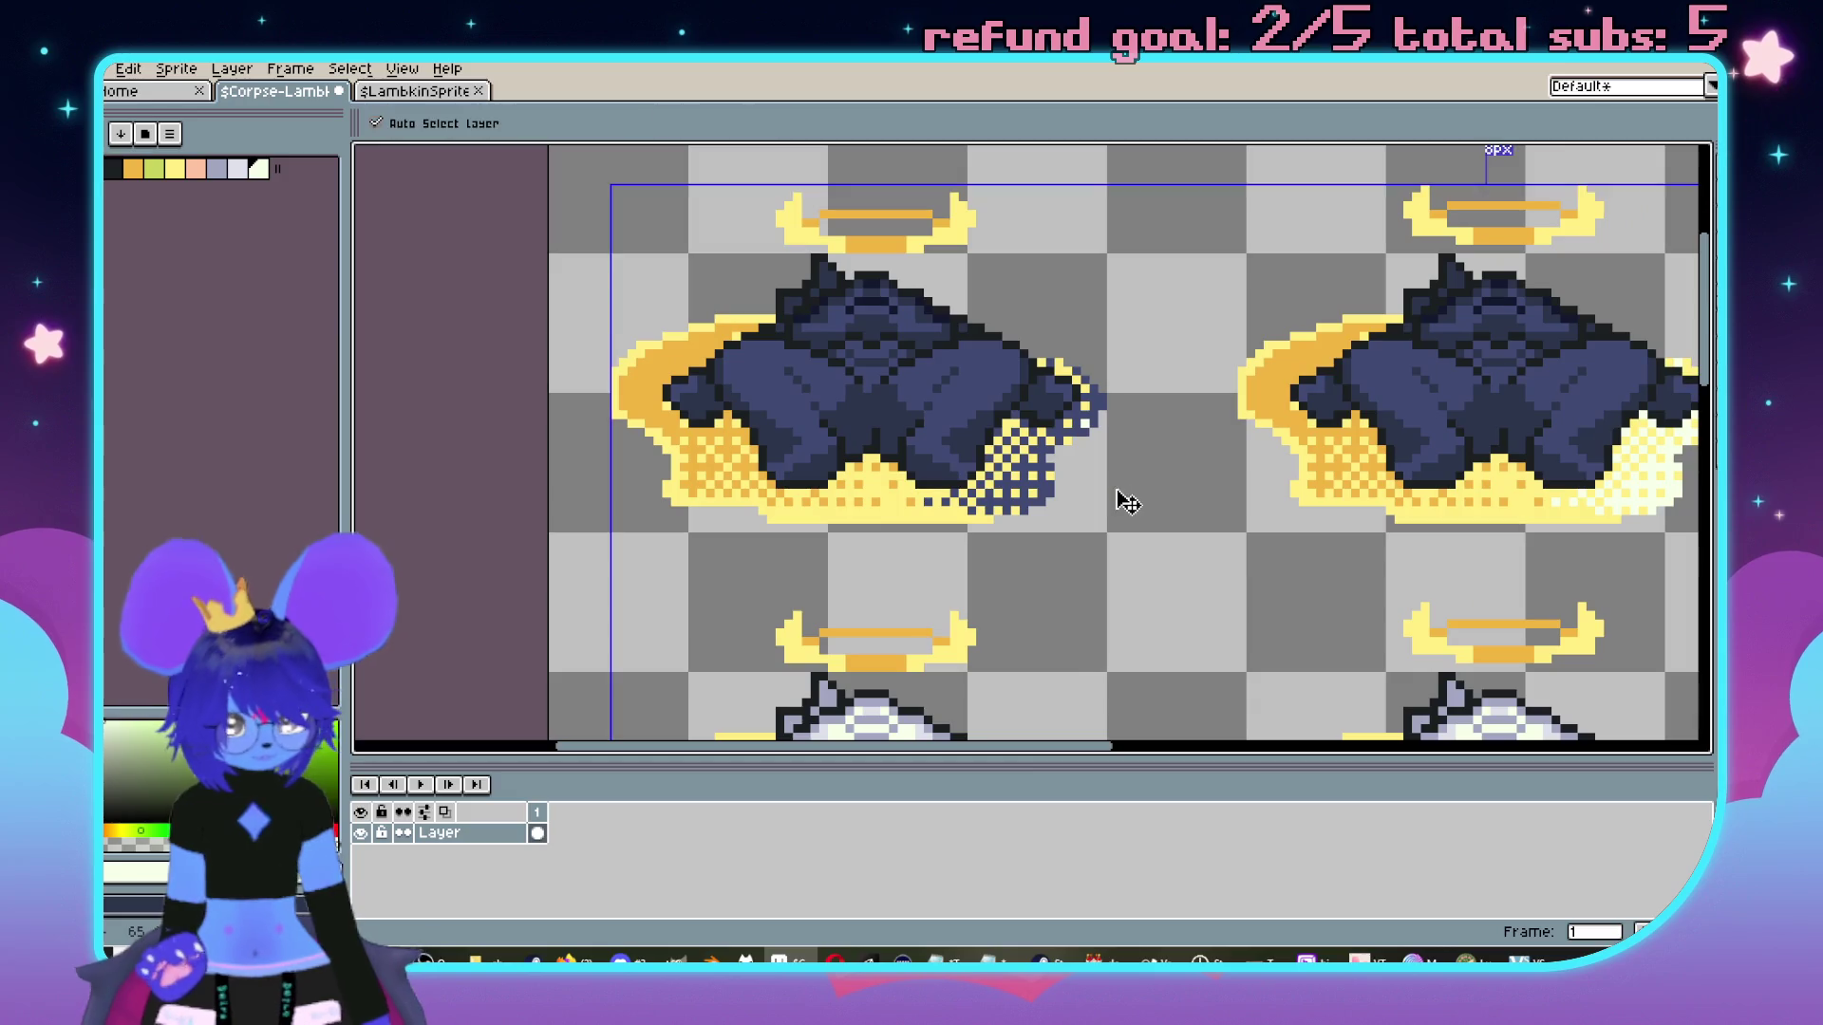
Magic-wand select the navy pixels and pencil the stray ones cream.
key(w)
click(1117, 492)
scroll(1096, 437, down, 1)
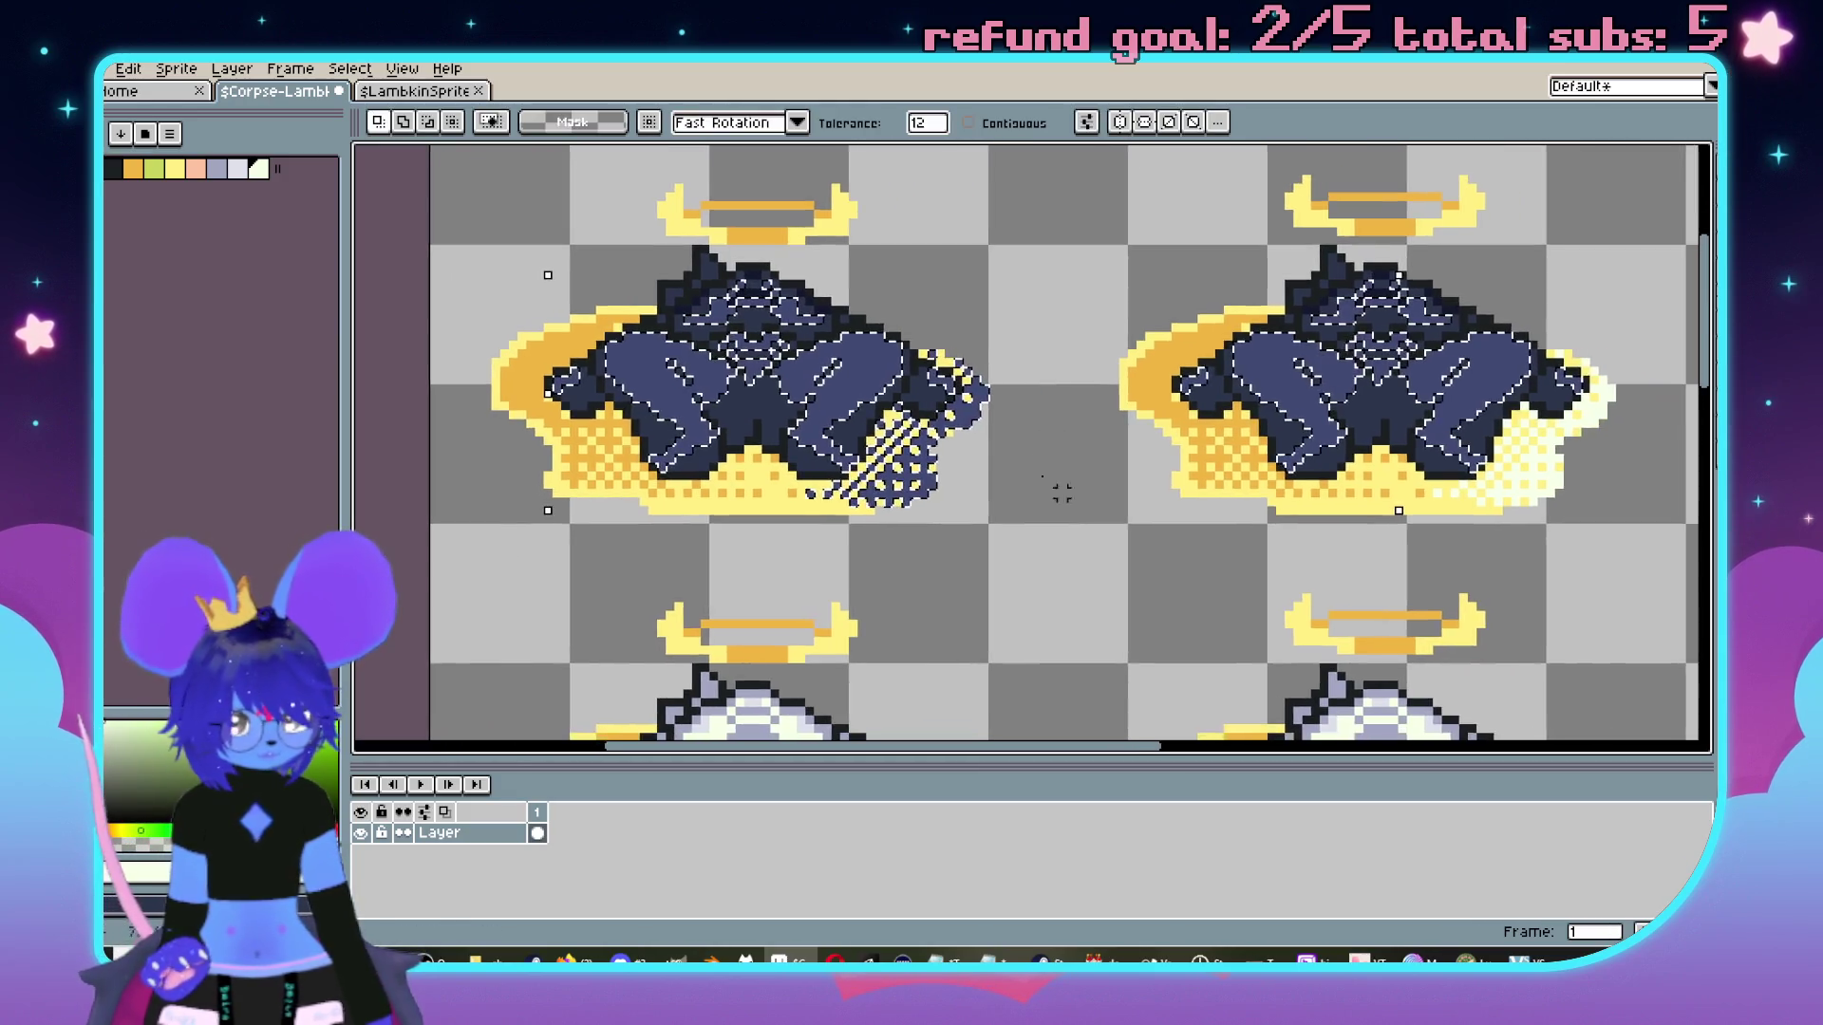
scroll(1096, 437, up, 4)
key(b)
mouse_move(1065, 316)
mouse_down()
mouse_move(1072, 380)
mouse_move(911, 608)
mouse_move(862, 635)
mouse_up()
scroll(862, 637, down, 2)
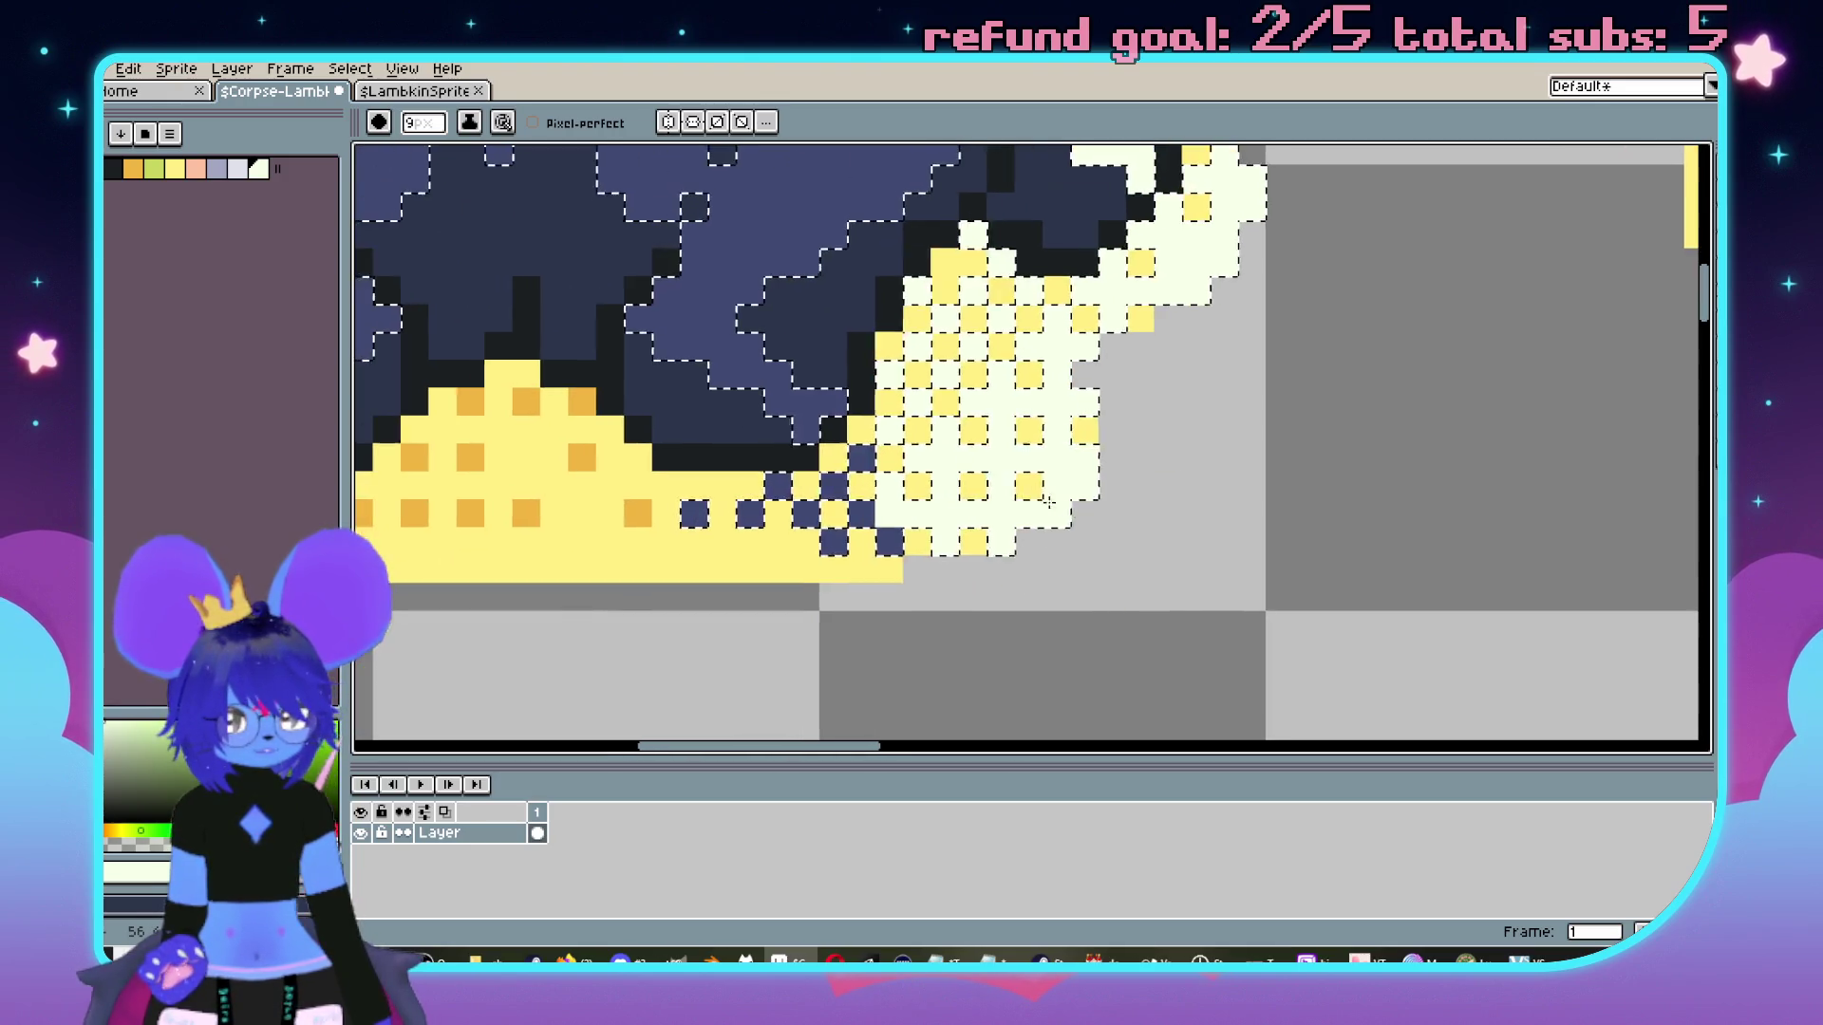
scroll(1158, 504, down, 2)
drag(1159, 504, 548, 479)
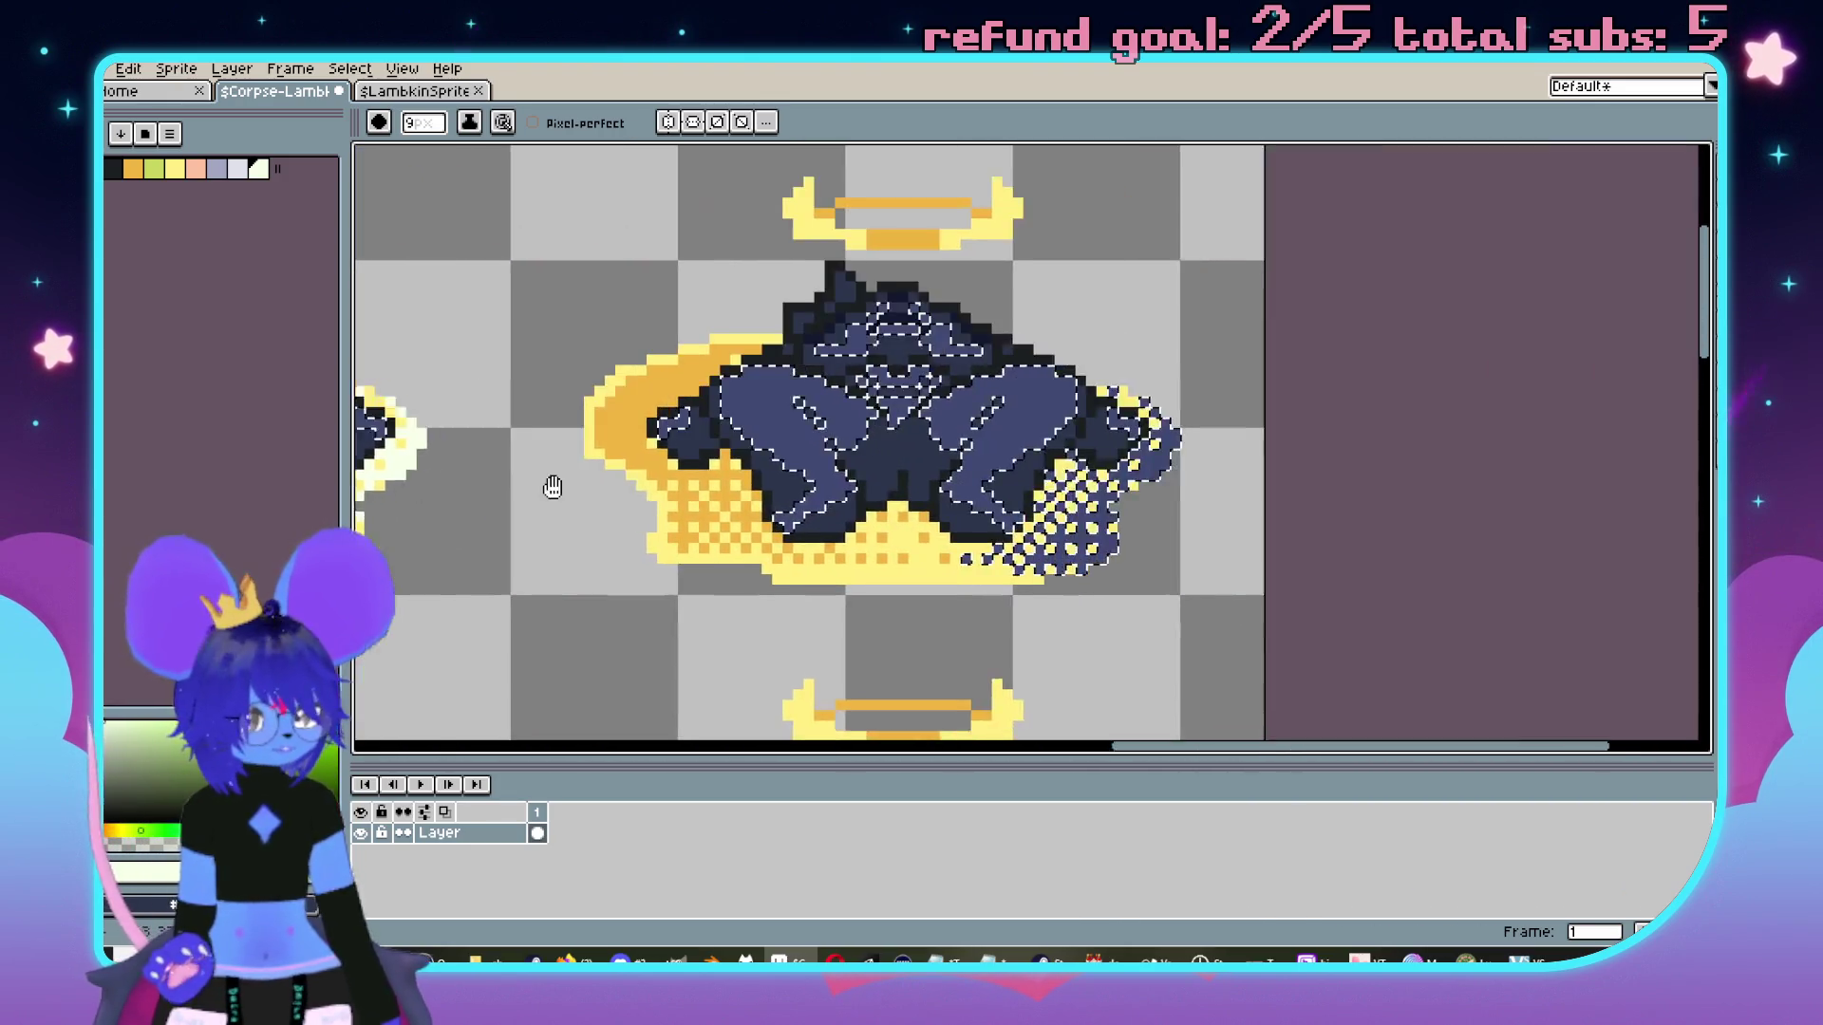
scroll(1021, 364, up, 4)
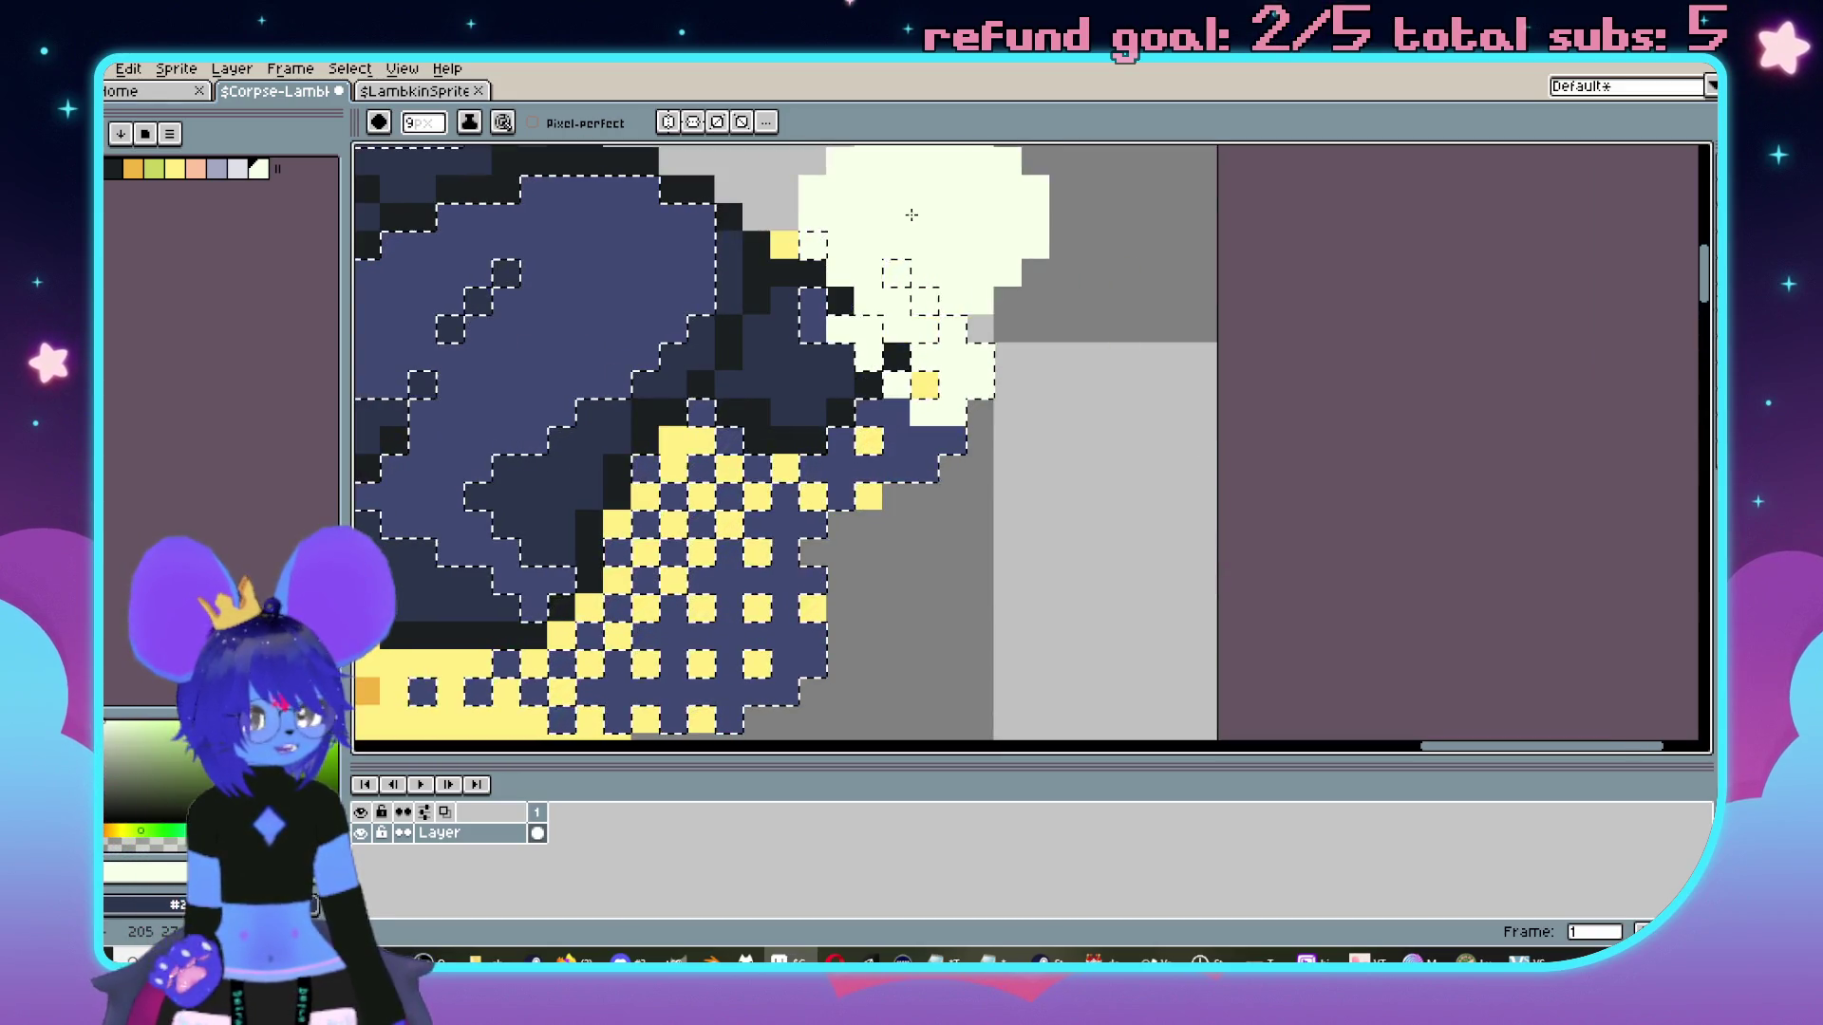
Undo and redo the last cream stroke while checking the sprite's right edge.
key(ctrl+z)
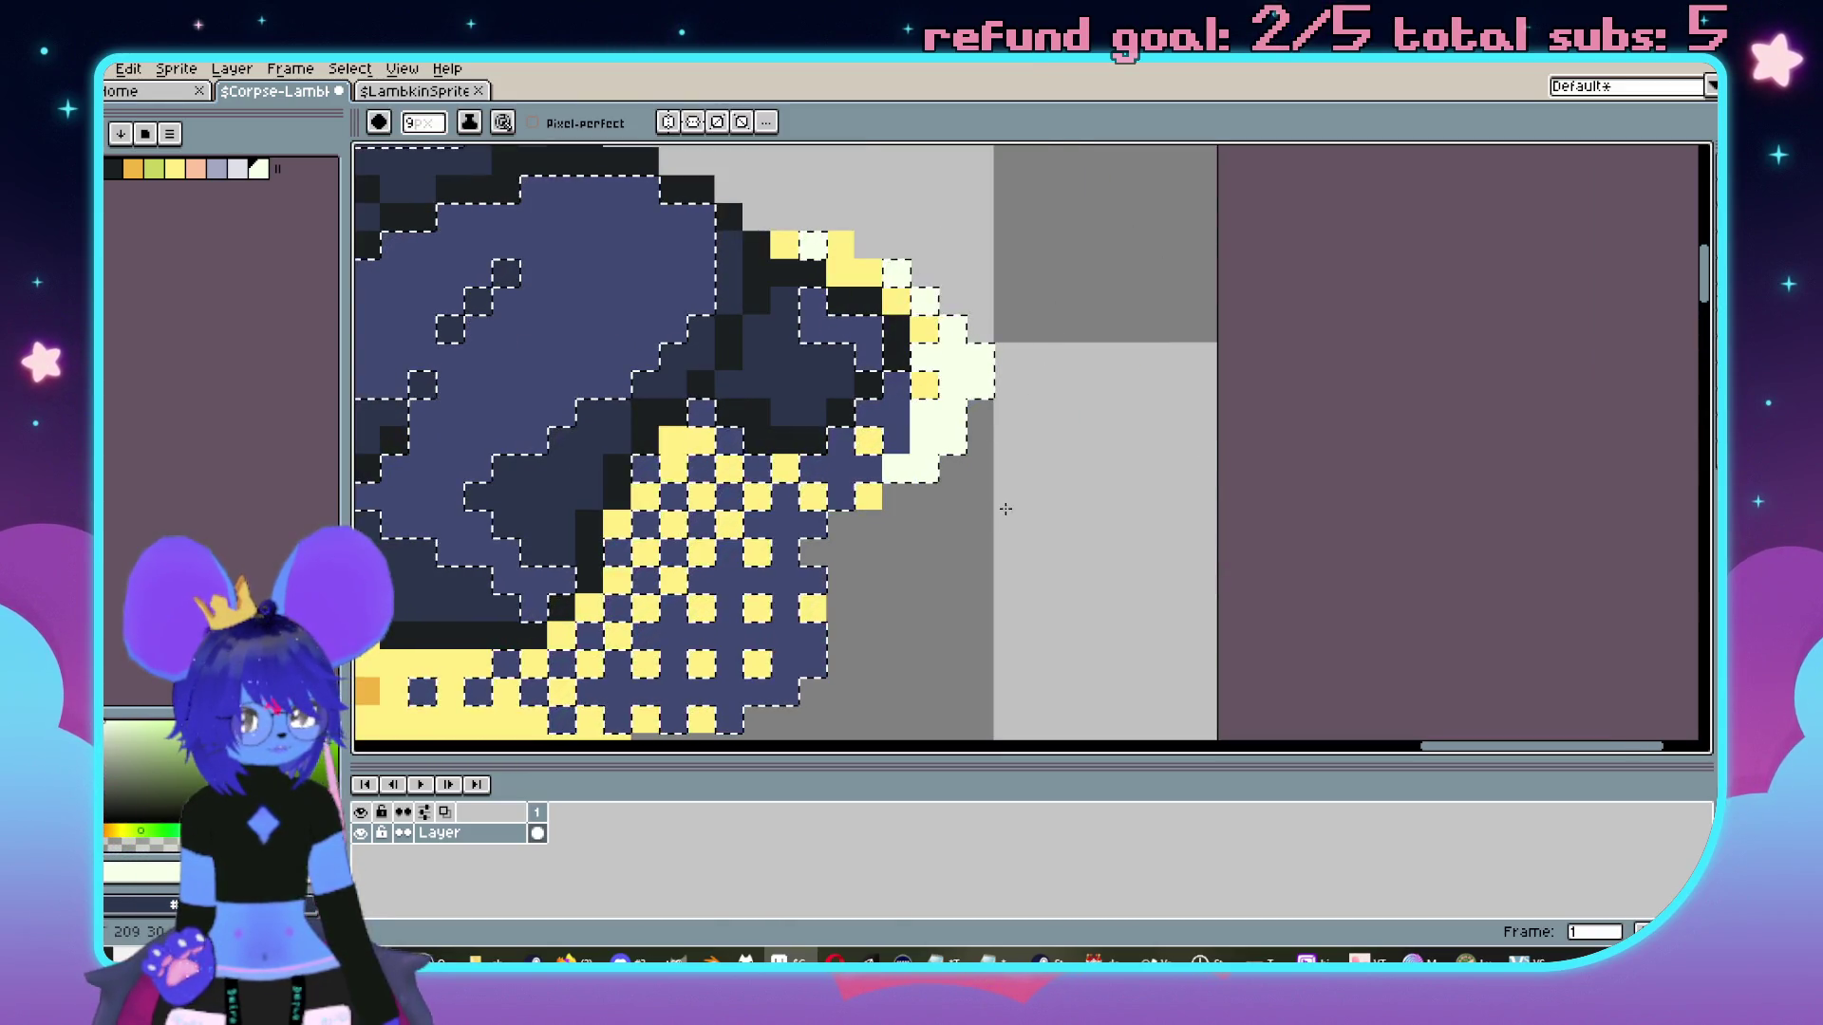
key(ctrl+y)
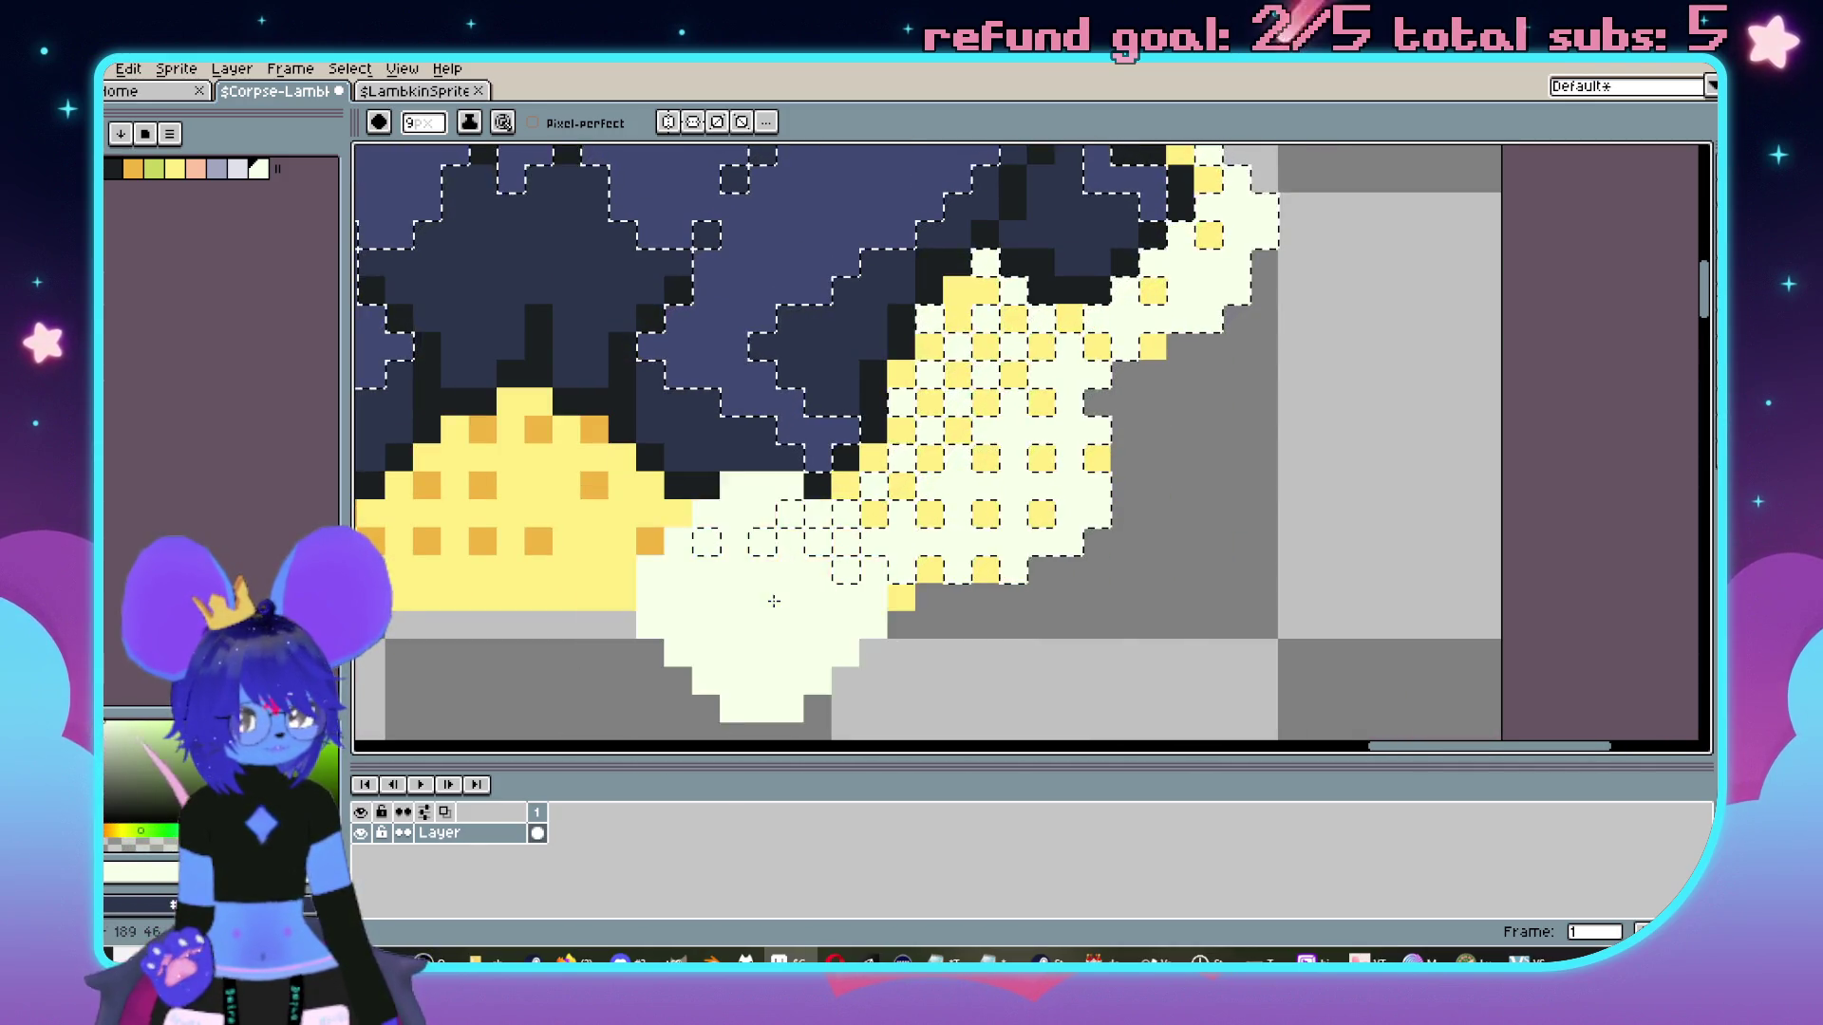
scroll(772, 598, down, 4)
key(v)
key(b)
scroll(780, 444, down, 2)
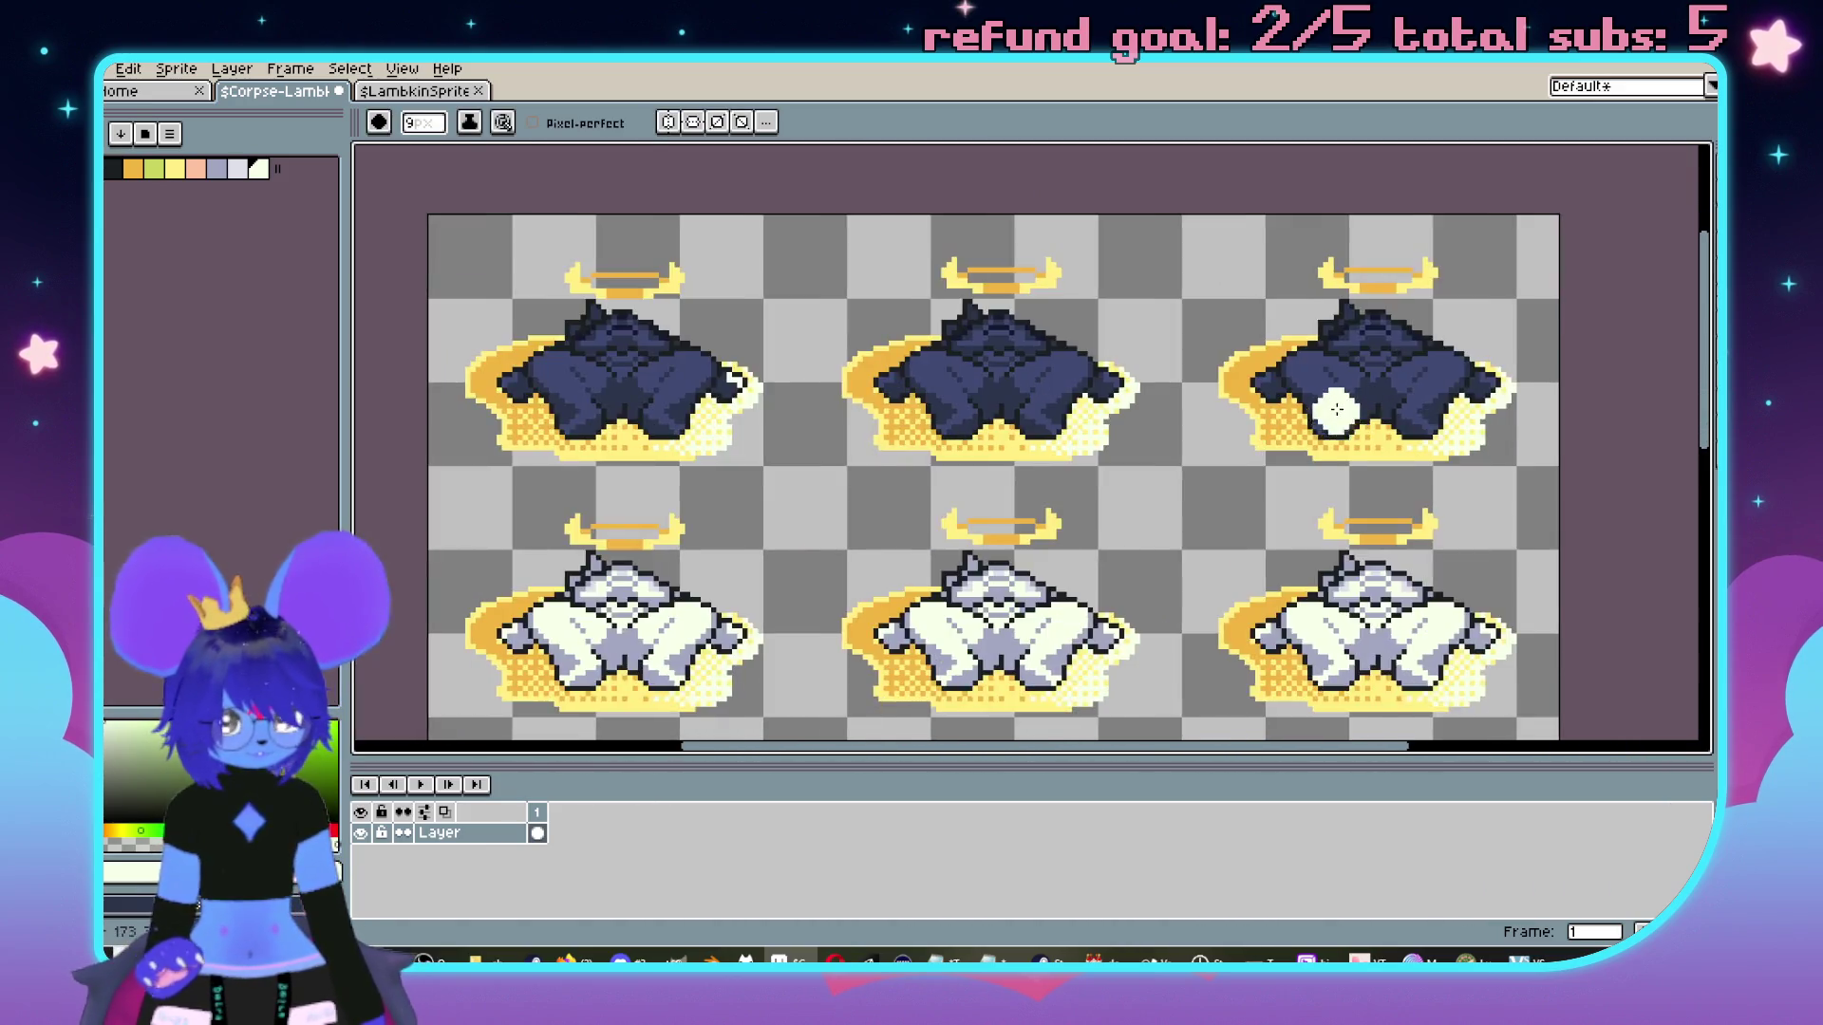
scroll(781, 445, up, 4)
key(v)
key(b)
scroll(850, 468, up, 3)
Undo an accidental navy fill and marquee-select the top row of dark sprites.
key(w)
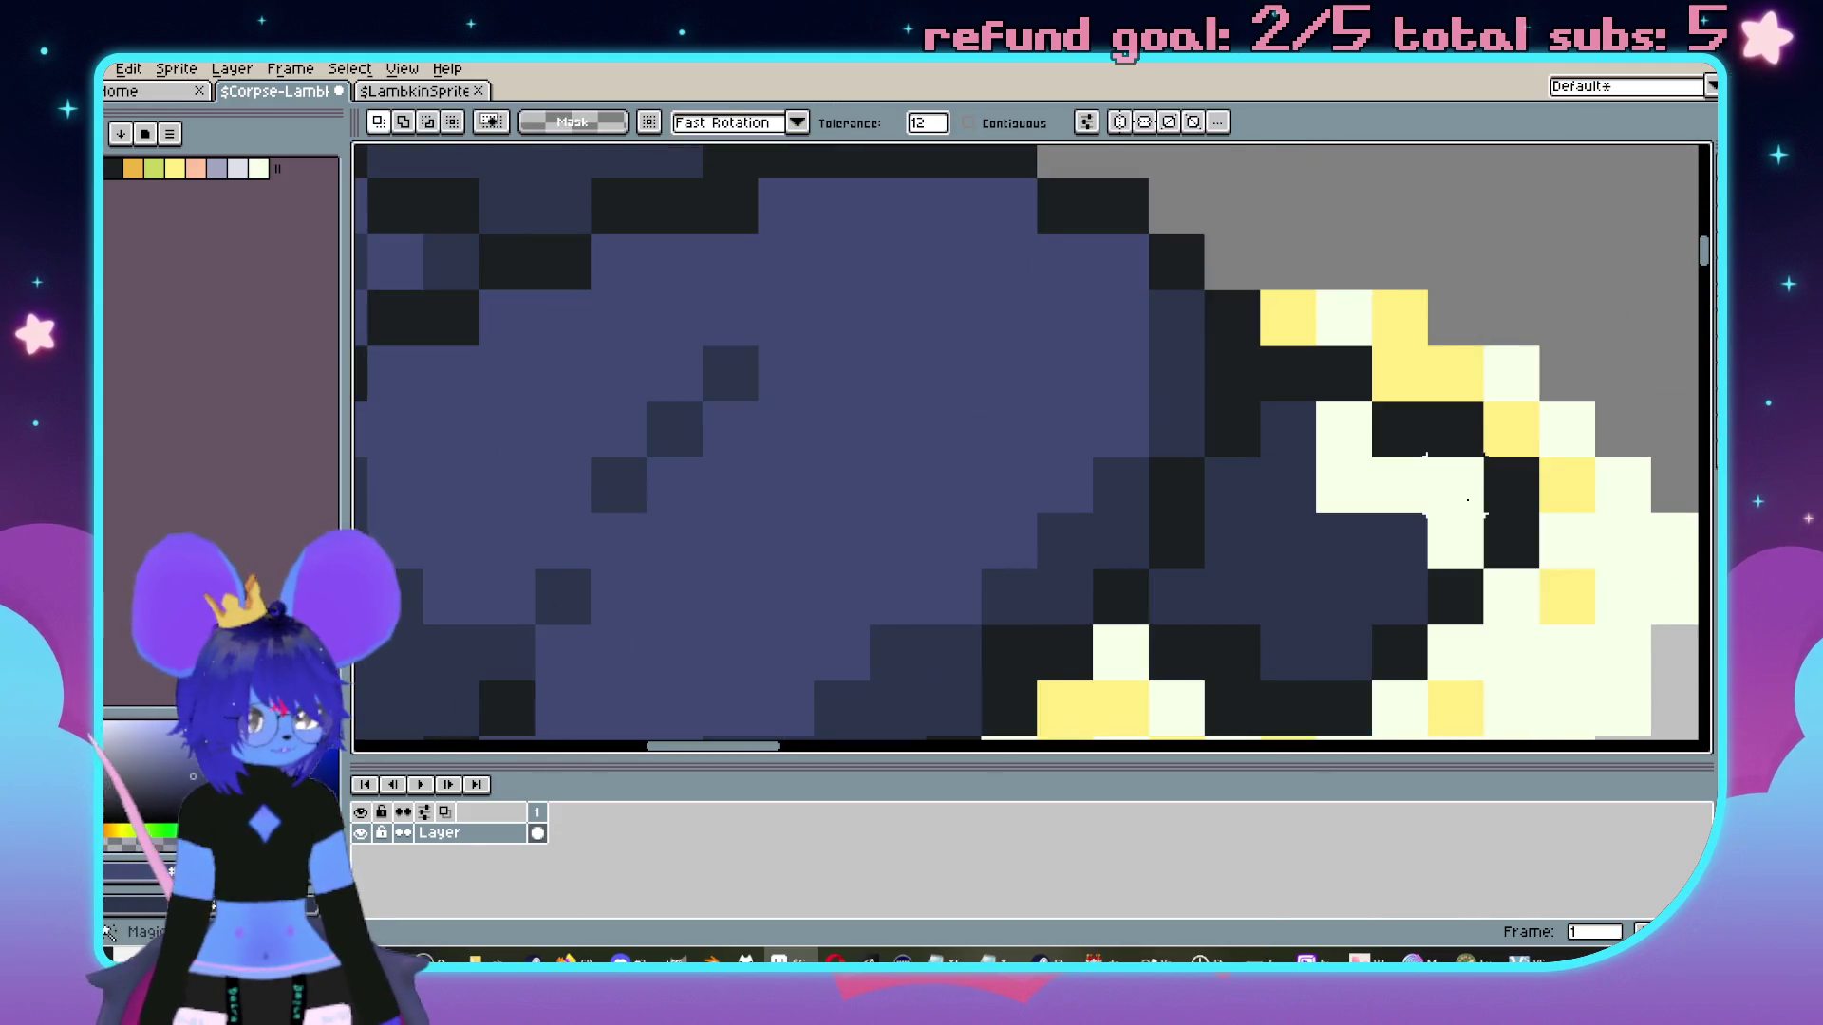
click(1078, 469)
key(b)
key(ctrl+z)
key(ctrl+z)
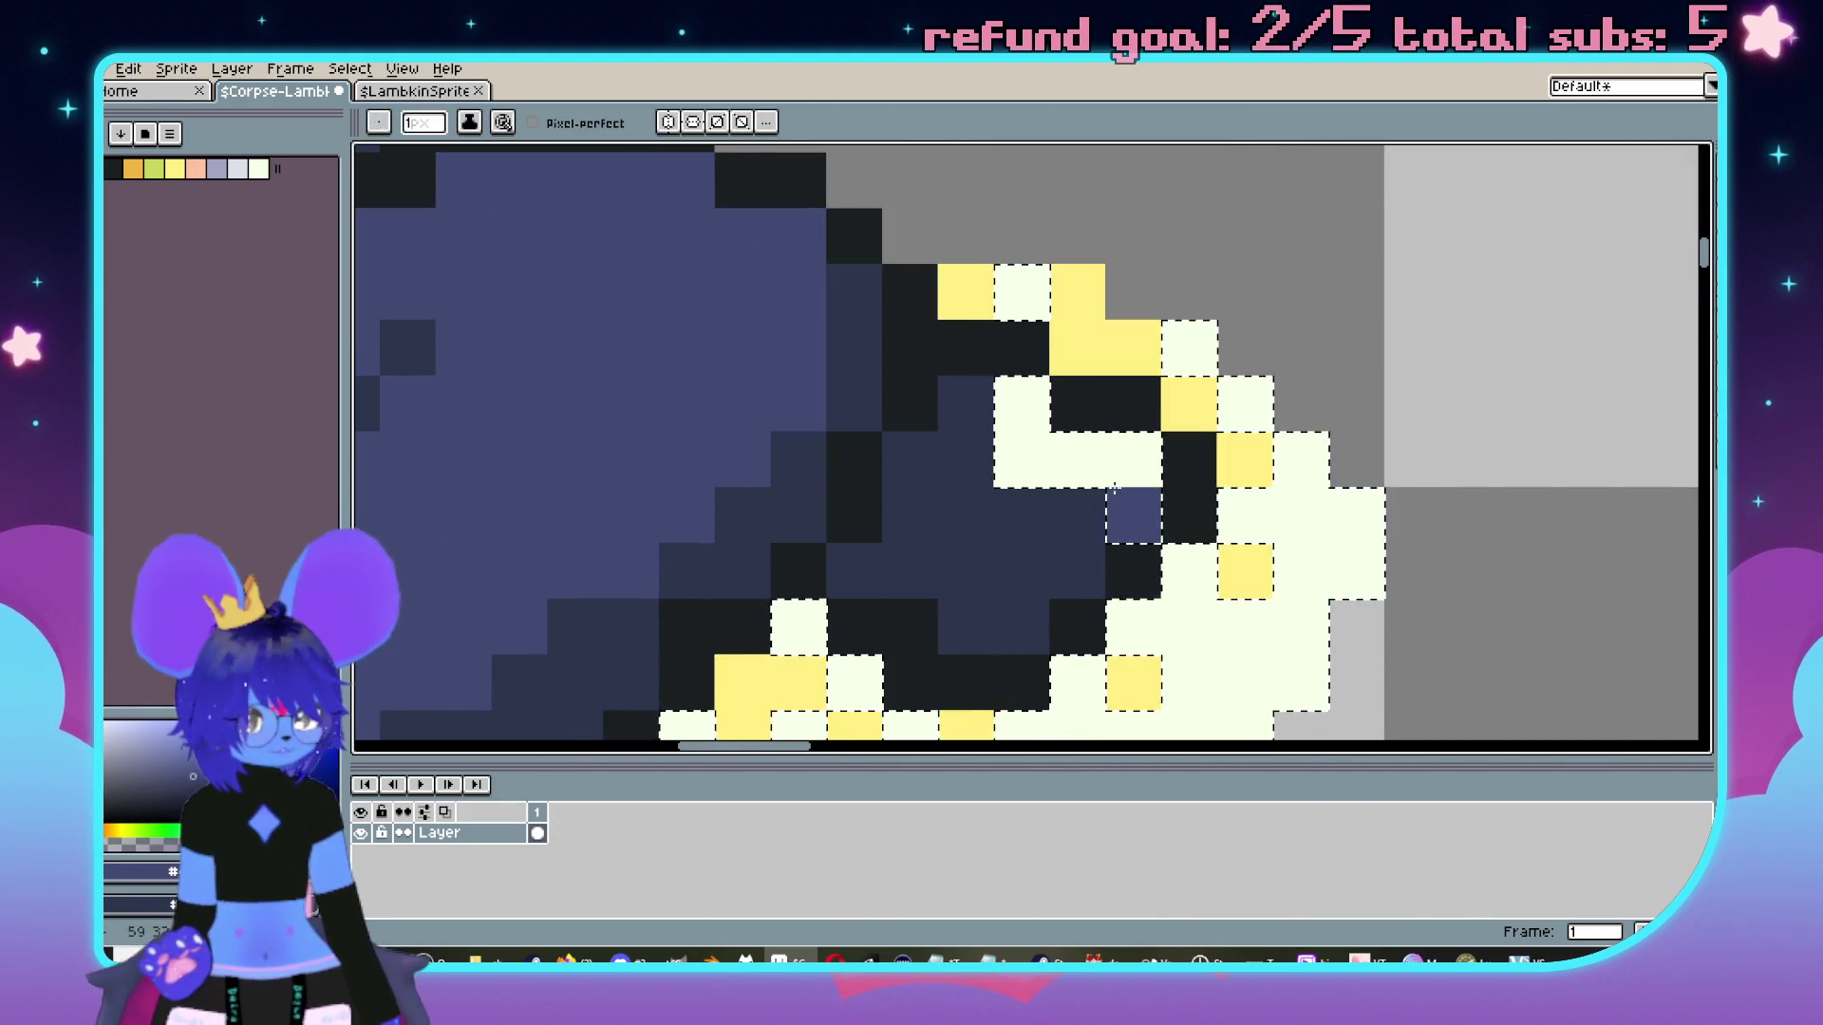
scroll(998, 413, down, 7)
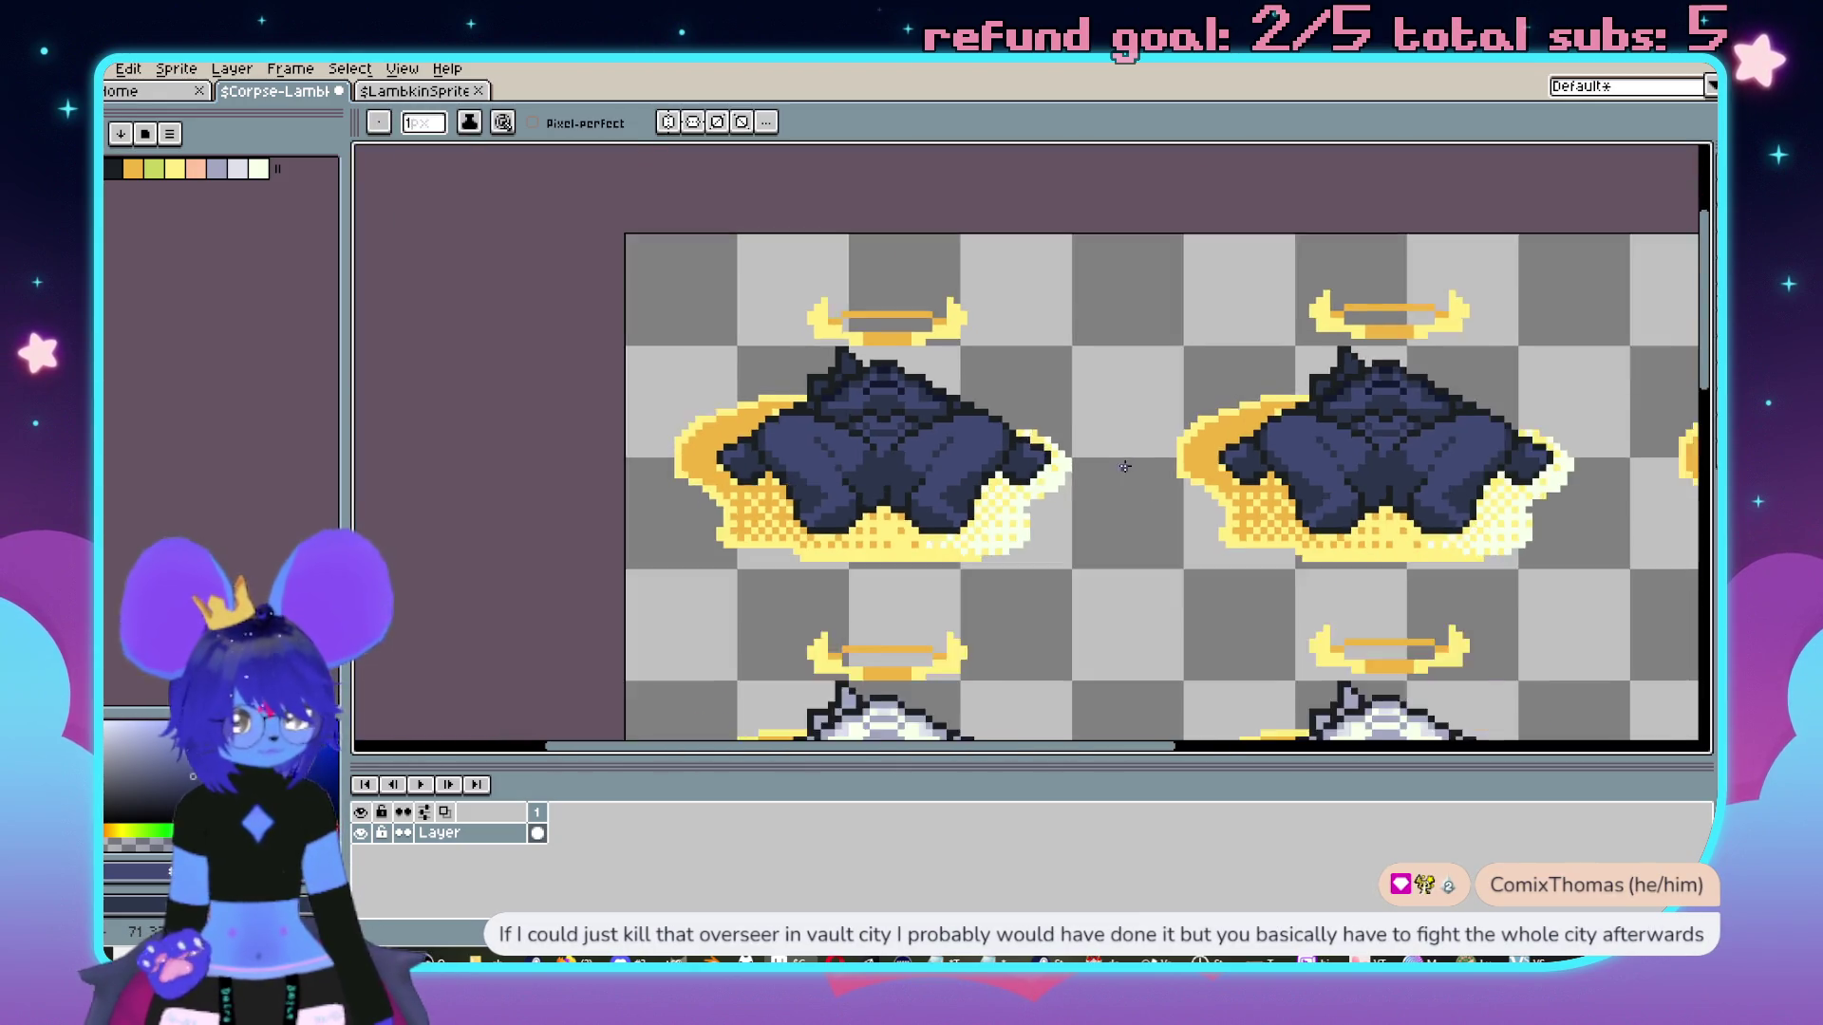
scroll(1052, 402, down, 2)
key(m)
mouse_move(451, 193)
mouse_down()
mouse_move(1595, 438)
mouse_move(1618, 462)
mouse_up()
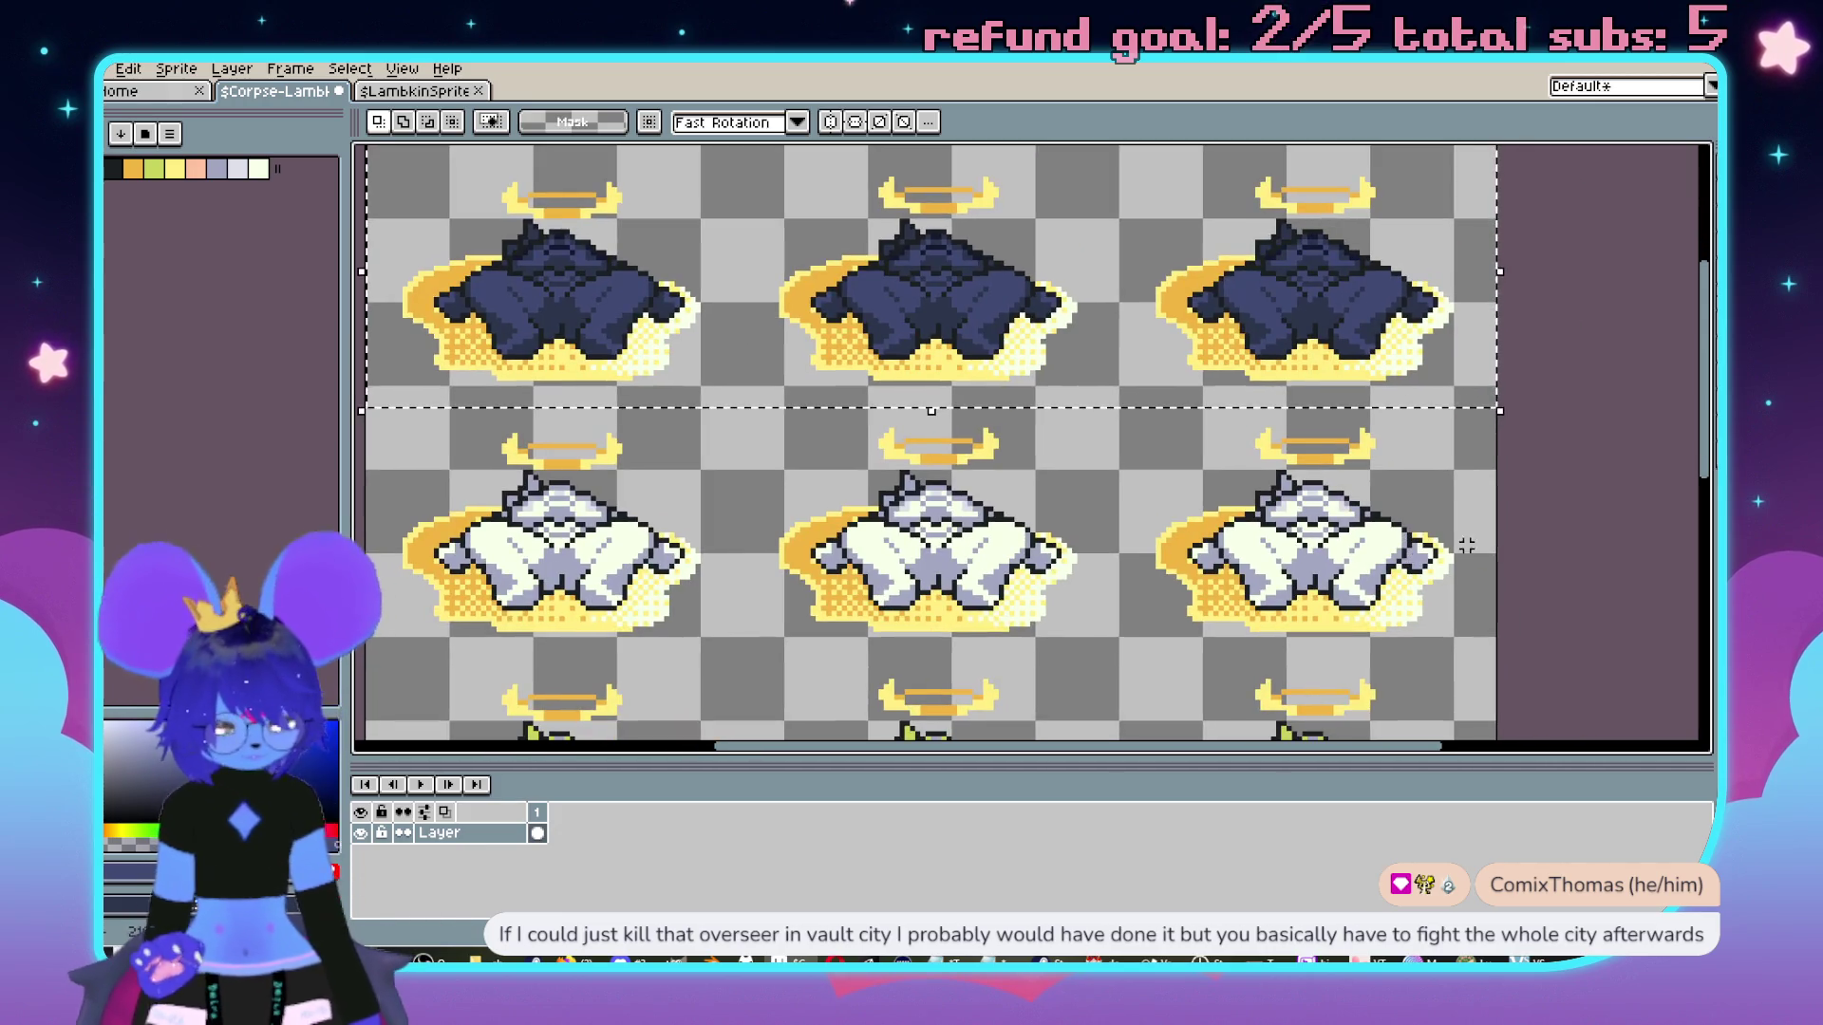
Paste the dark row onto the second row, nudging it into line and committing.
key(Down)
key(Down)
key(Down)
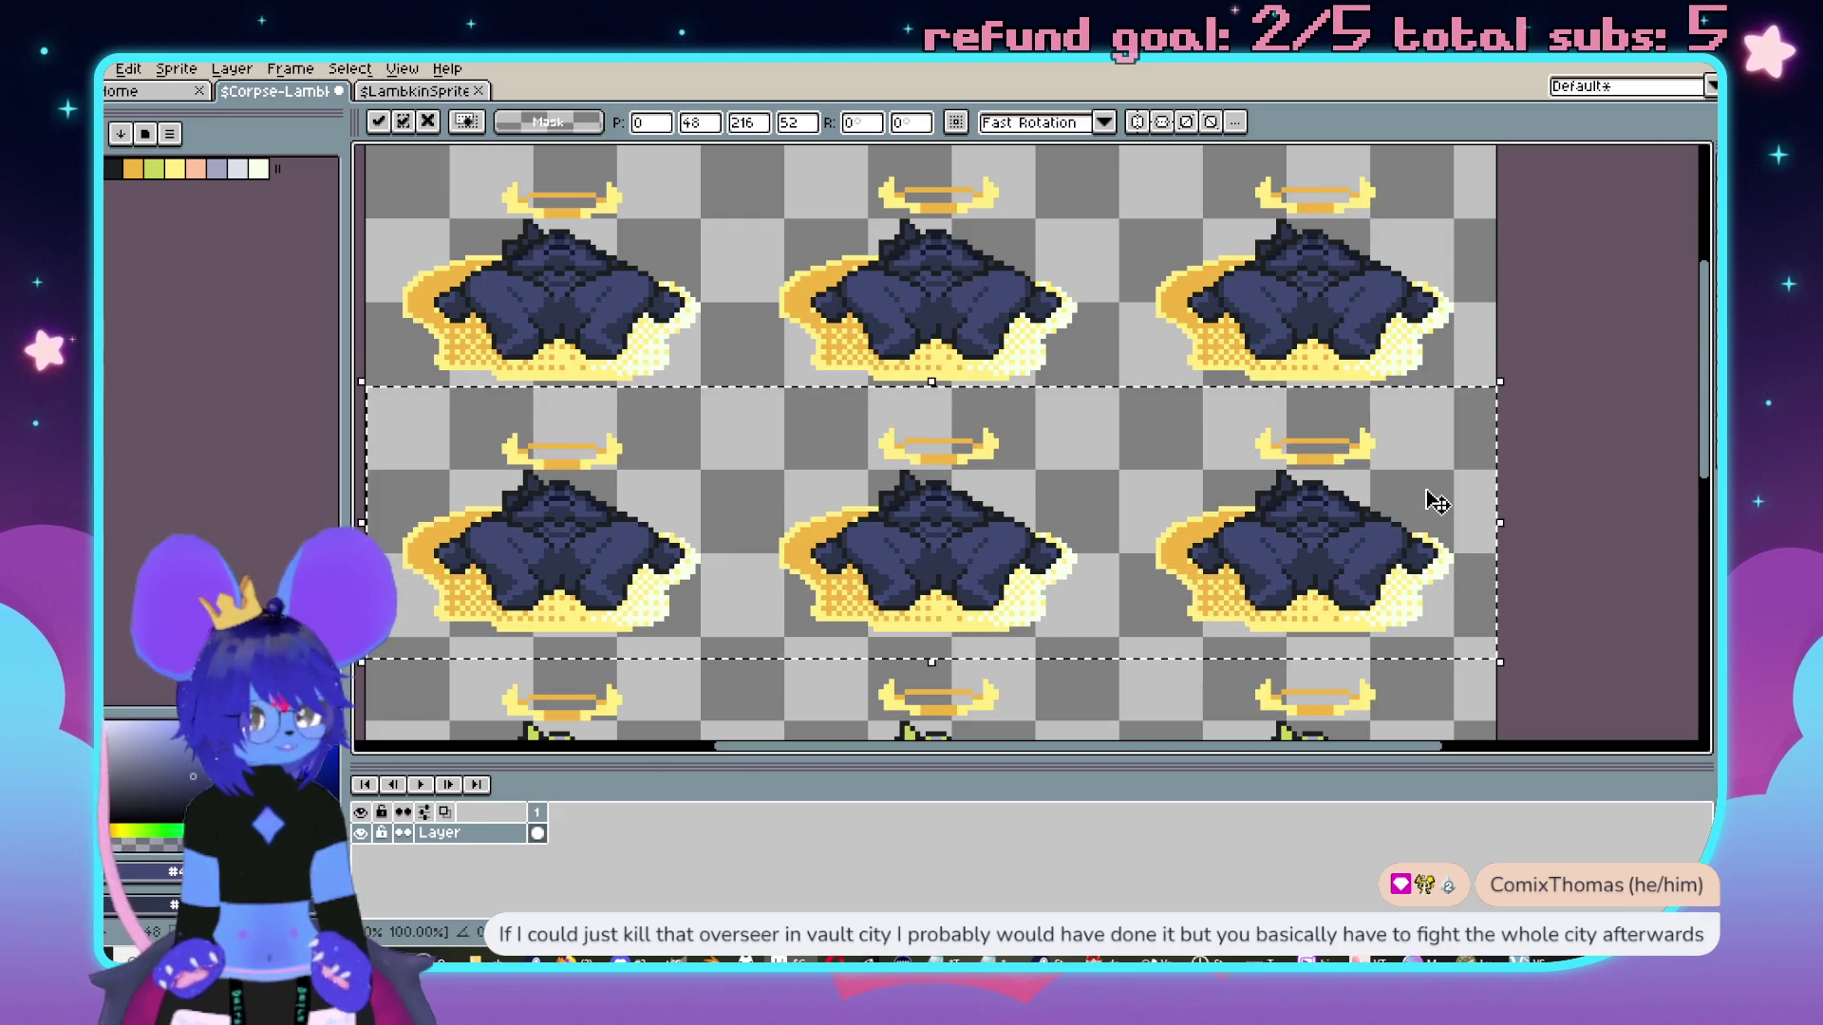
key(ctrl+d)
key(ctrl+z)
scroll(1348, 503, down, 3)
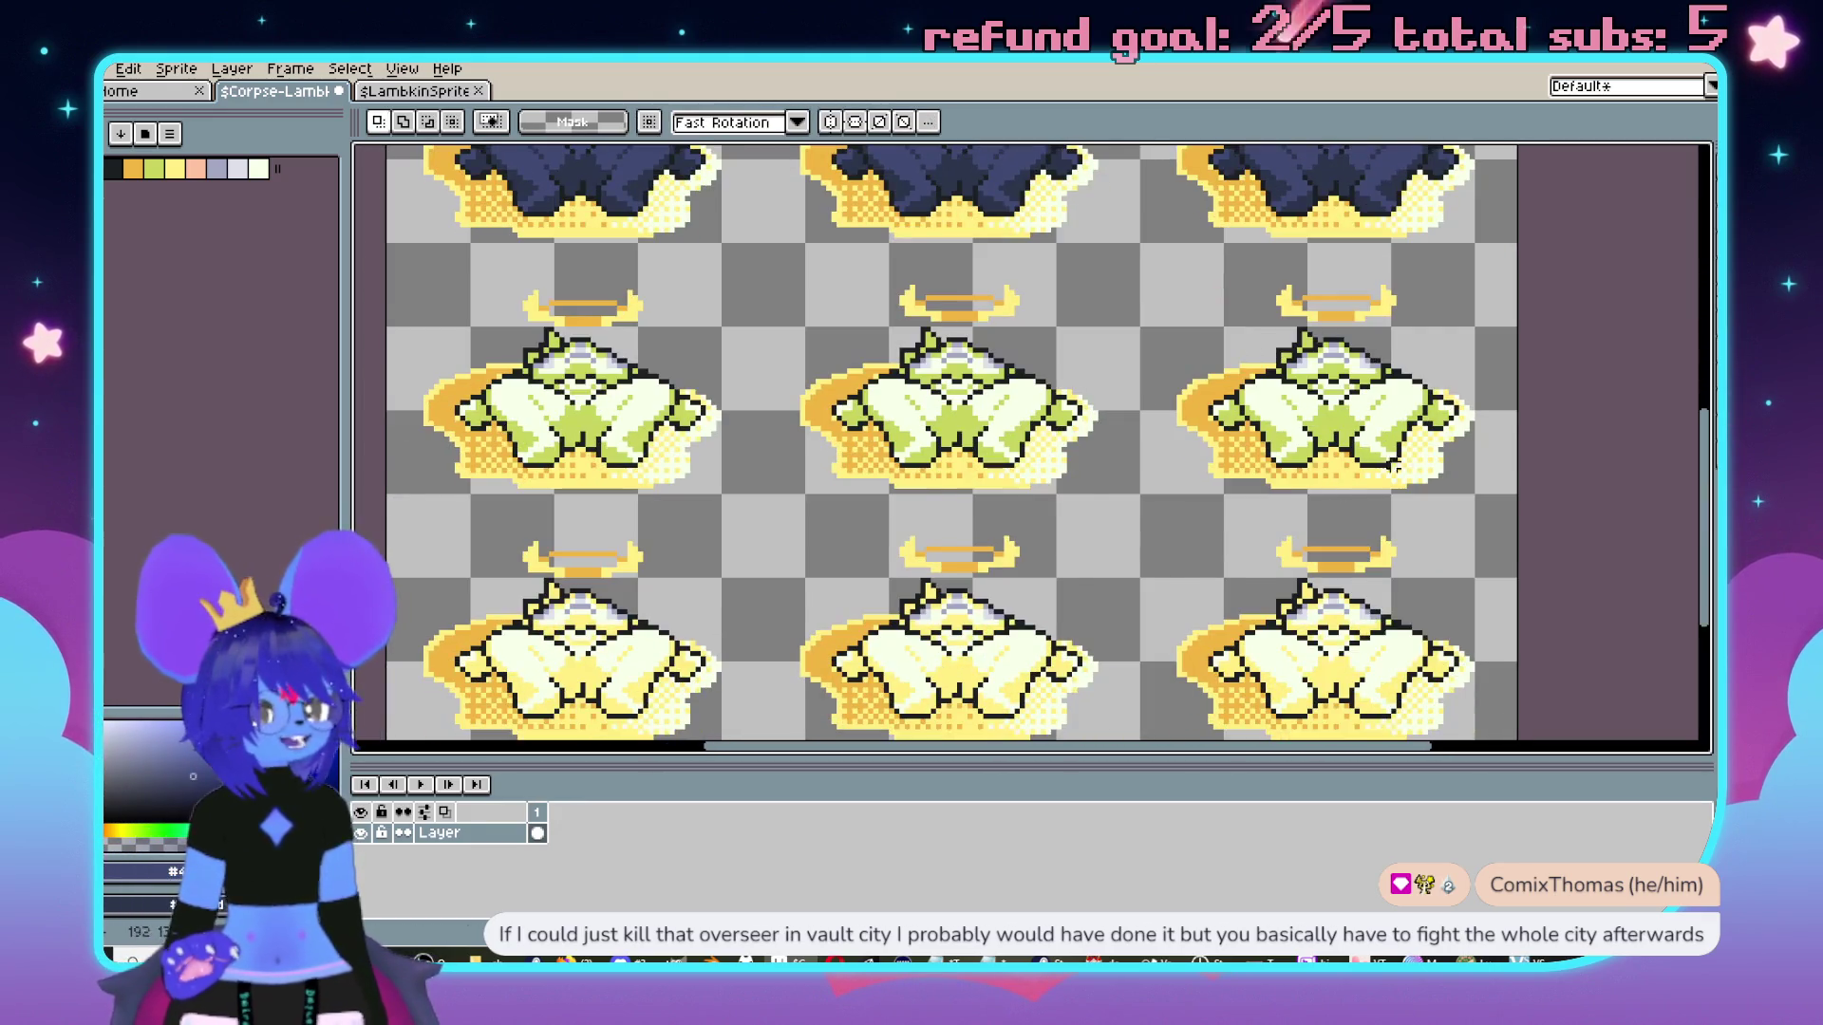
key(ctrl+v)
key(Up)
key(Up)
key(Up)
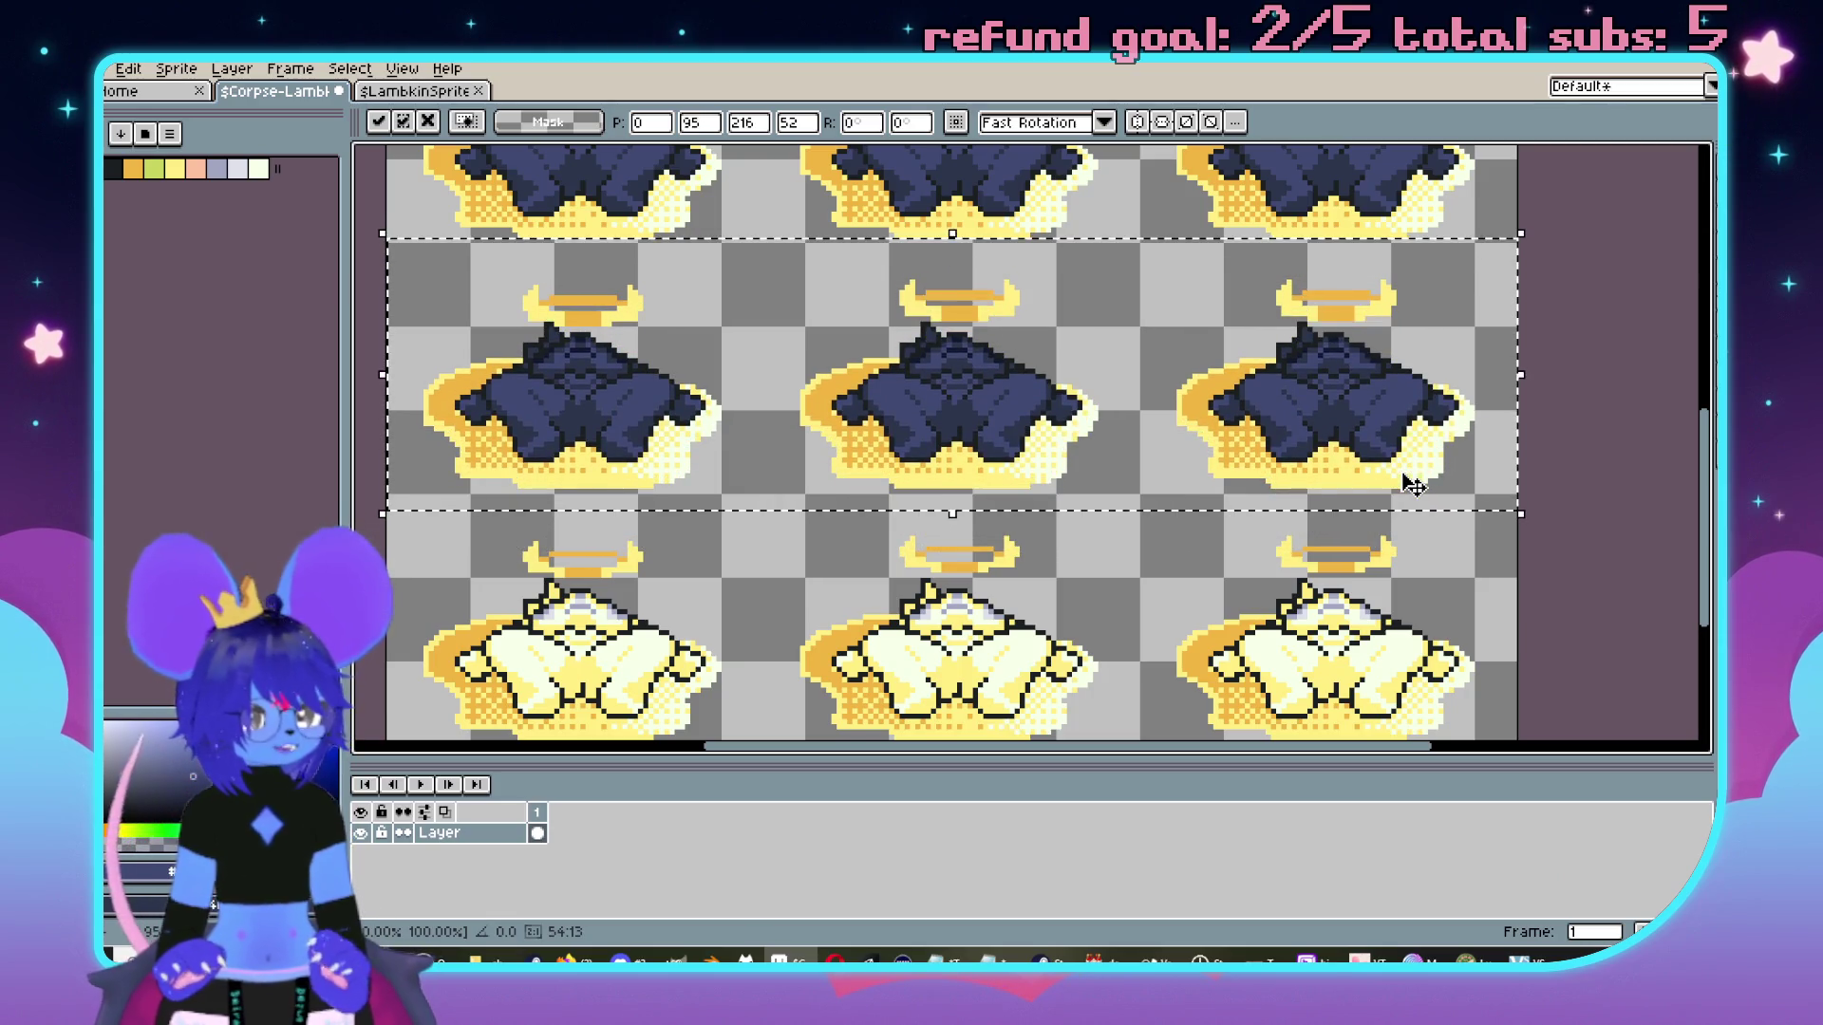
scroll(1546, 496, down, 3)
key(Return)
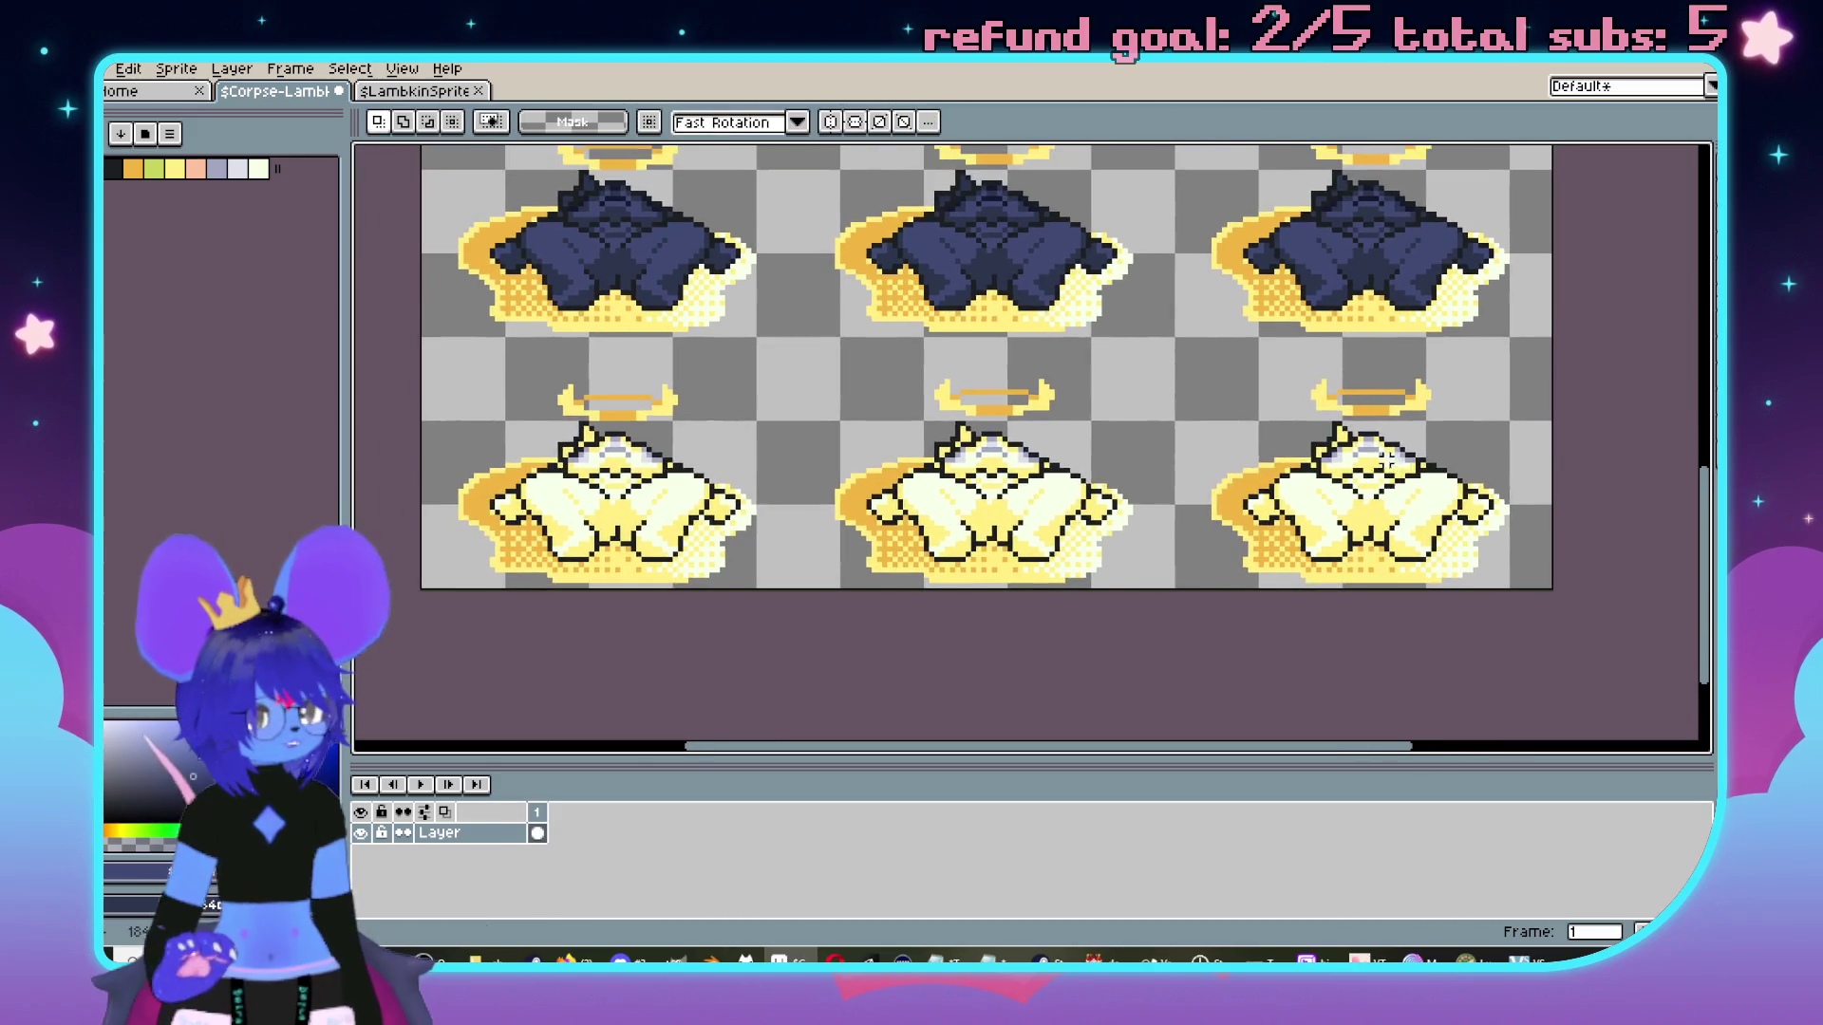
Paste another dark row onto the bottom row and commit it.
key(ctrl+v)
key(Down)
key(Down)
key(Down)
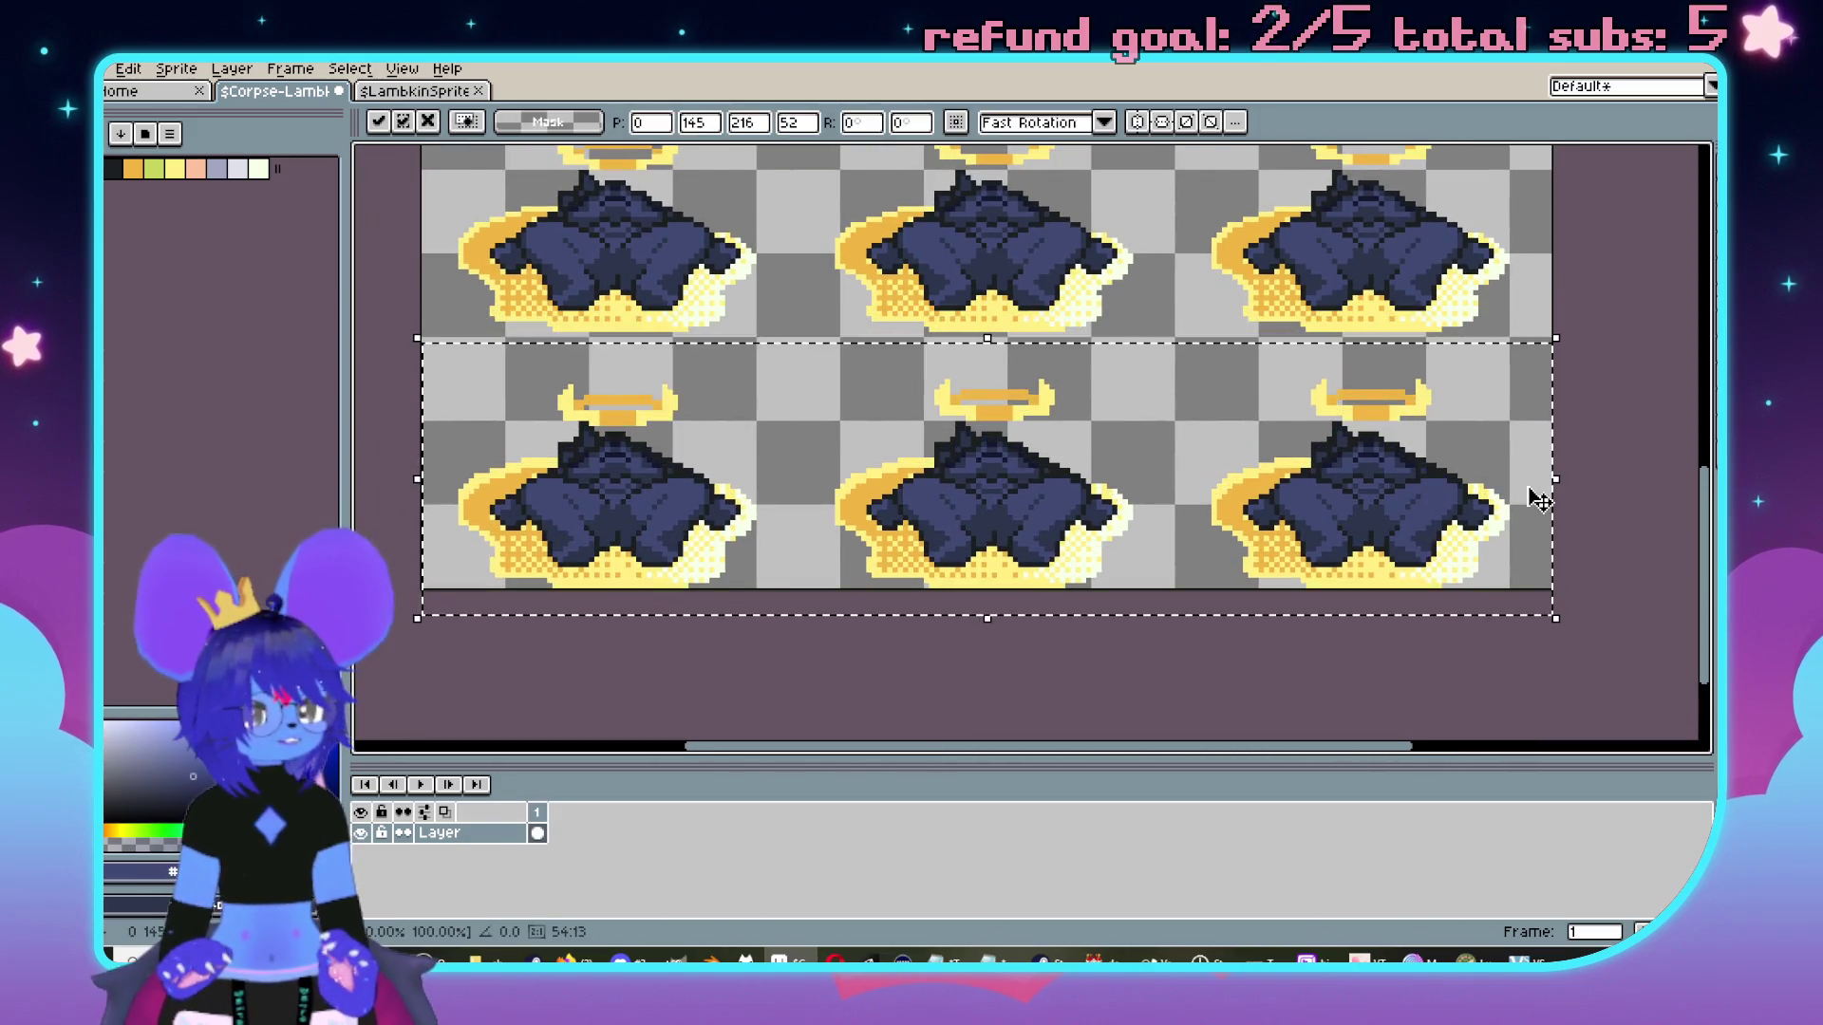
key(Return)
scroll(1018, 375, down, 5)
scroll(1018, 374, up, 2)
scroll(1018, 375, up, 1)
scroll(952, 350, down, 1)
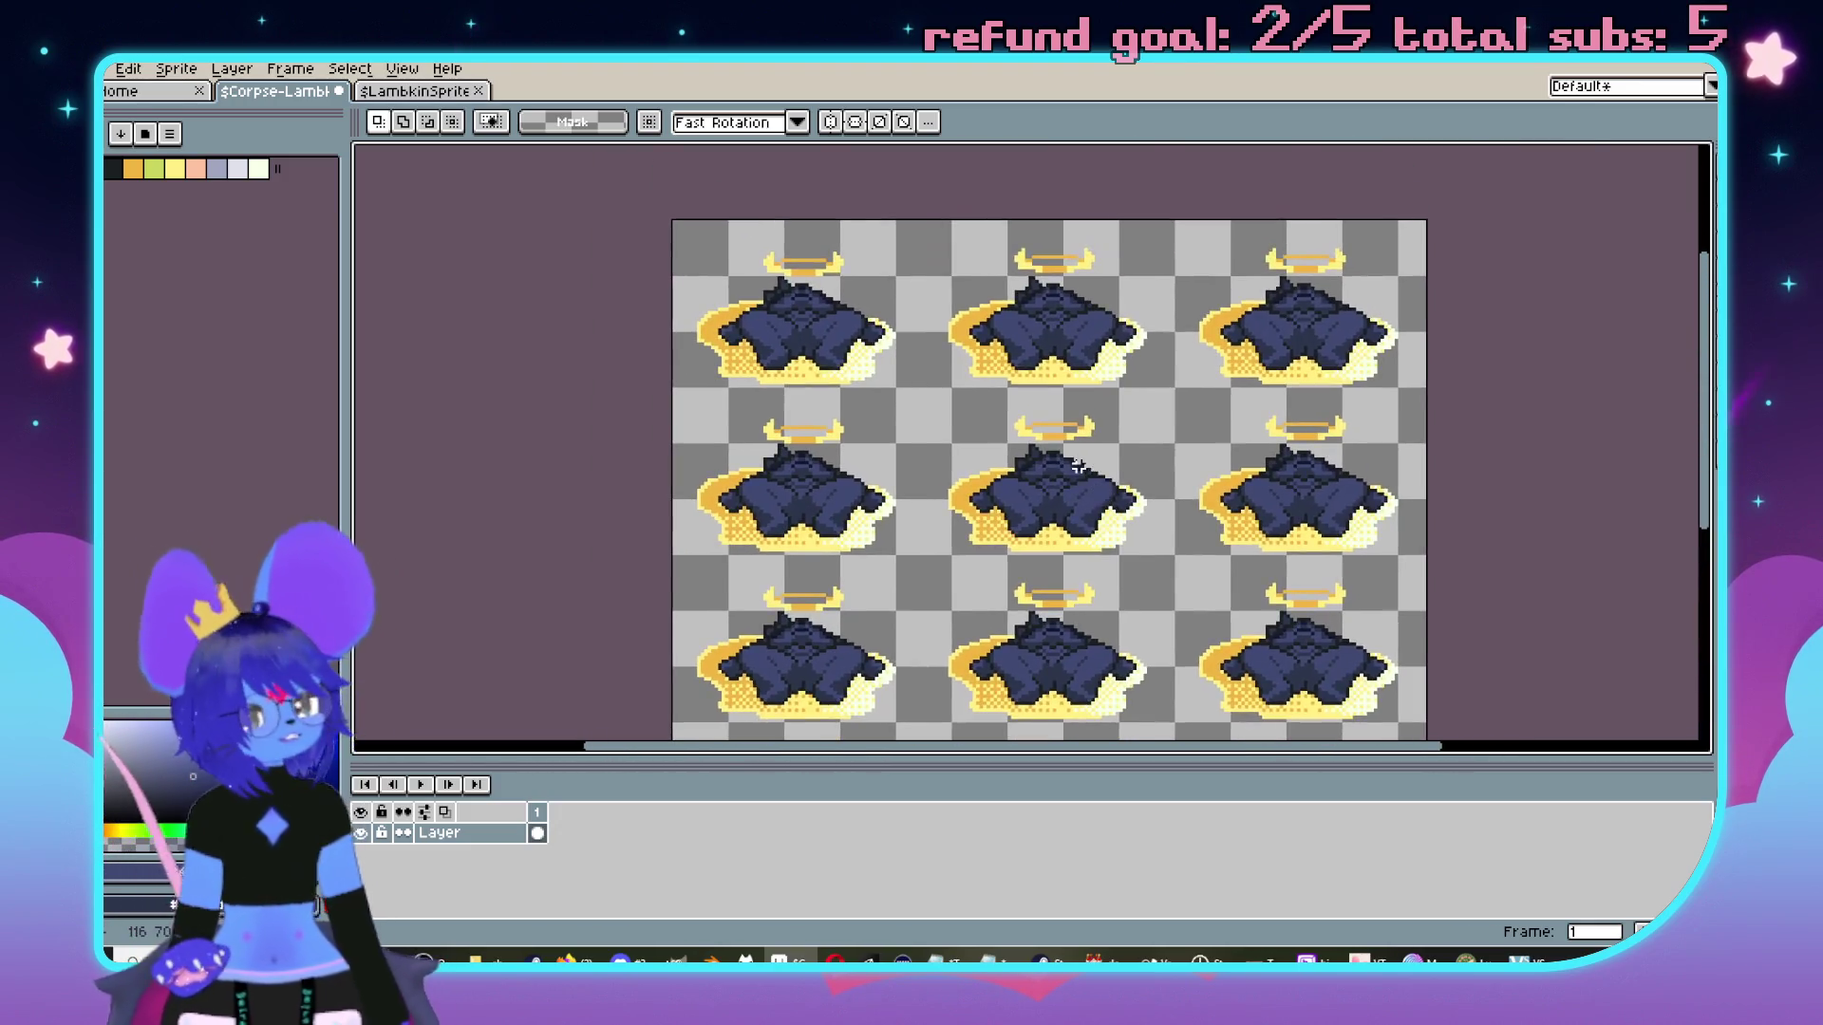
scroll(956, 346, up, 3)
scroll(1035, 550, up, 1)
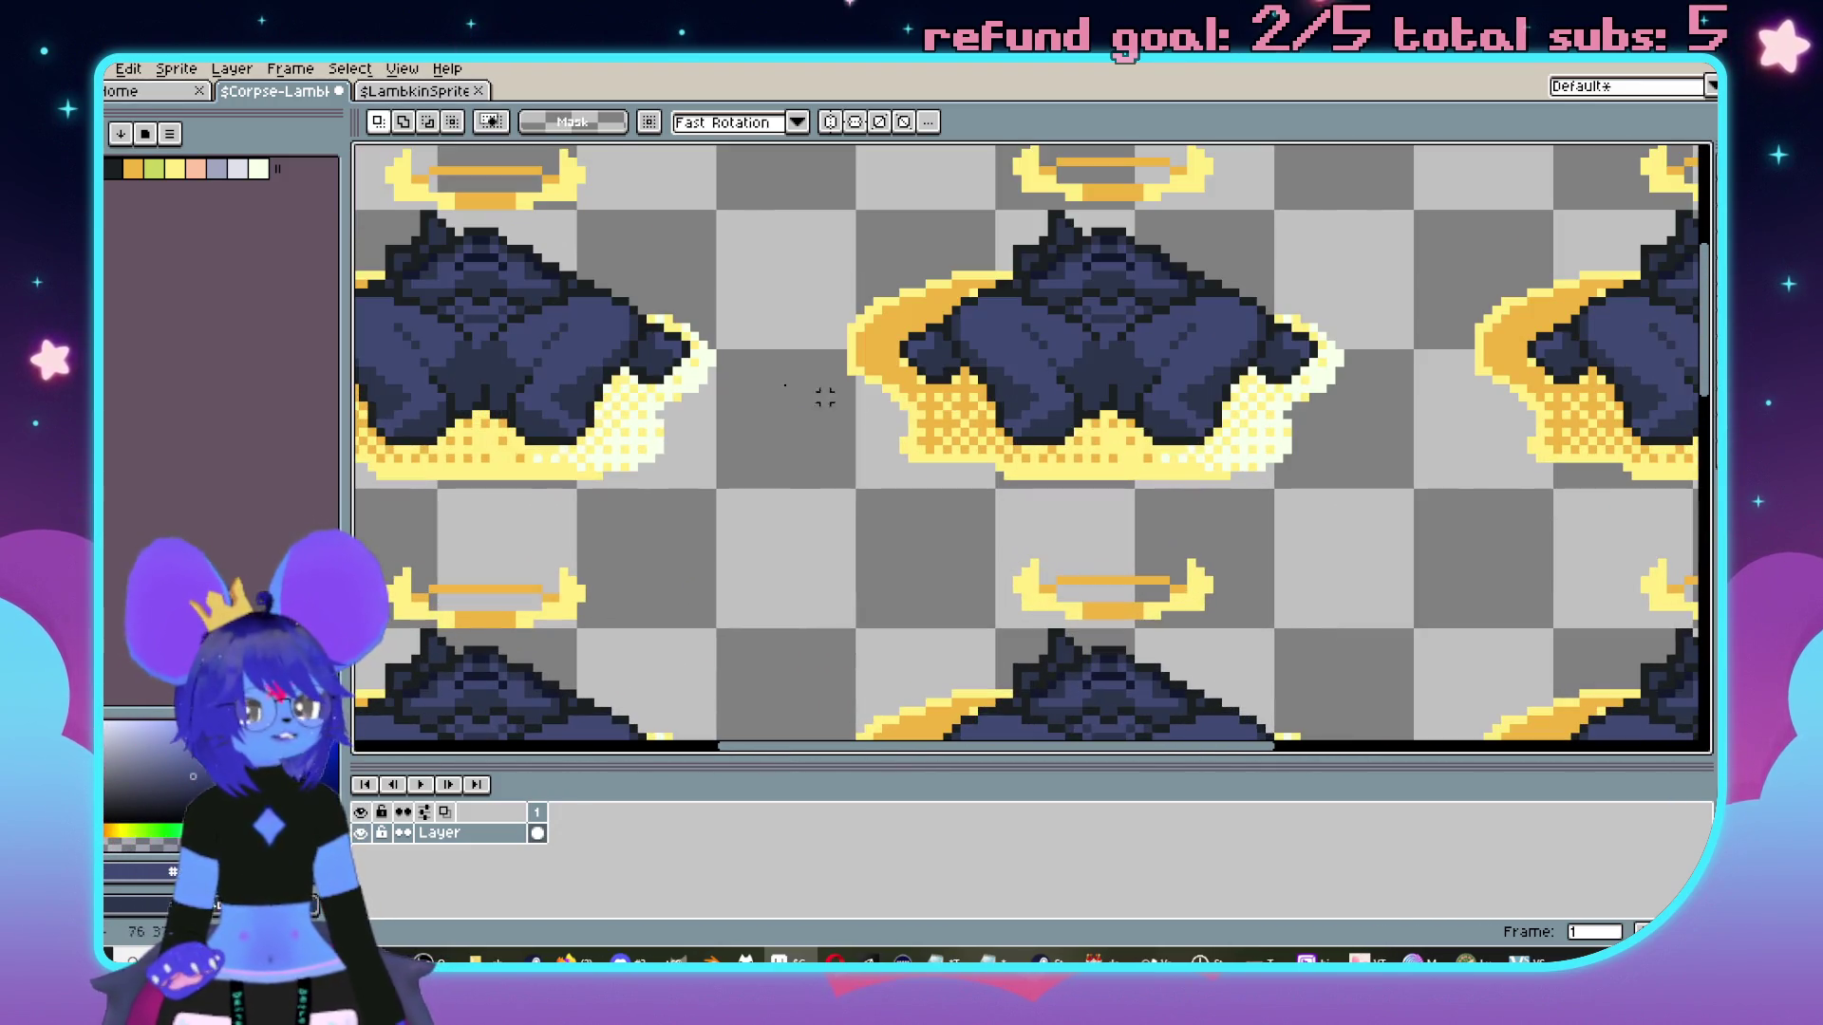
Review the LambkinSprite sheet's rows, then close that file.
click(441, 95)
scroll(826, 374, down, 2)
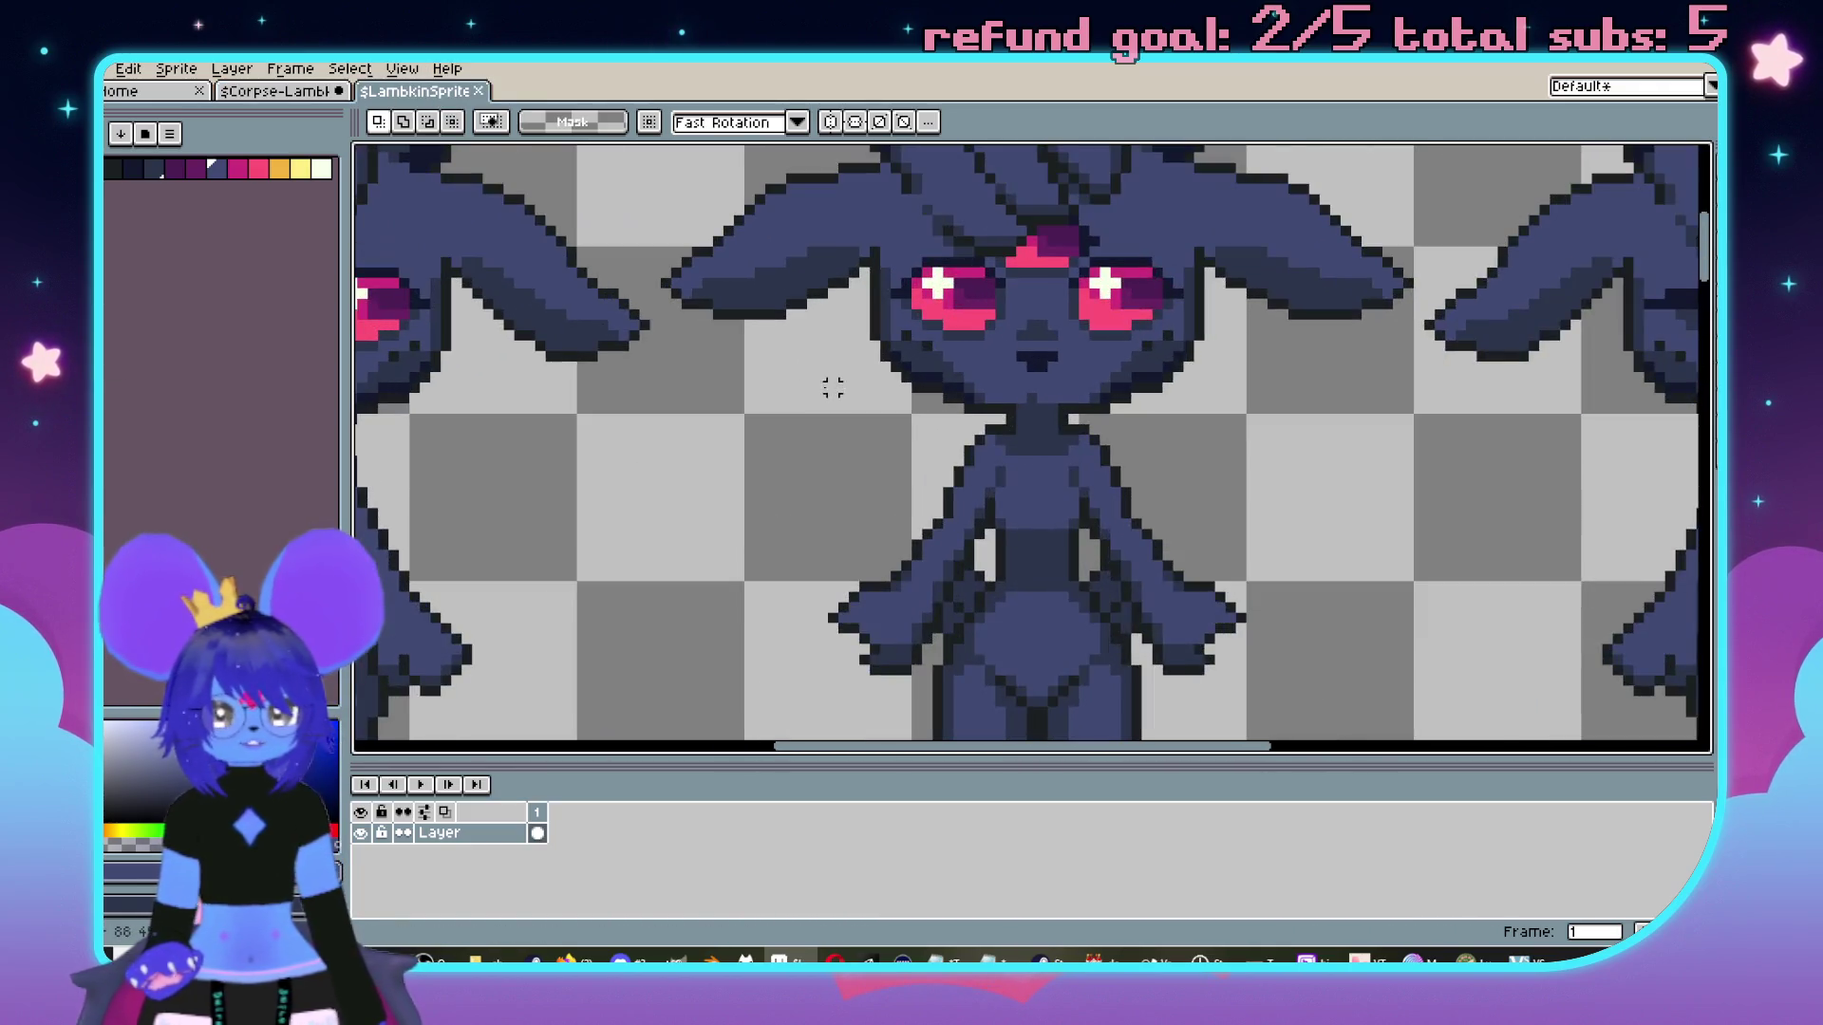
scroll(752, 558, up, 1)
scroll(866, 455, down, 1)
scroll(883, 458, down, 1)
scroll(902, 463, up, 1)
drag(907, 466, 1073, 380)
scroll(1072, 380, down, 2)
mouse_move(1236, 480)
mouse_down()
mouse_move(1180, 261)
mouse_move(1244, 854)
mouse_up()
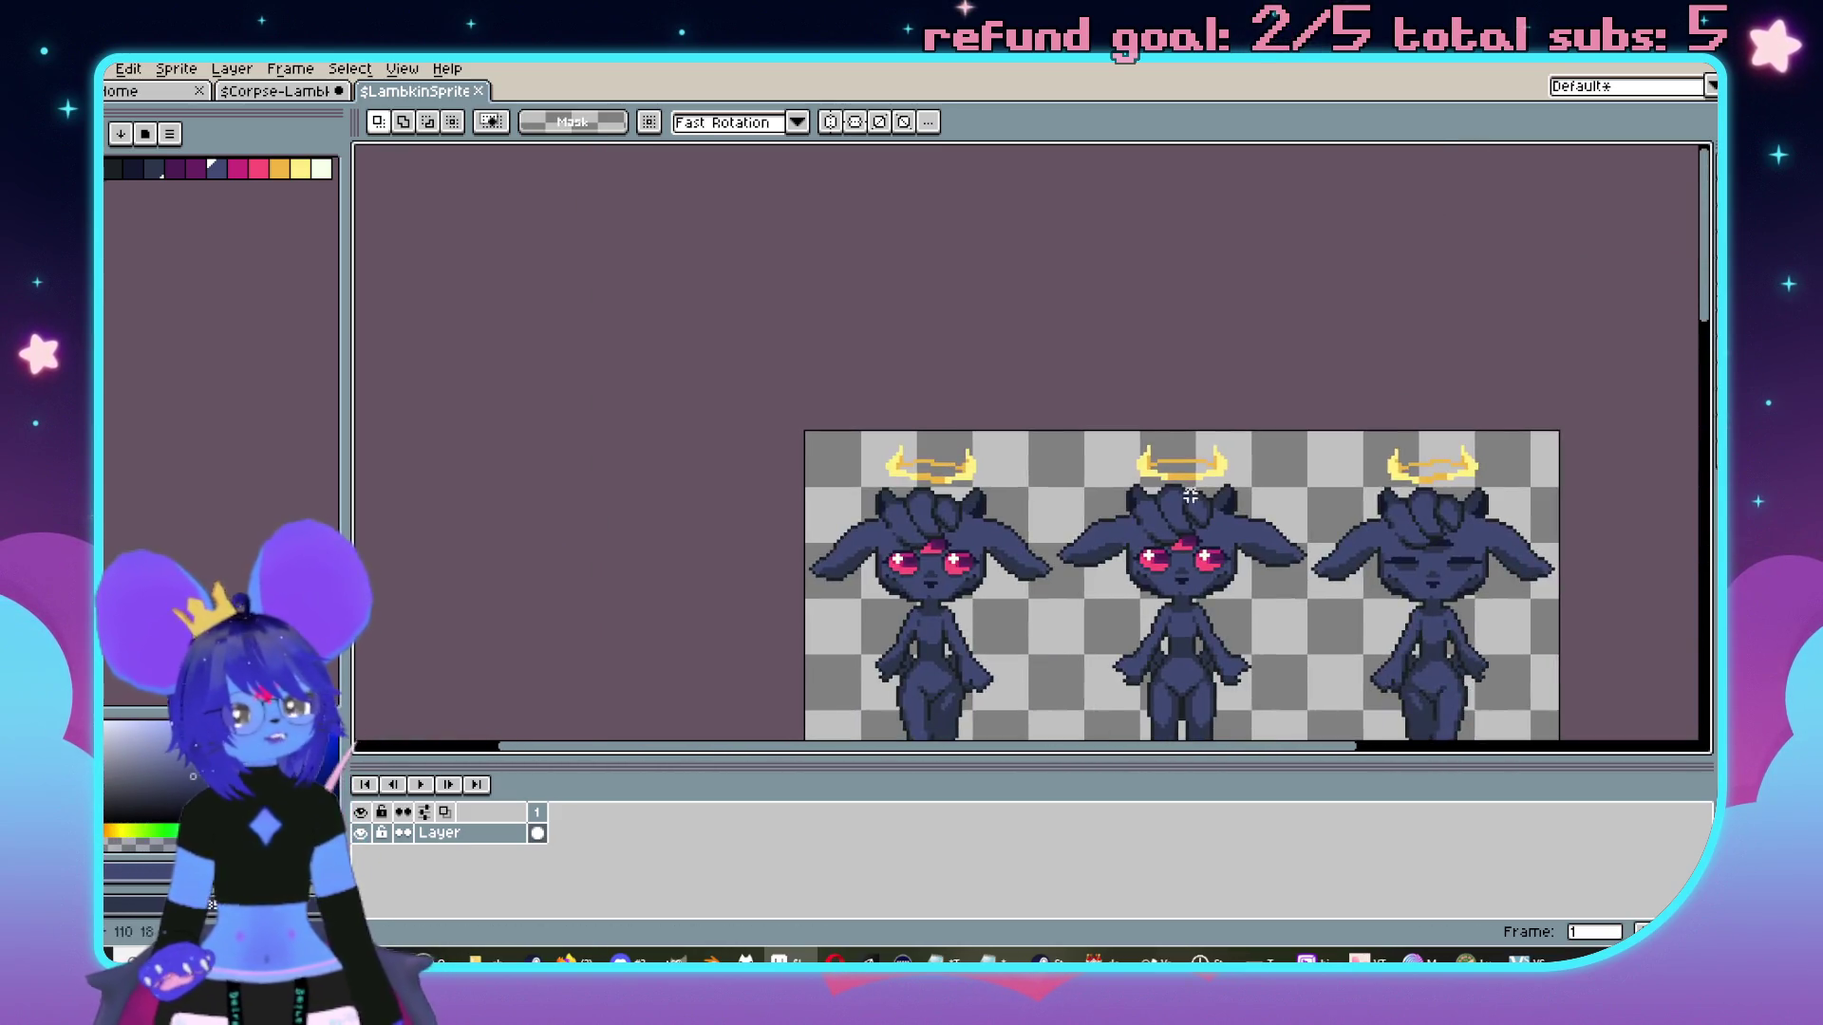
scroll(1261, 419, up, 2)
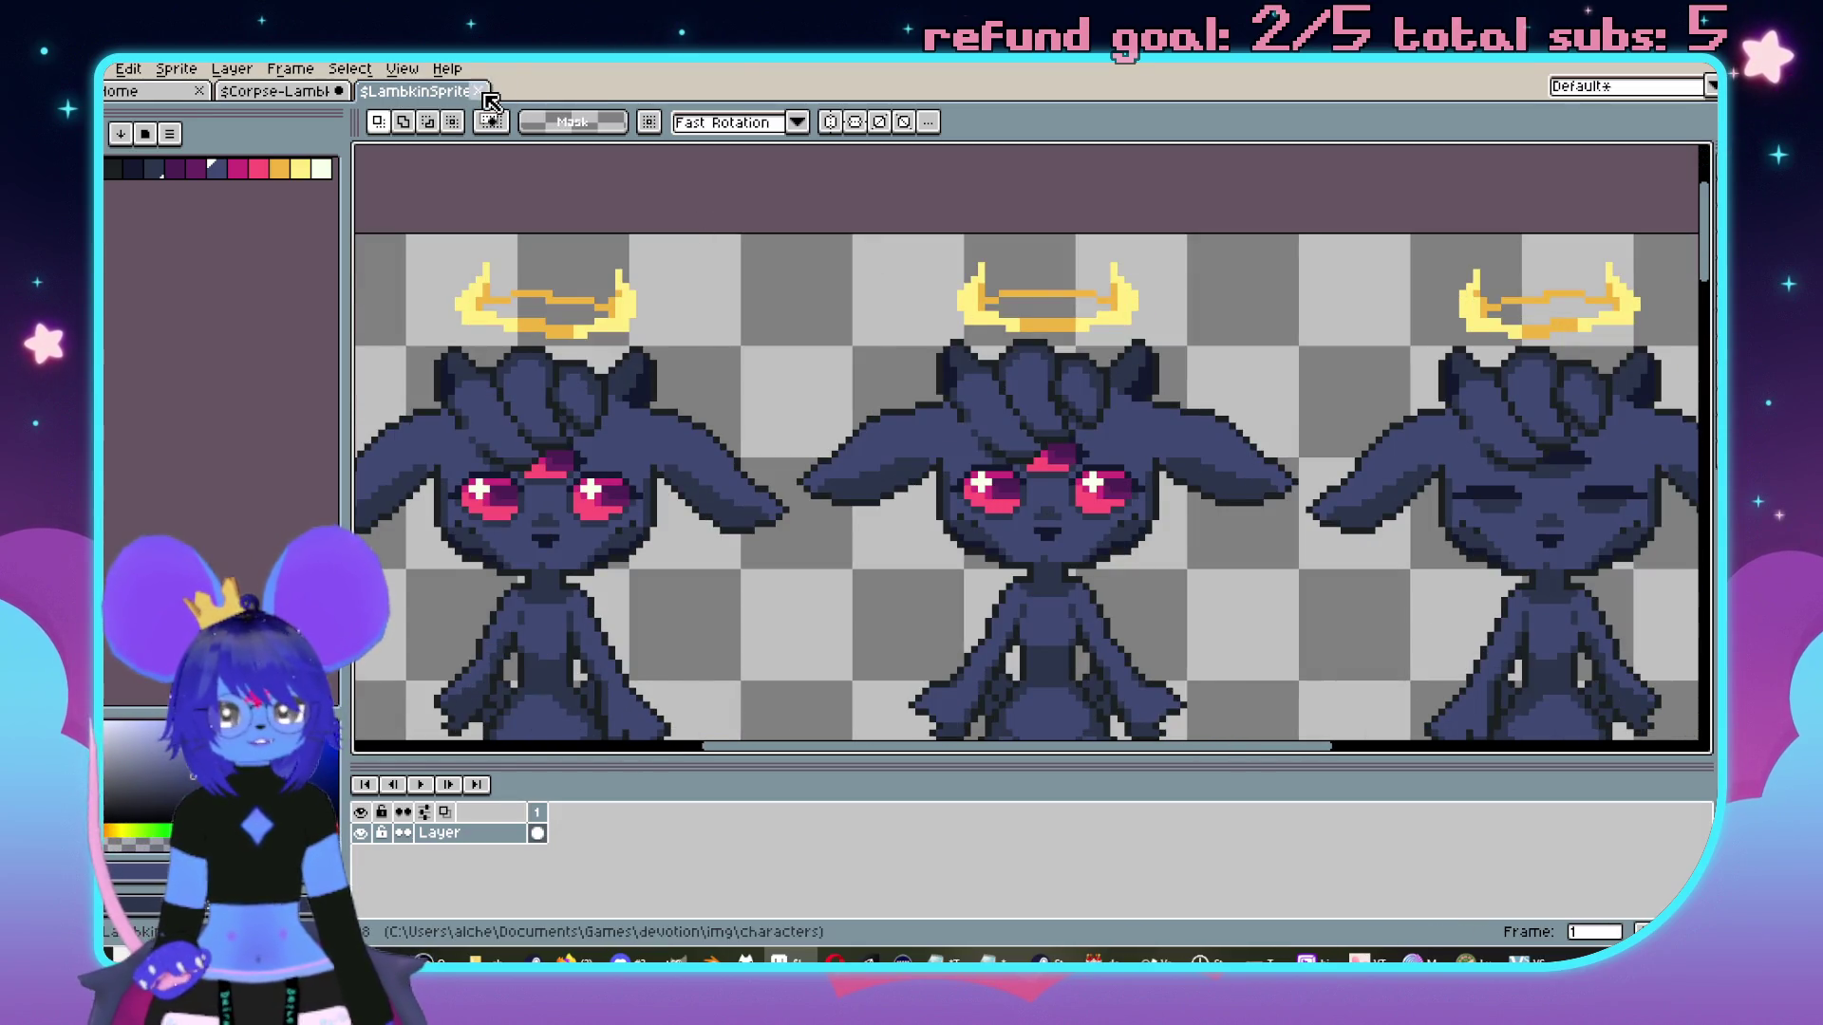
click(485, 92)
Export the corpse sheet via File > Export As into the characters folder.
click(108, 68)
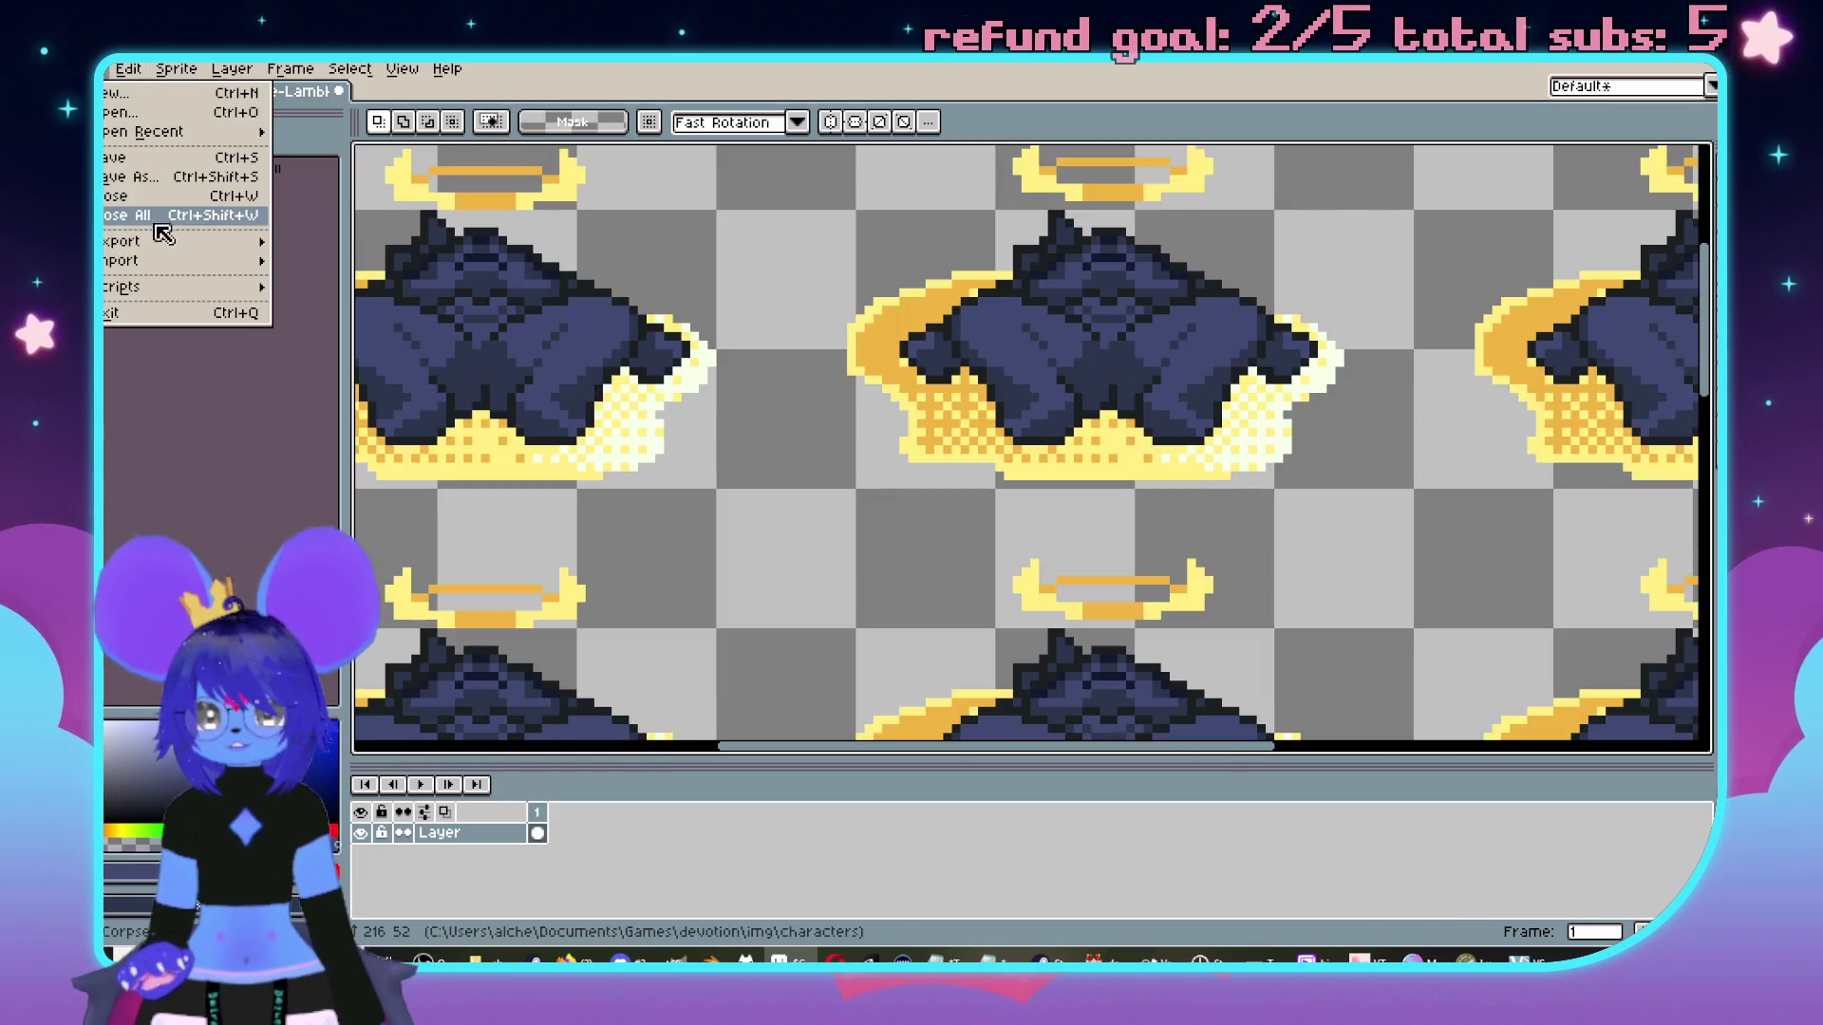
mouse_move(167, 243)
click(325, 243)
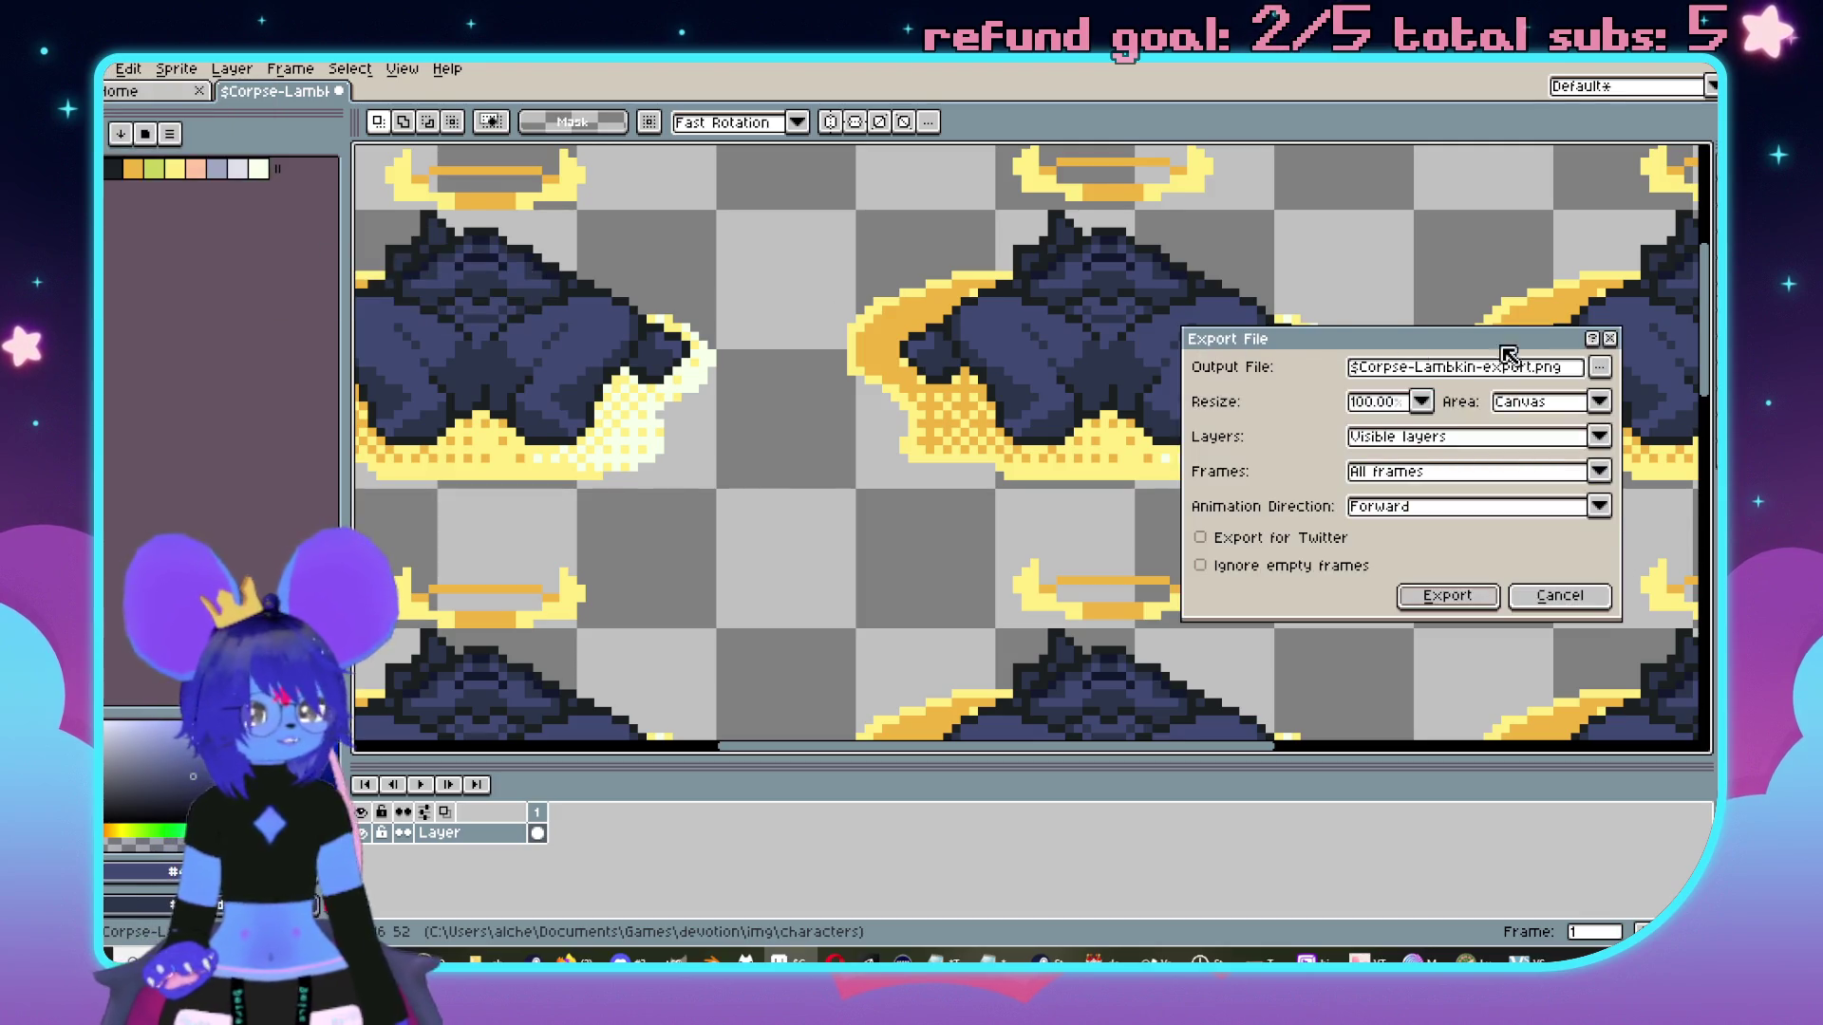
click(1601, 369)
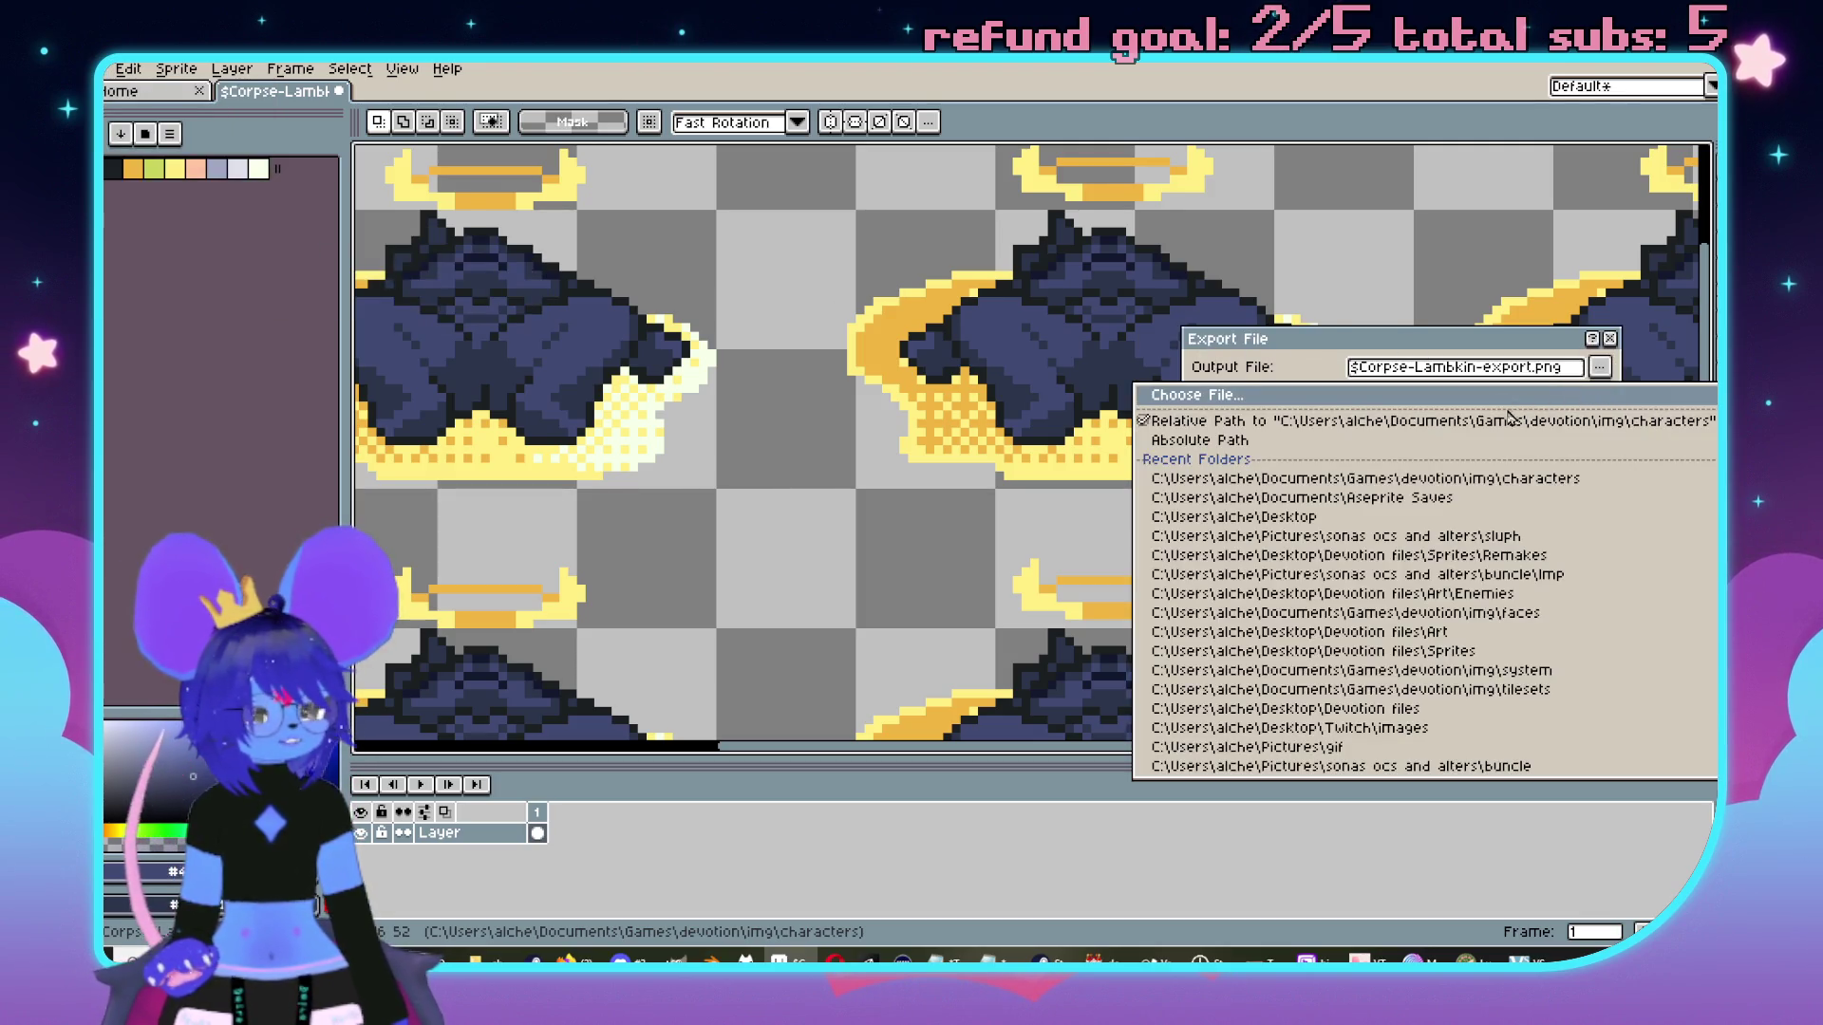
click(1388, 408)
scroll(318, 387, down, 2)
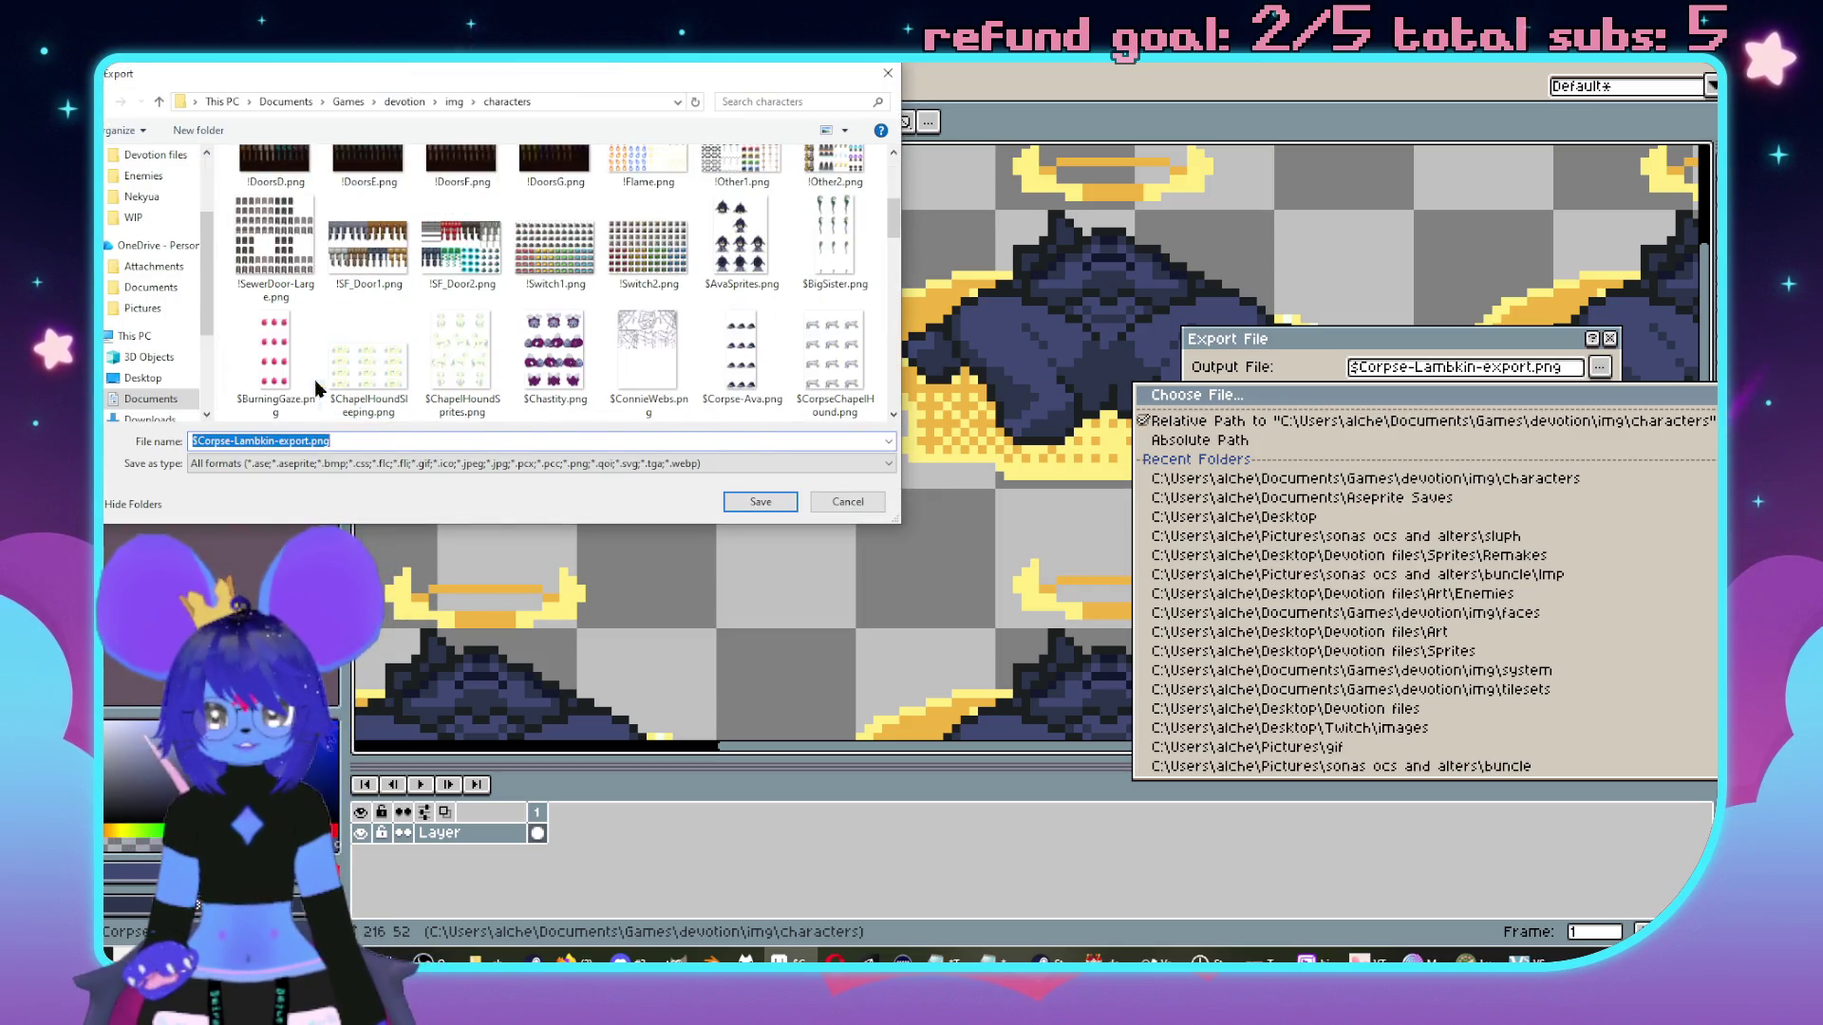
click(302, 440)
key(alt+Tab)
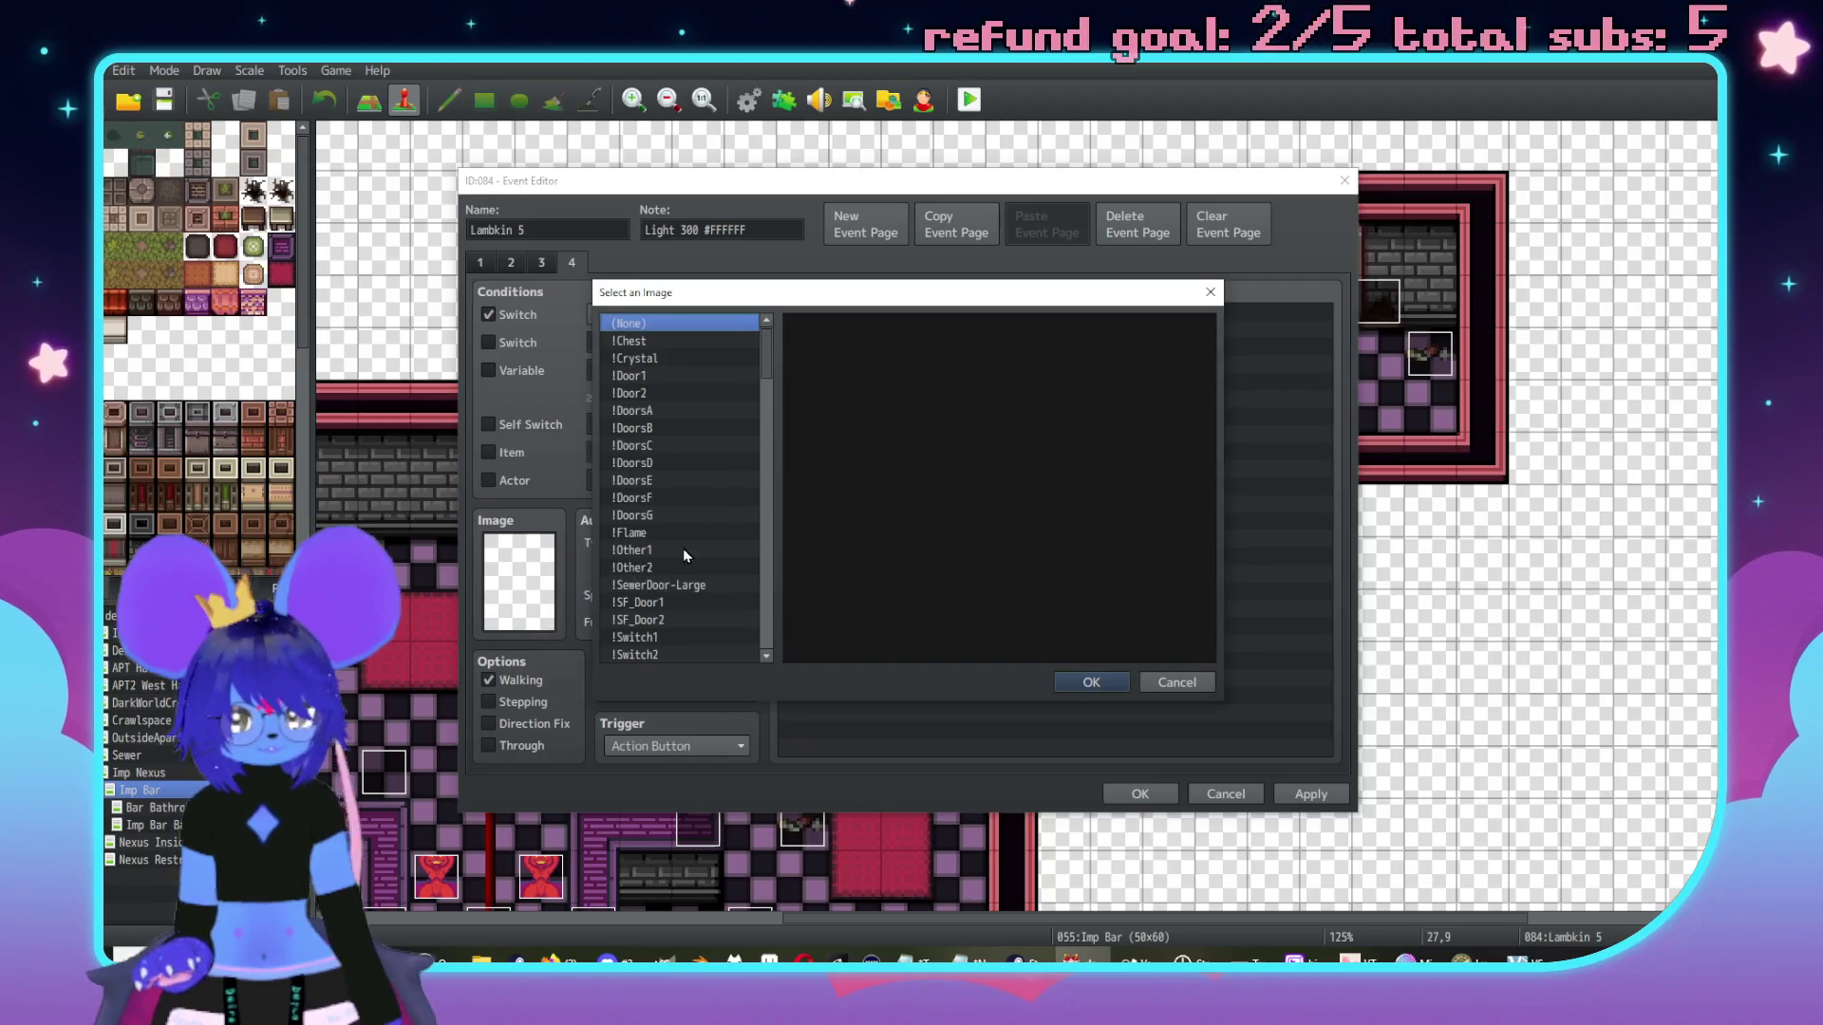
Back in RPG Maker's image picker, try frames of the $EnemyHope sheet.
drag(765, 384, 765, 450)
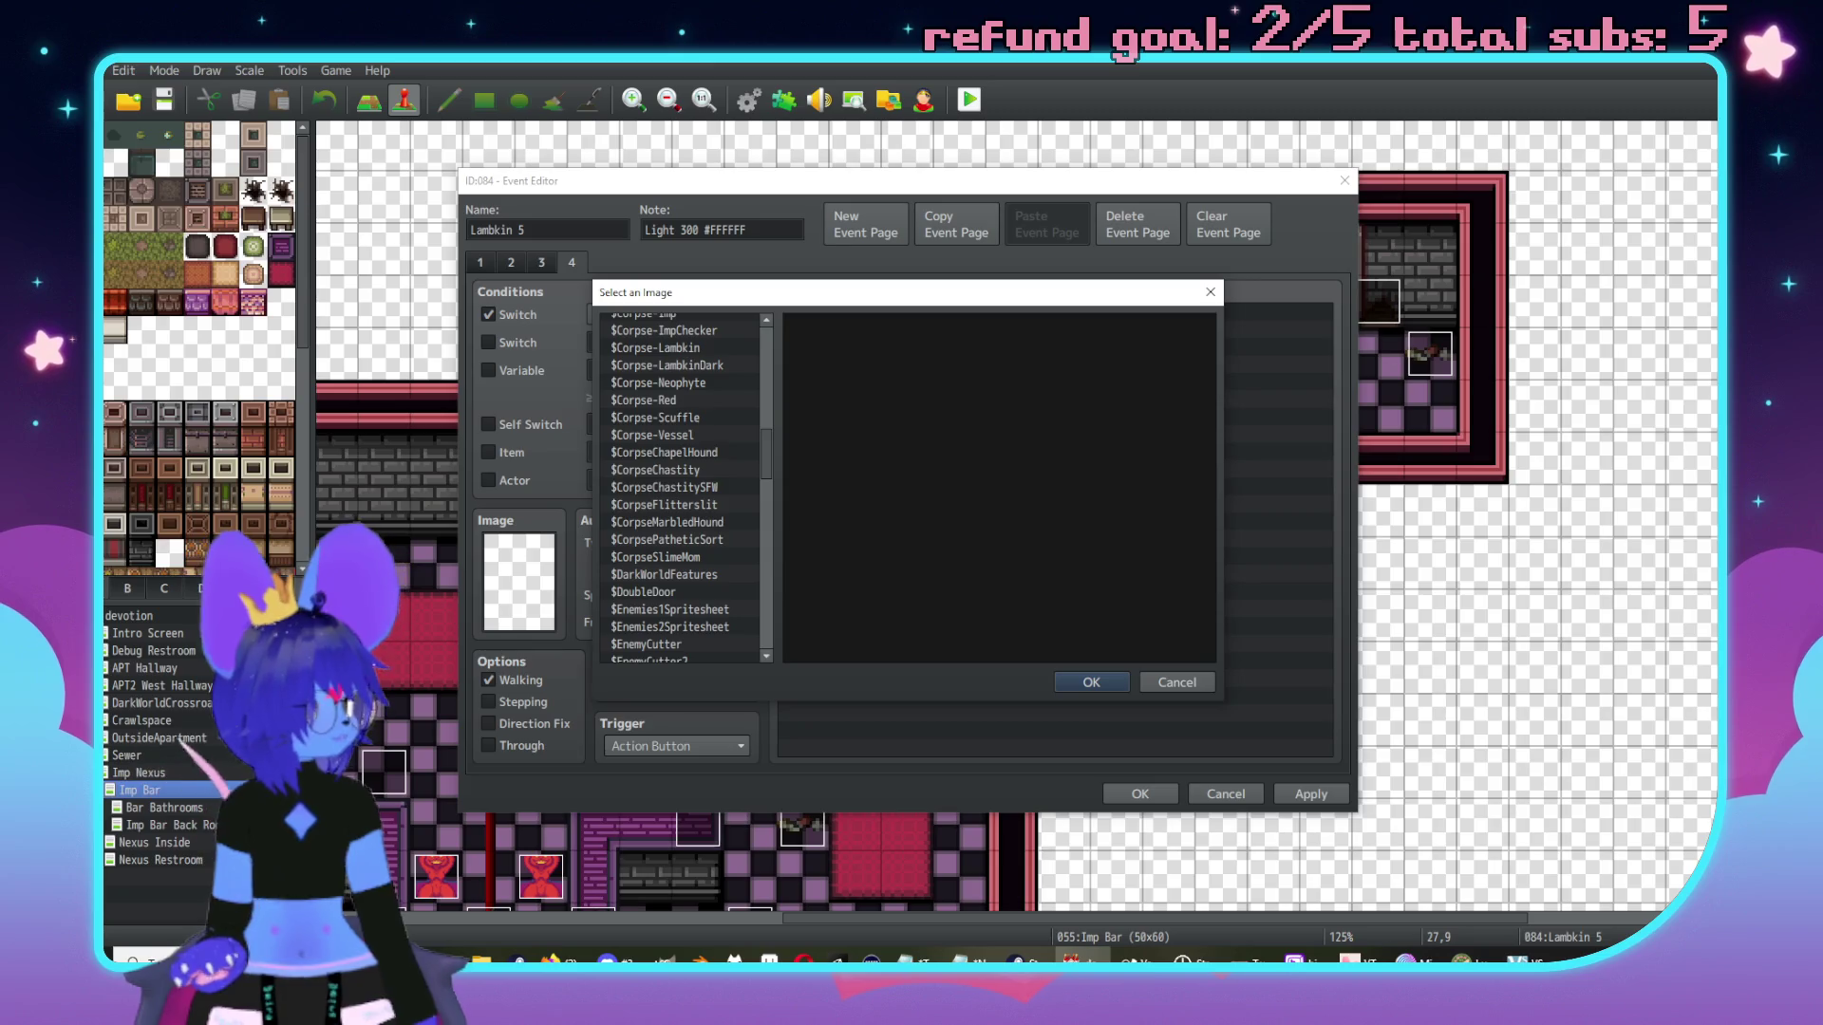
key(alt+Tab)
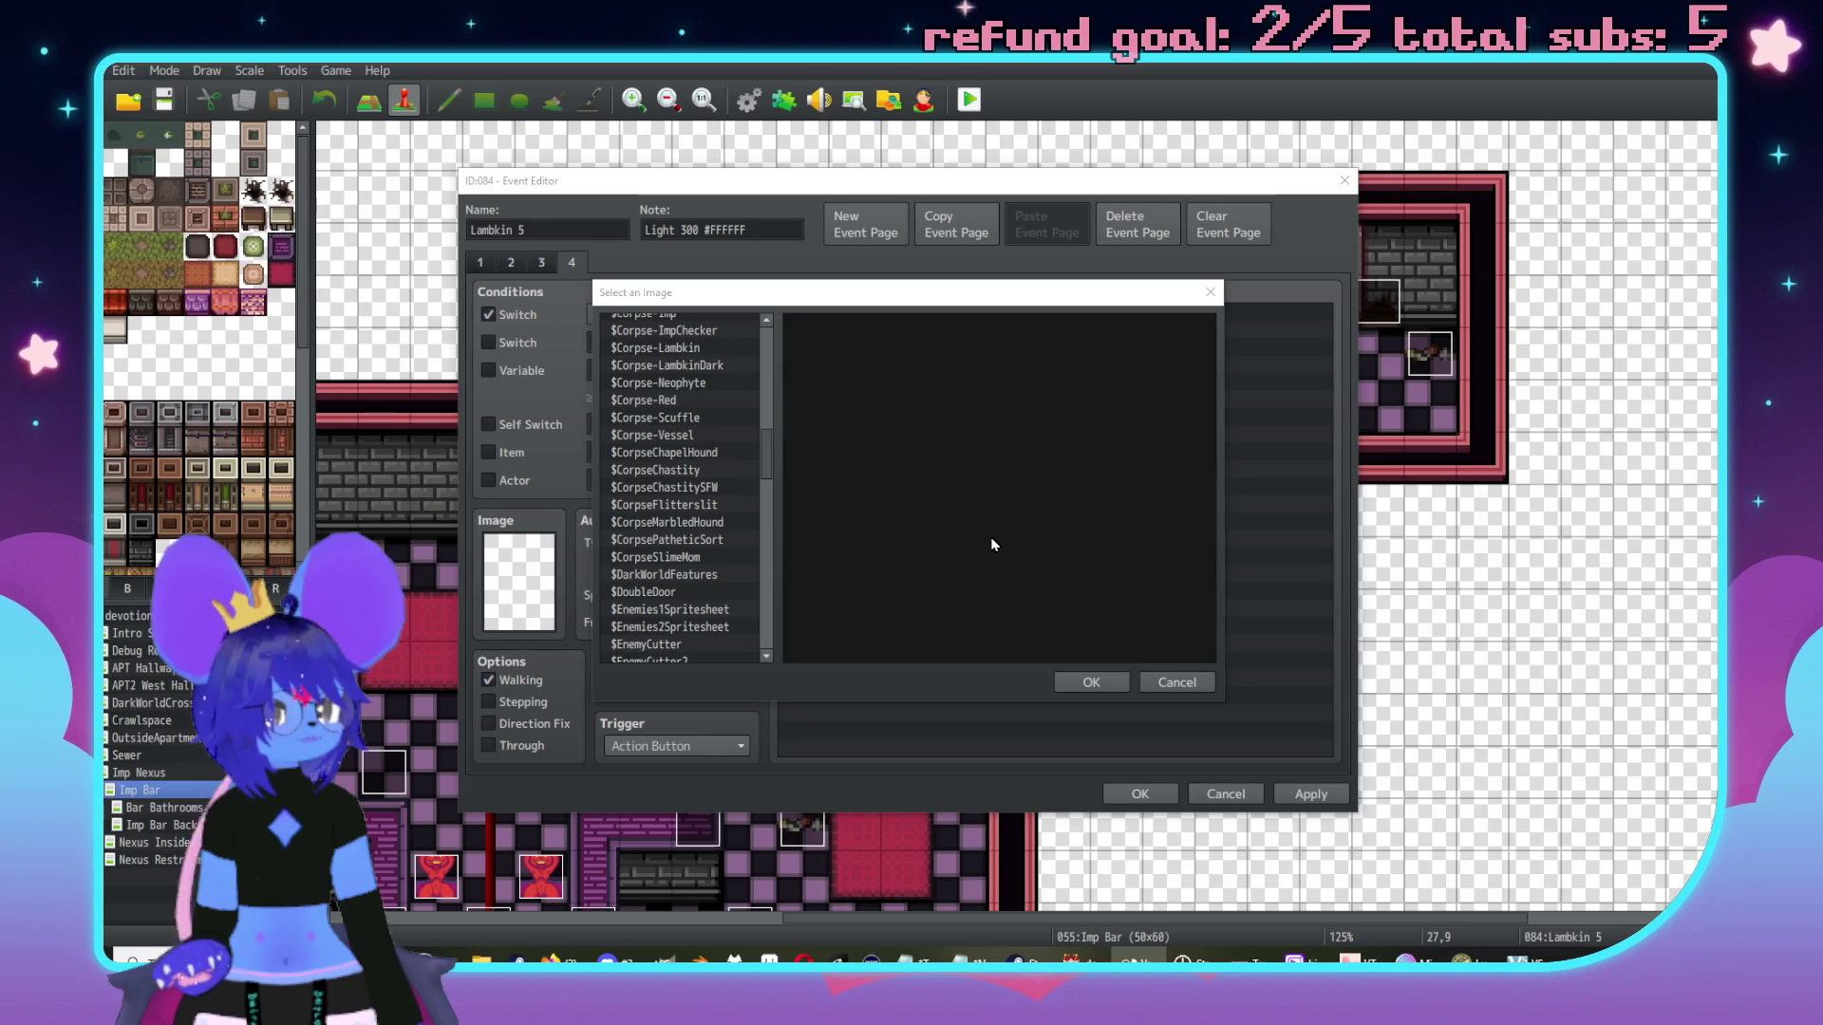
key(alt+Tab)
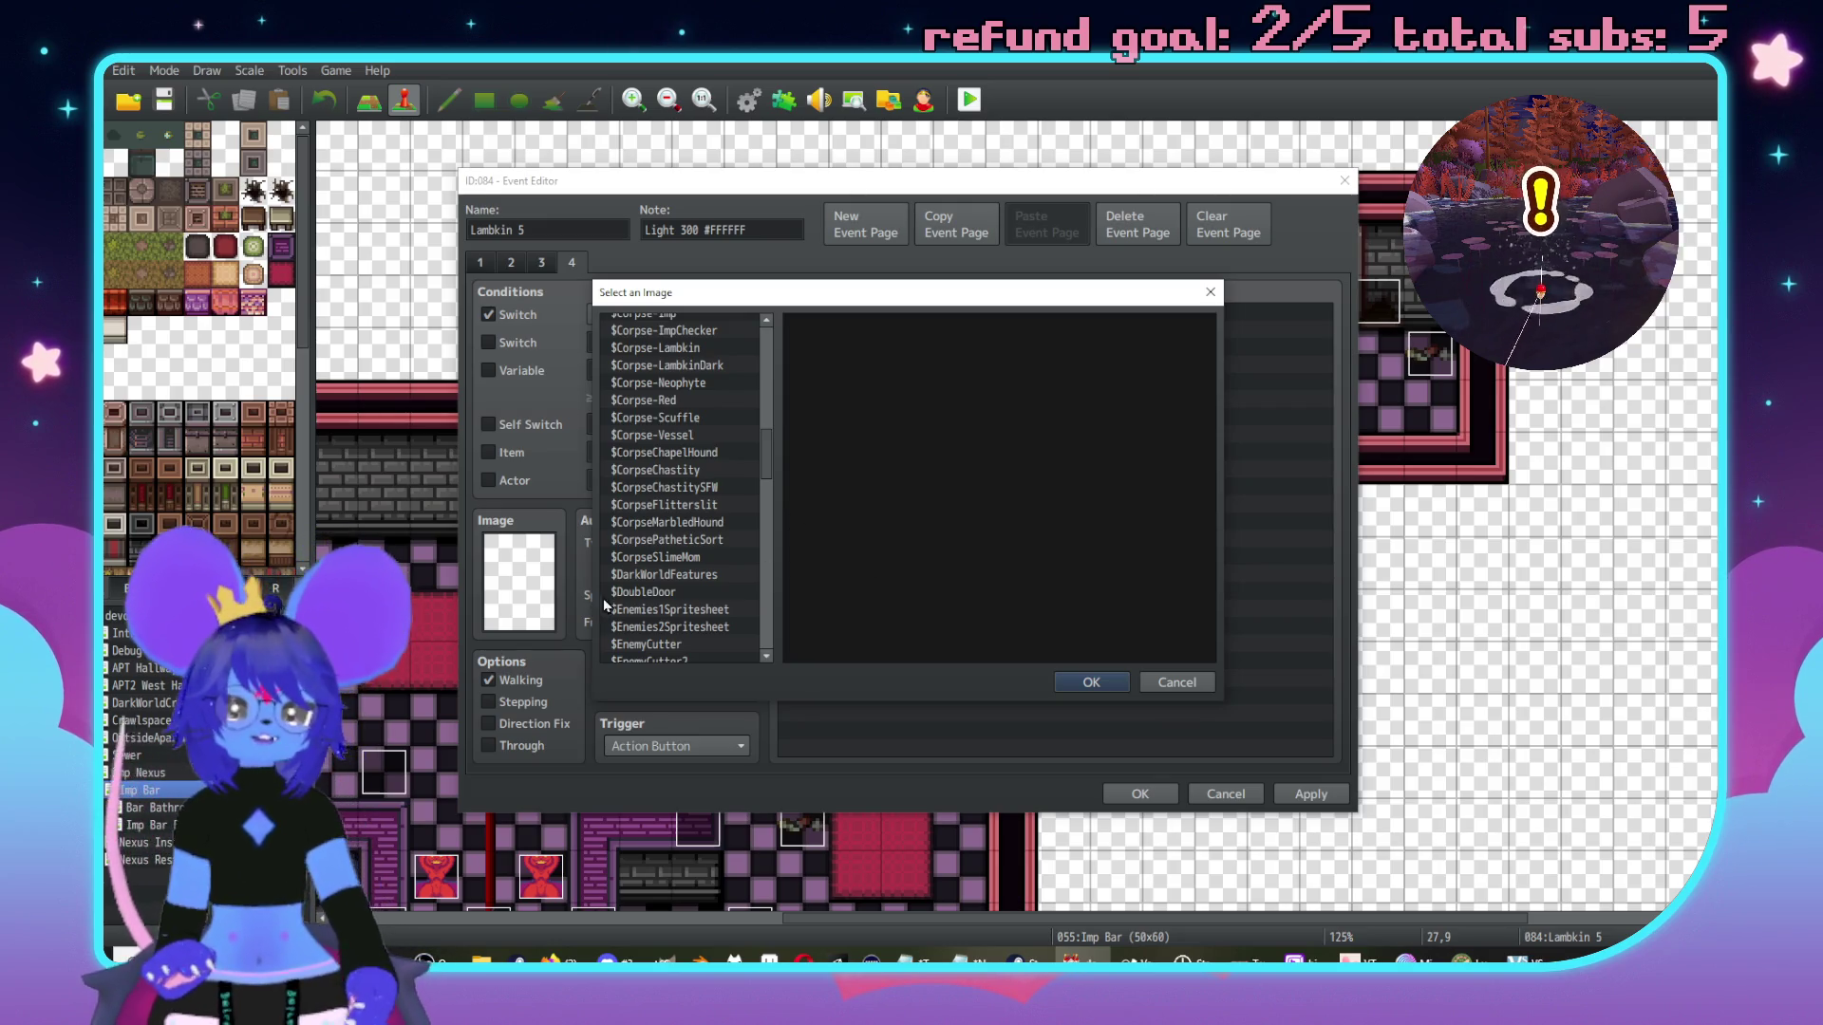
scroll(626, 579, down, 4)
click(687, 484)
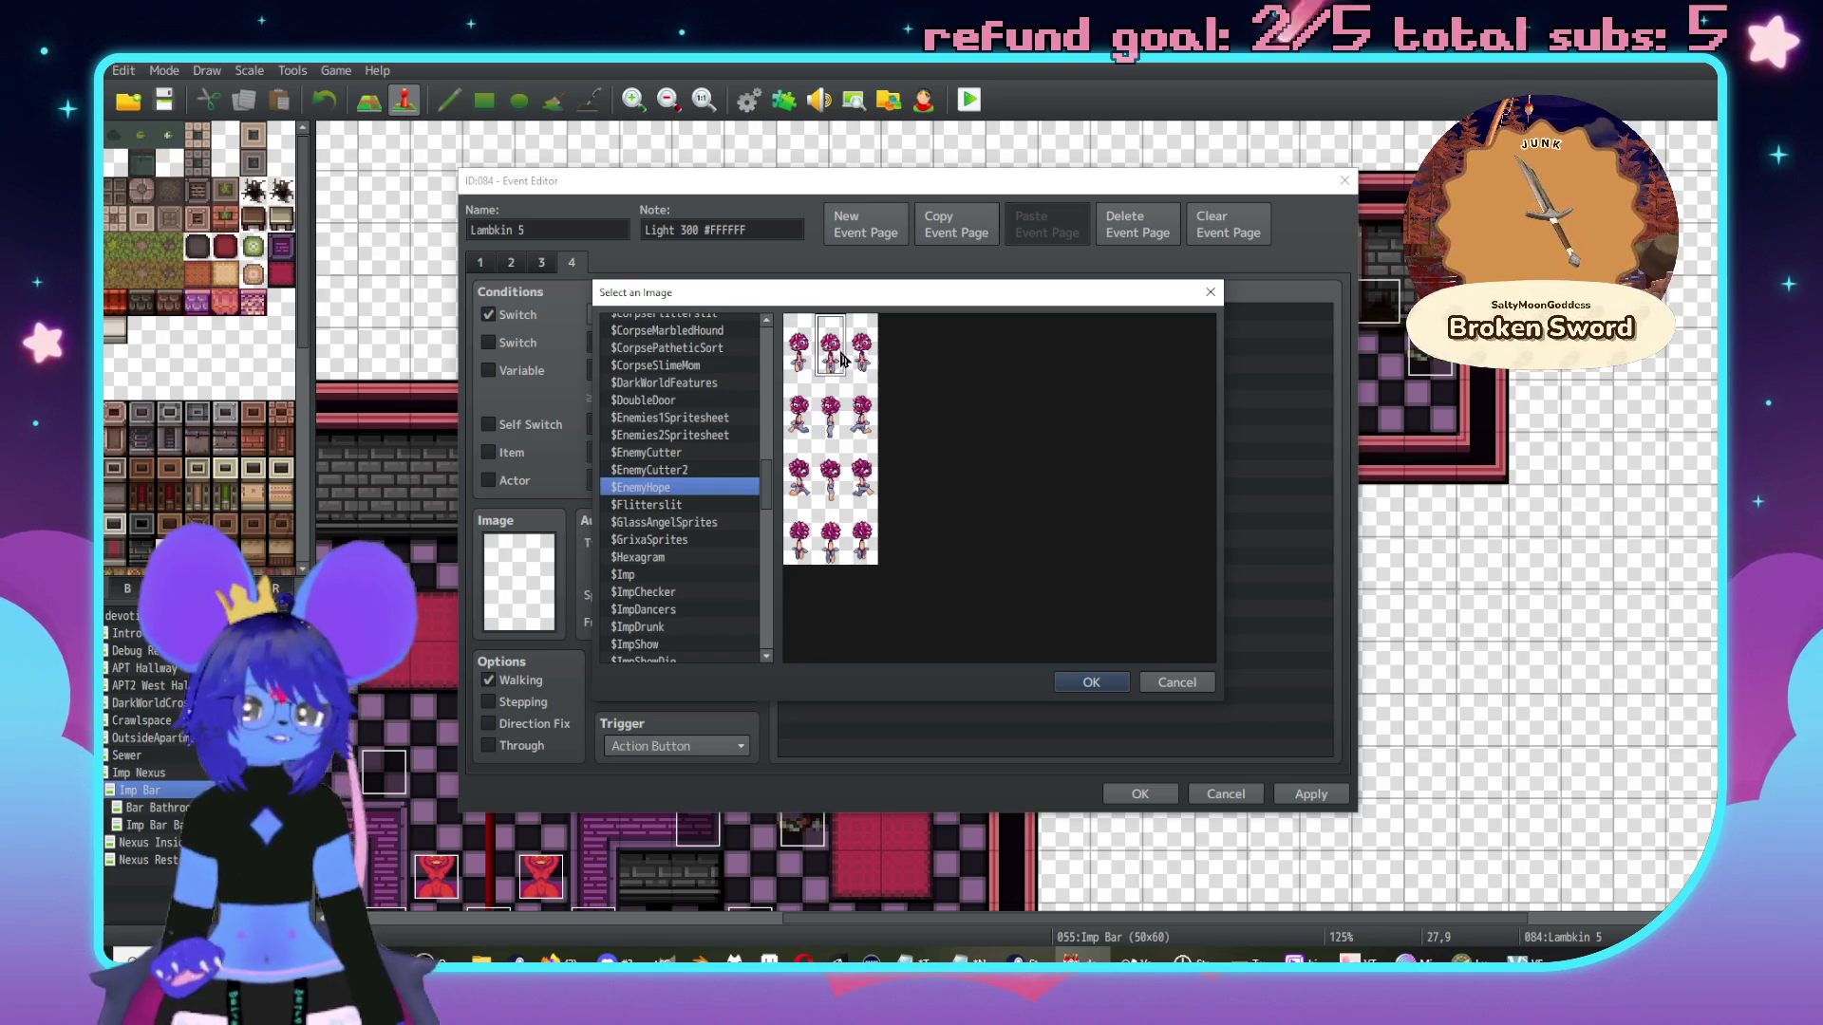
click(832, 473)
click(836, 552)
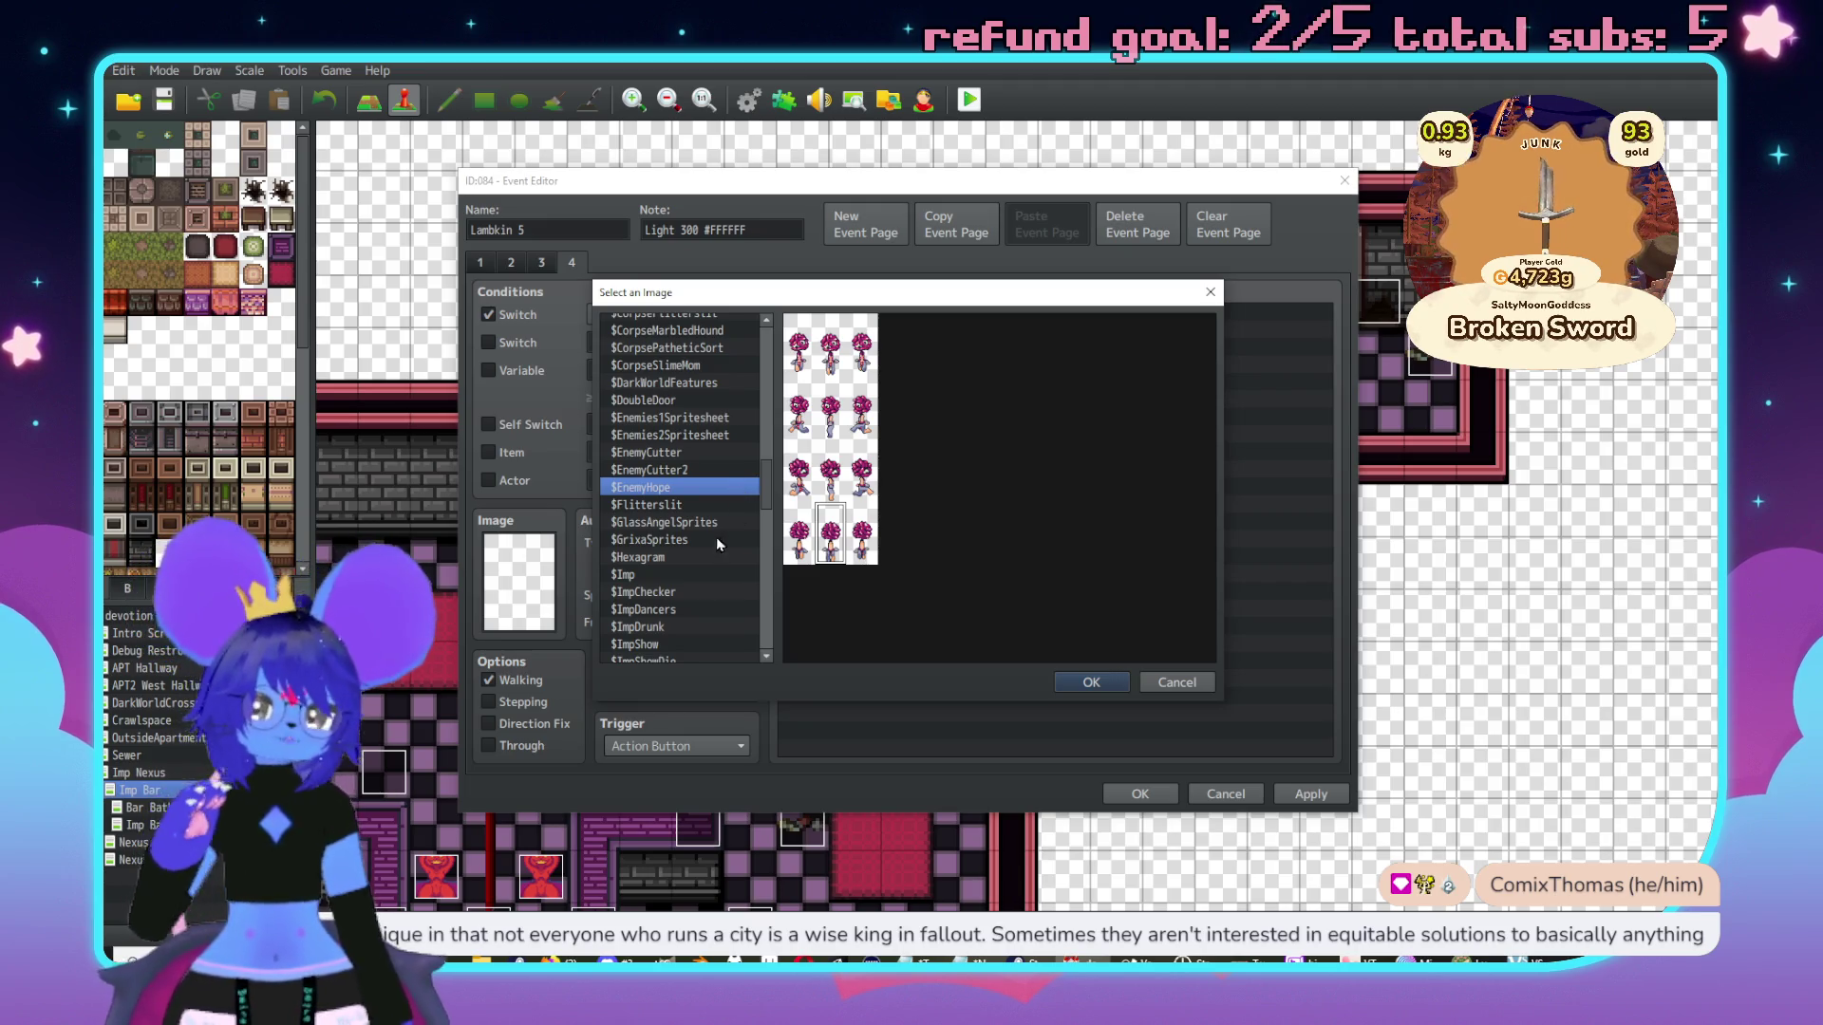
scroll(716, 538, down, 5)
scroll(703, 516, down, 1)
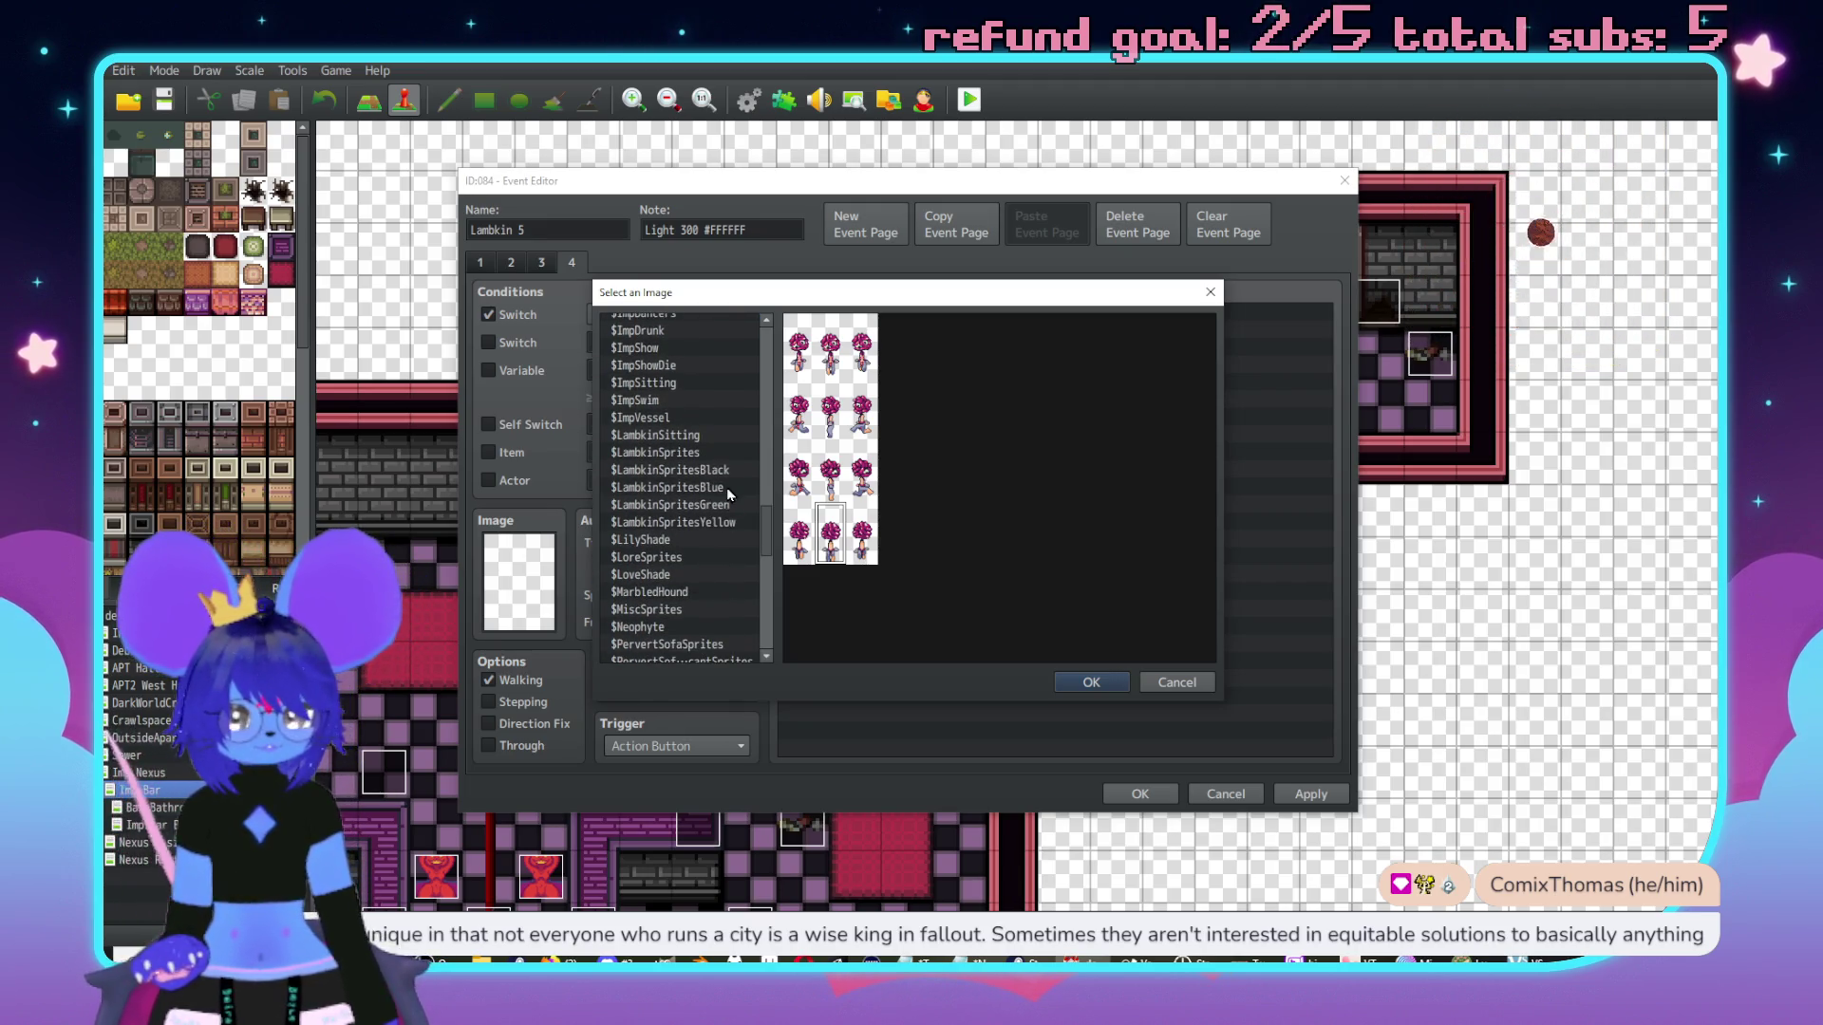
scroll(717, 515, up, 8)
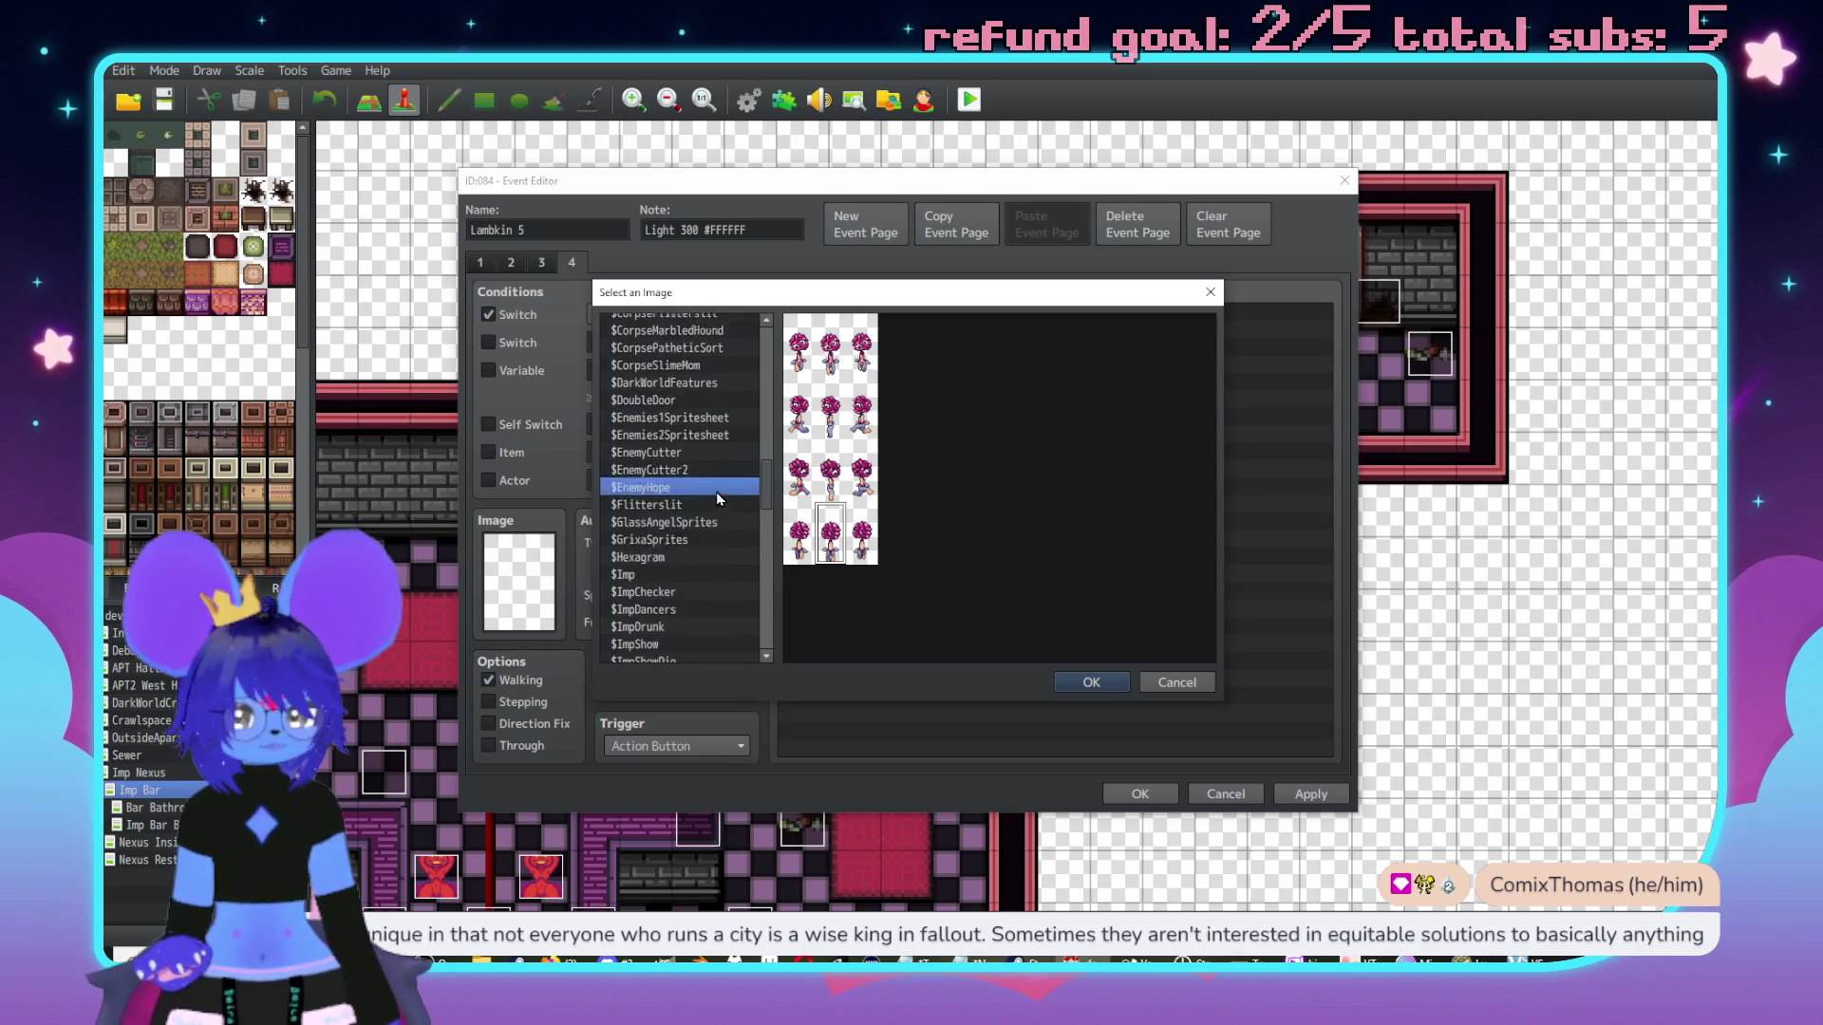
scroll(703, 444, up, 5)
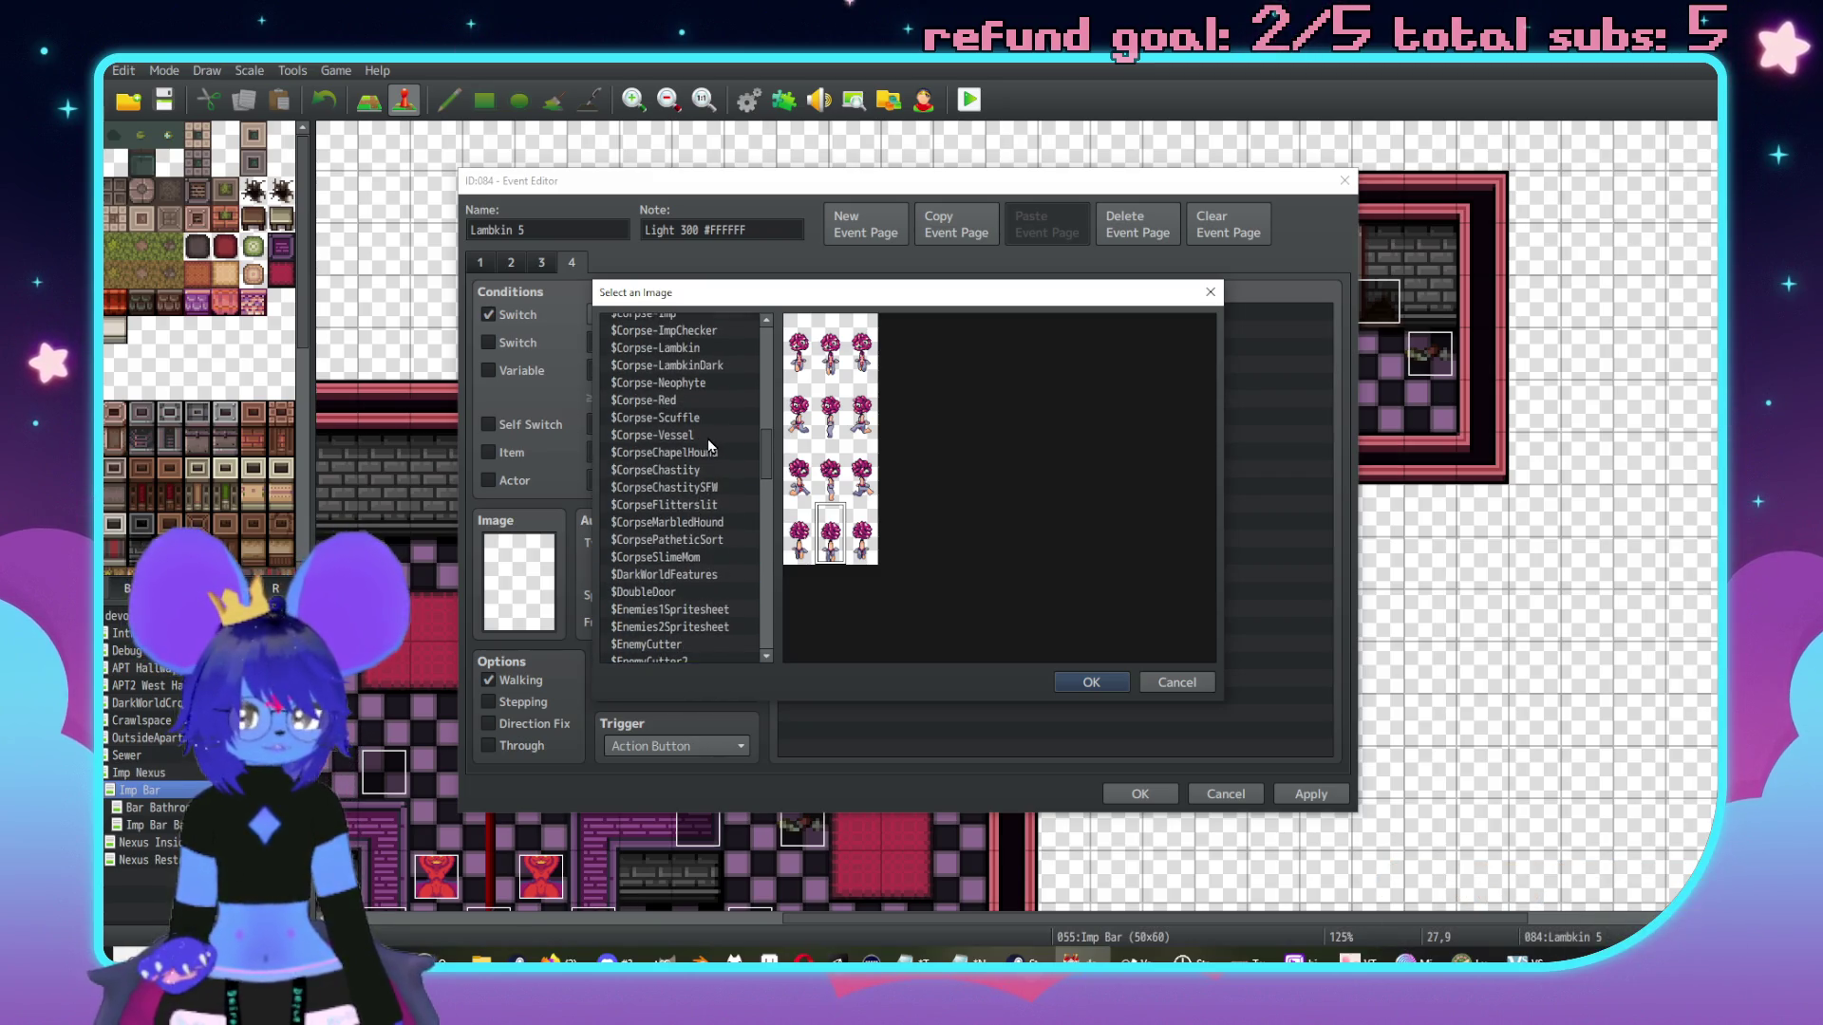
Choose a $Corpse-LambkinDark frame, tick Stepping, apply, and close the editor.
click(703, 404)
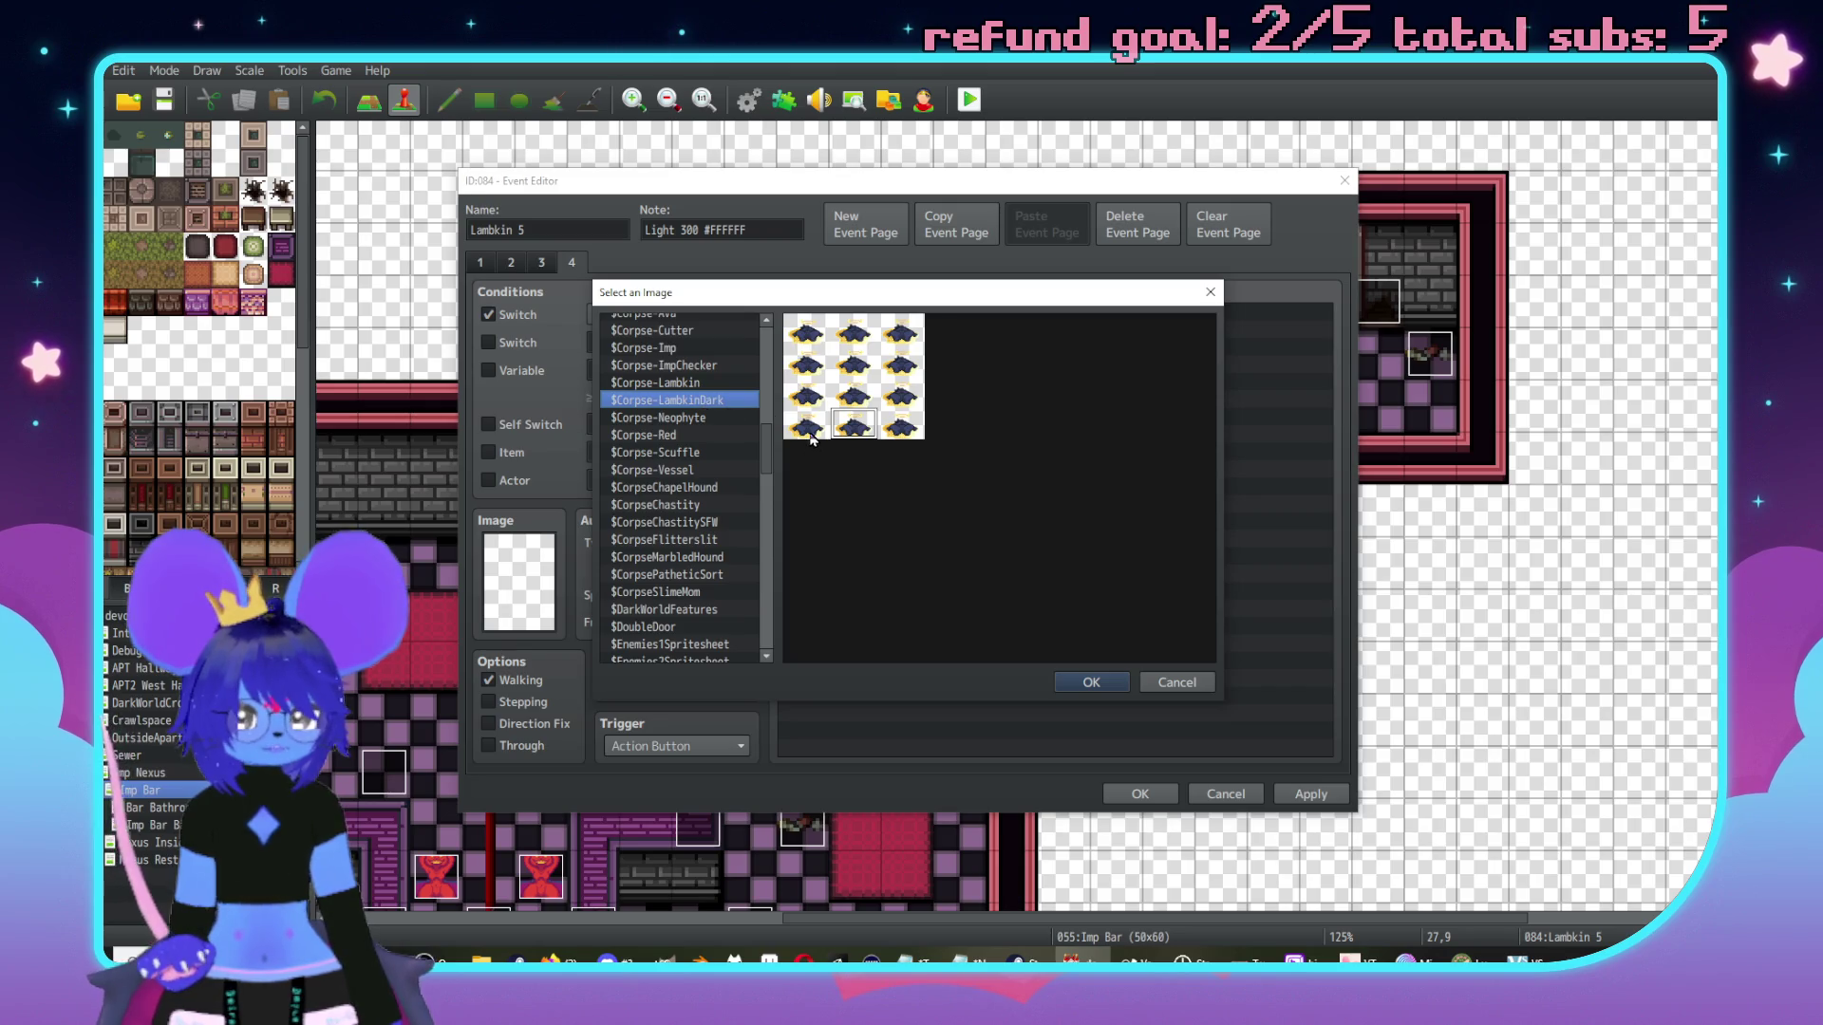
double_click(863, 430)
click(544, 702)
click(1308, 794)
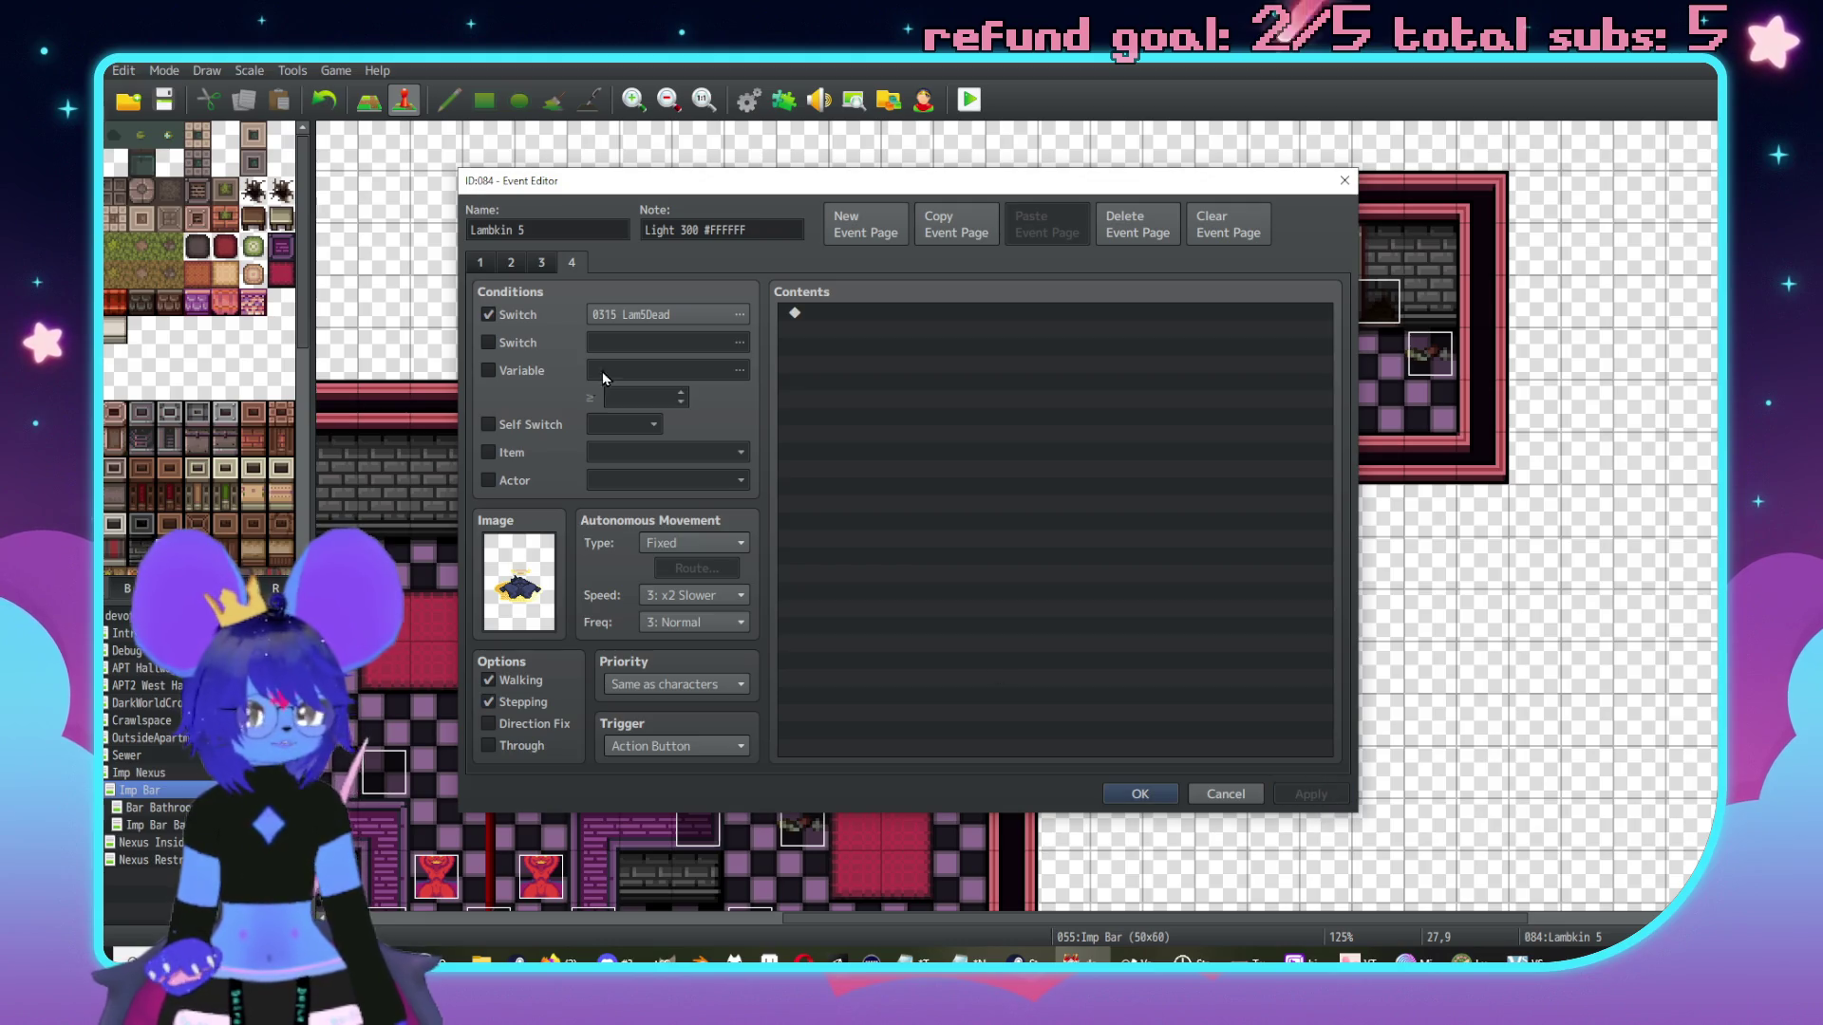
click(849, 312)
click(1225, 793)
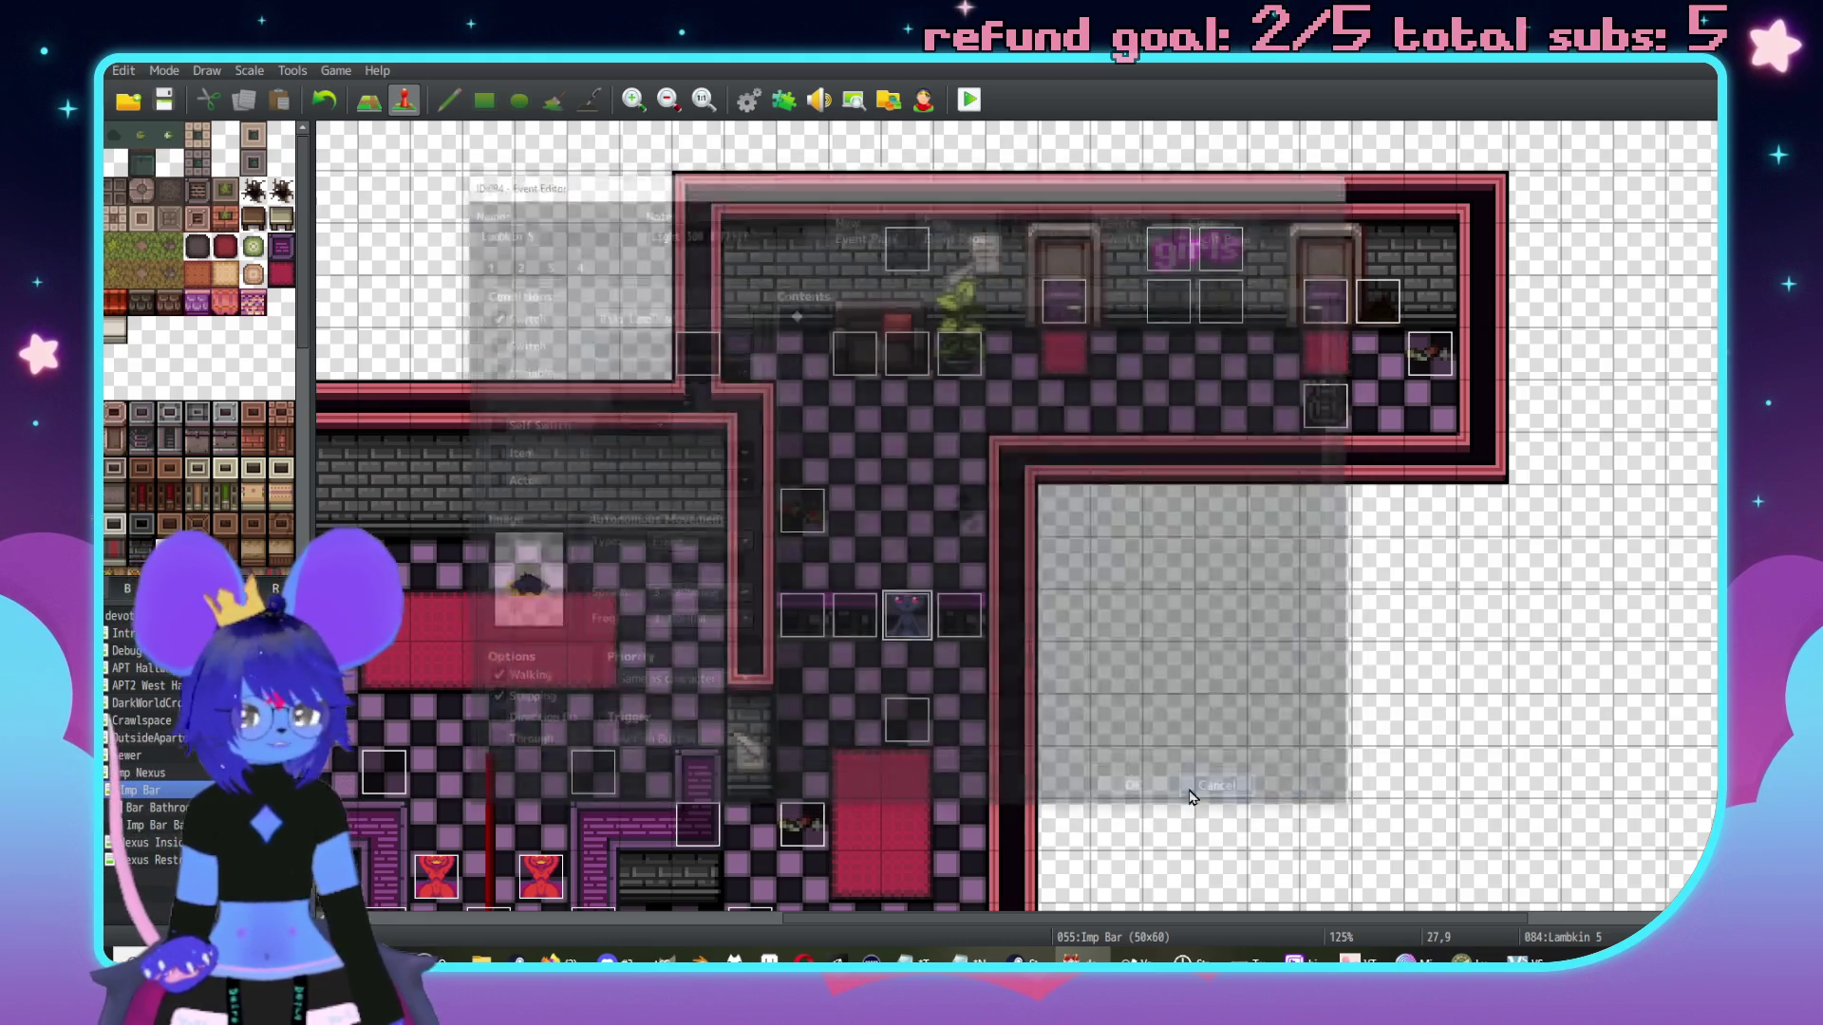
Copy the death description Text commands from Lambkin4's fifth page on Nexus Inside.
click(137, 842)
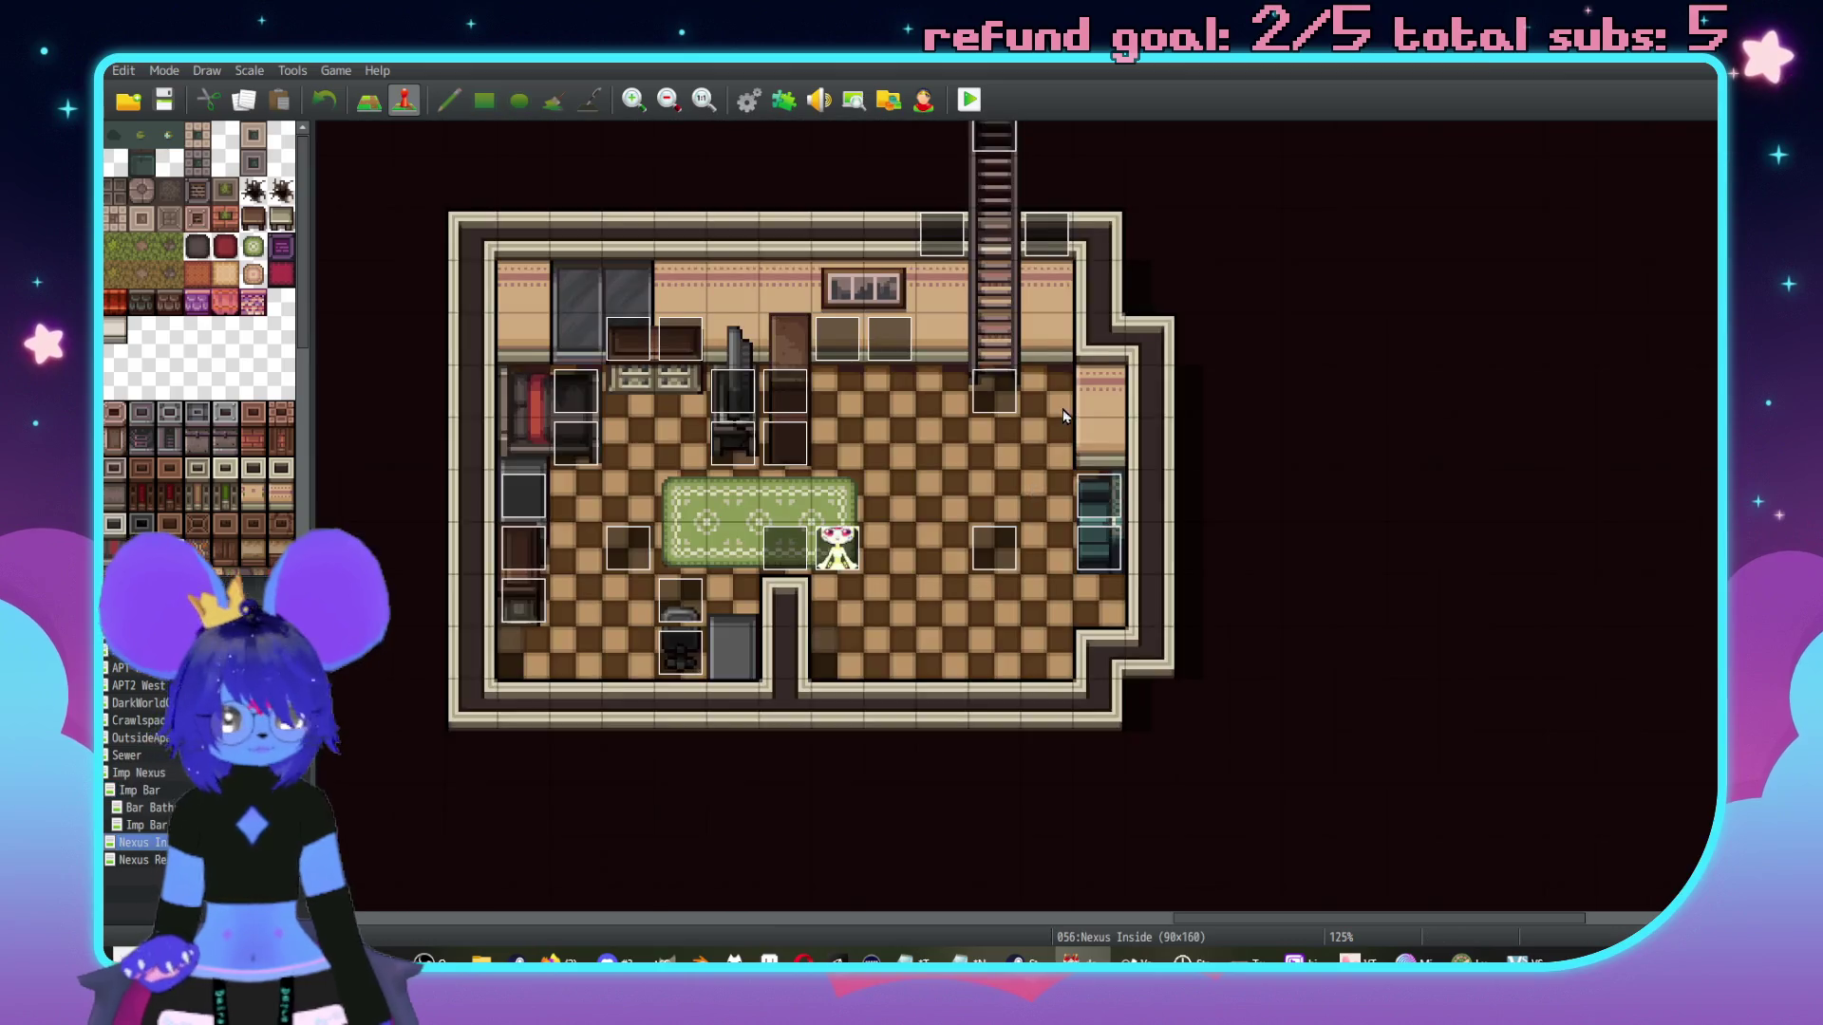
double_click(877, 459)
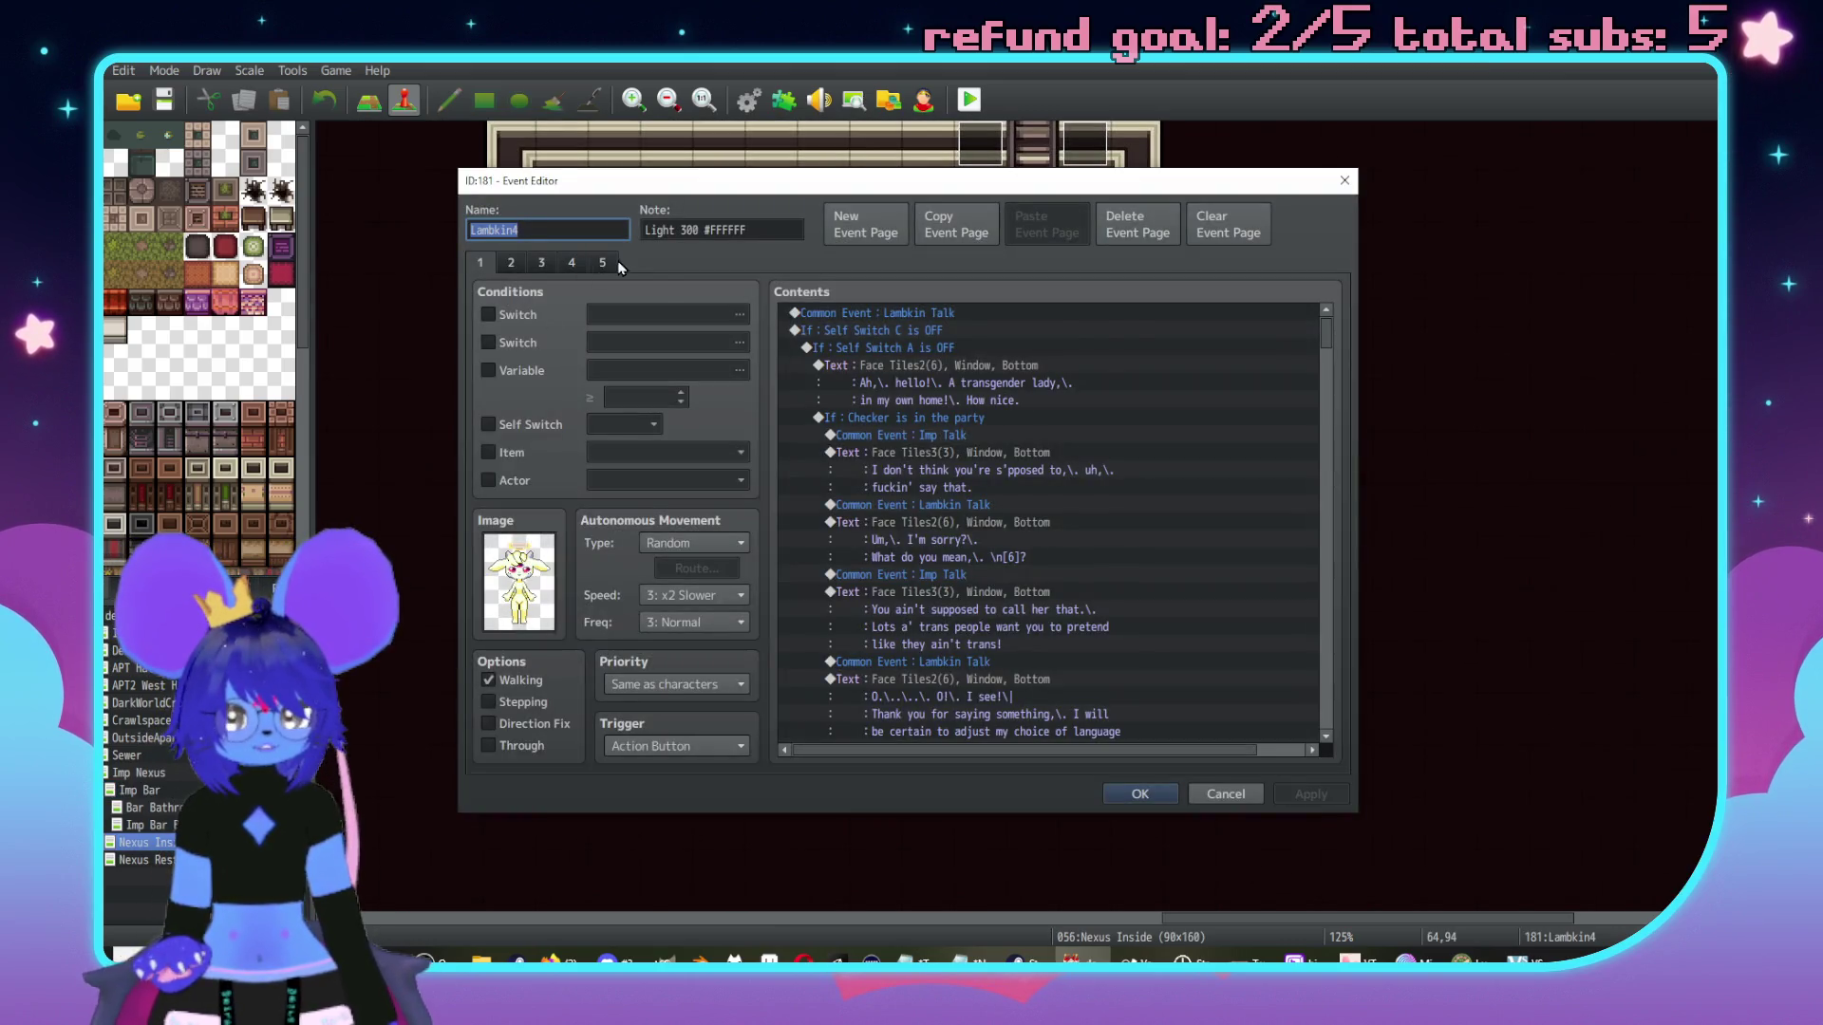
click(602, 263)
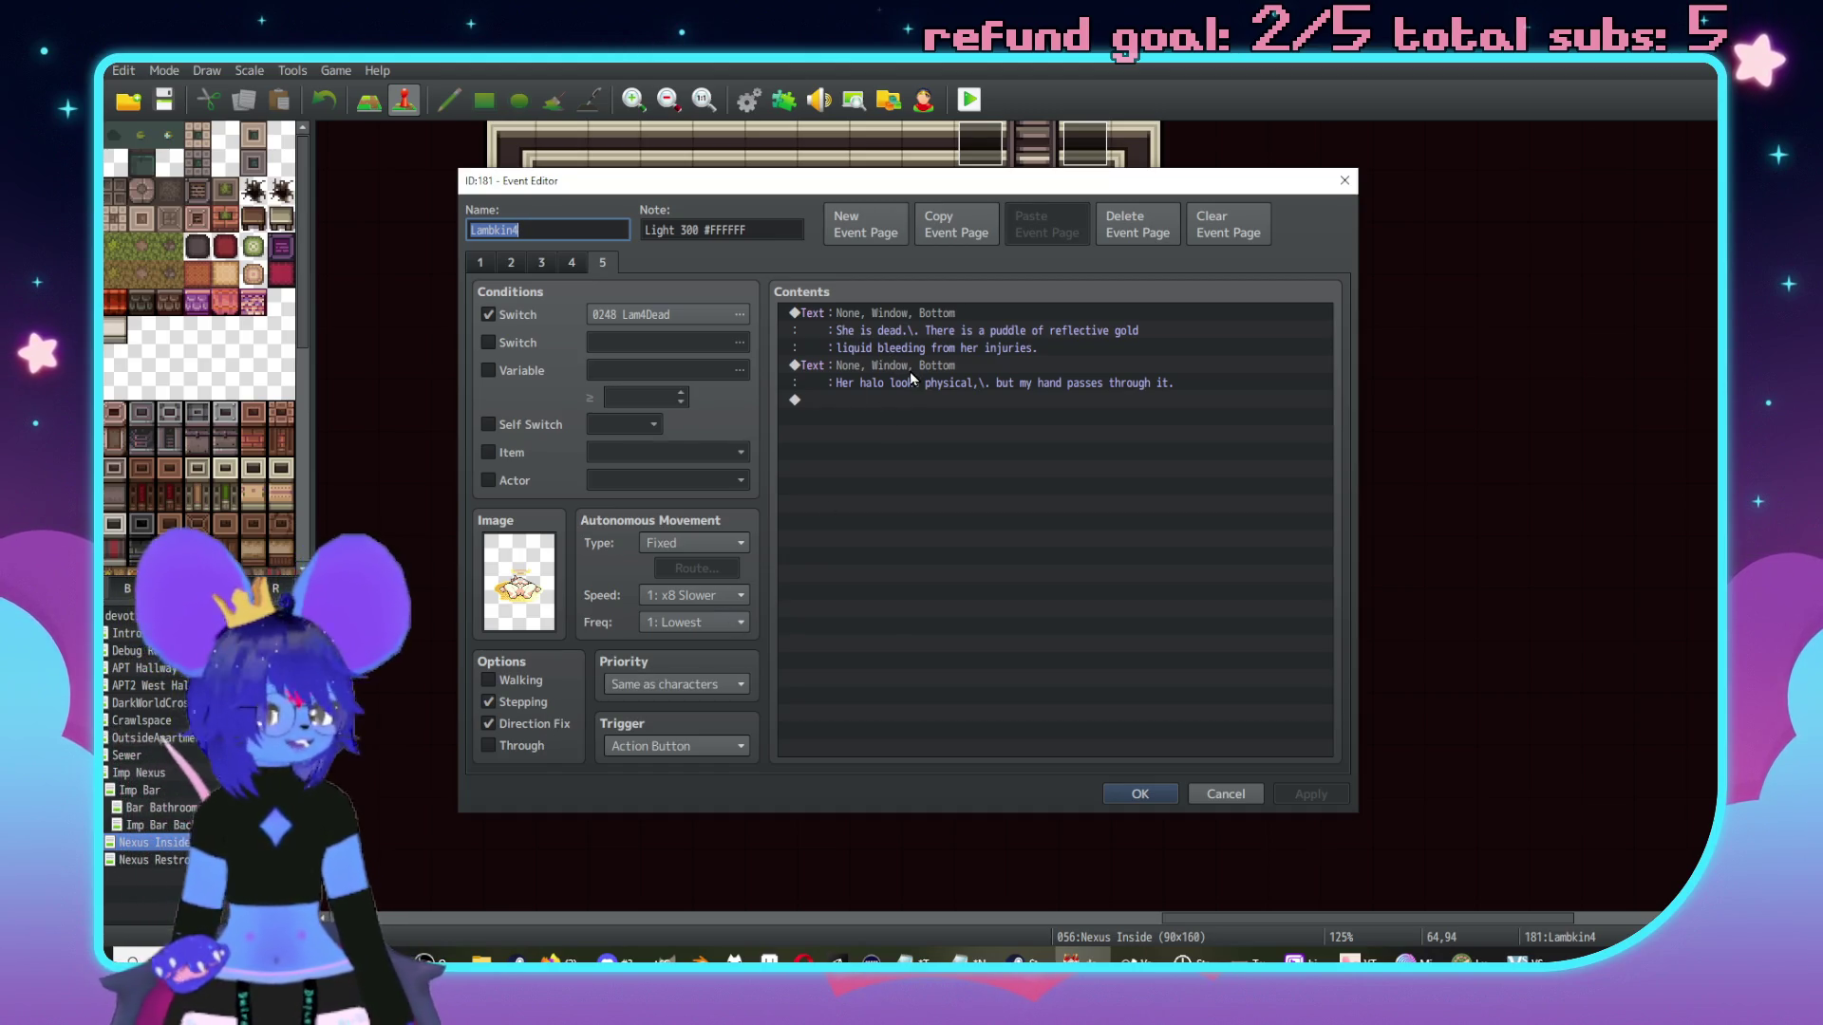
click(899, 314)
shift+click(879, 369)
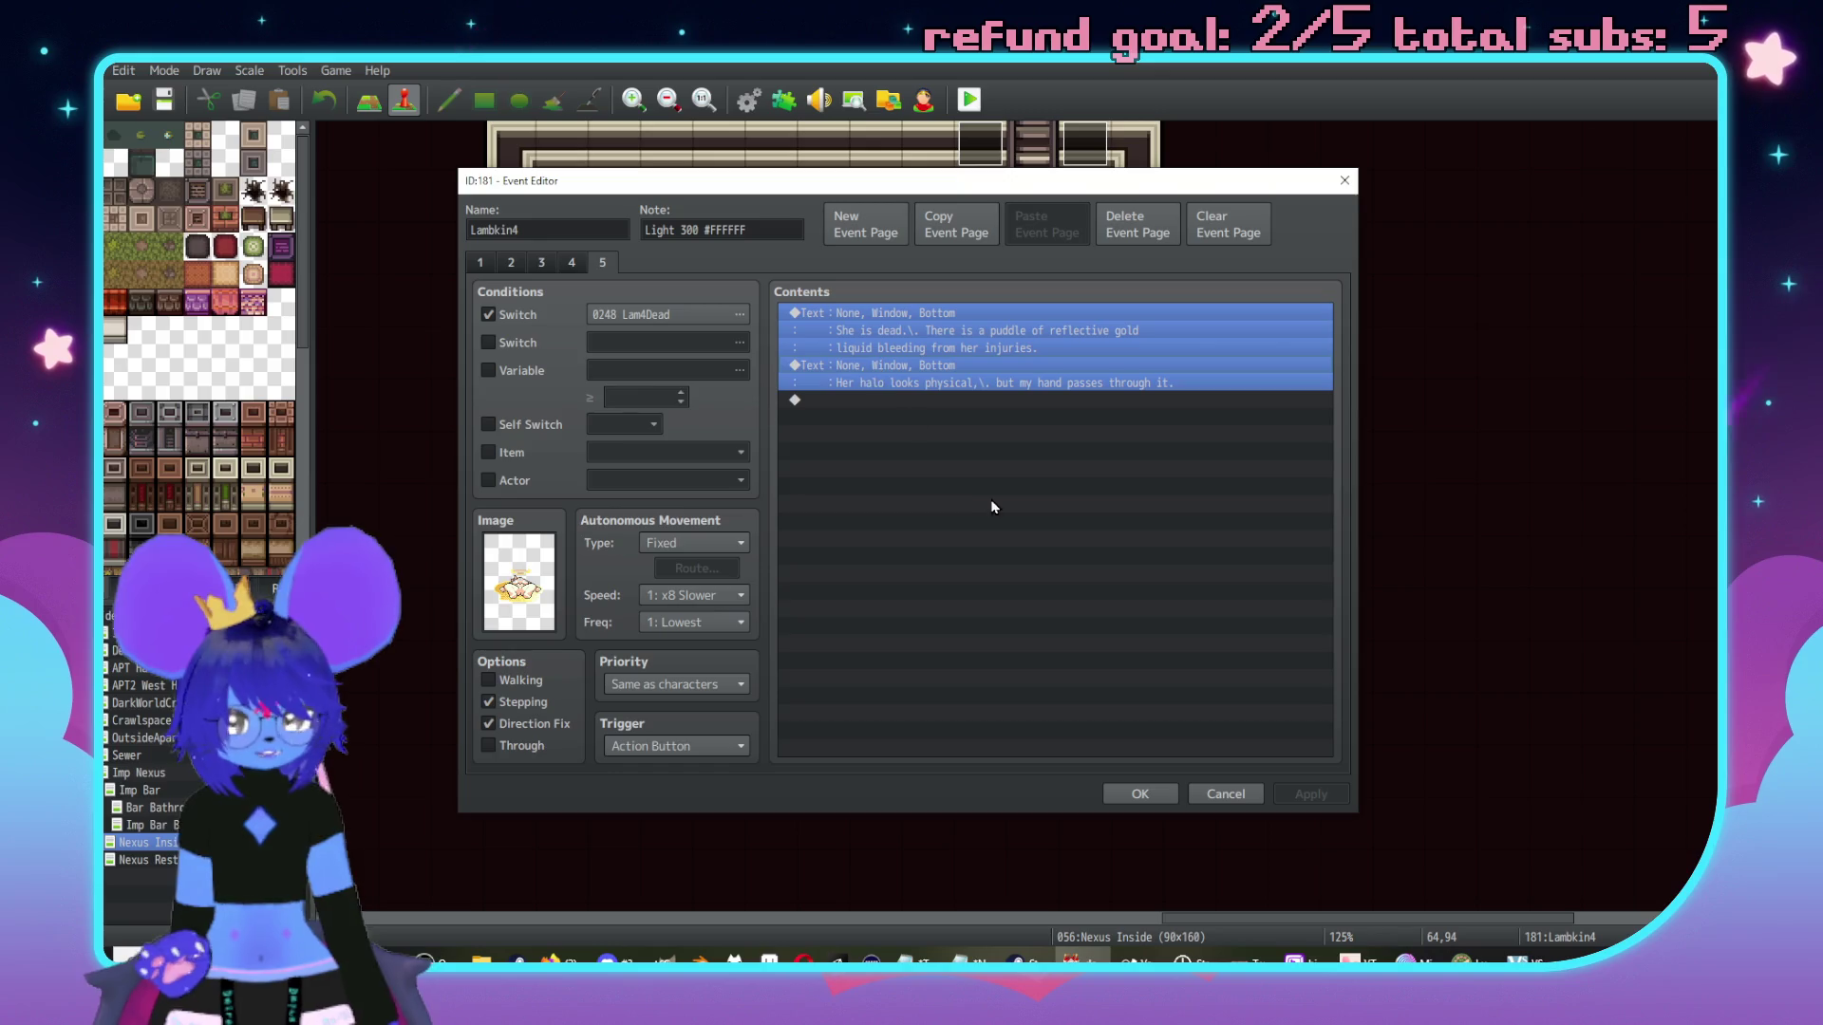
click(1142, 794)
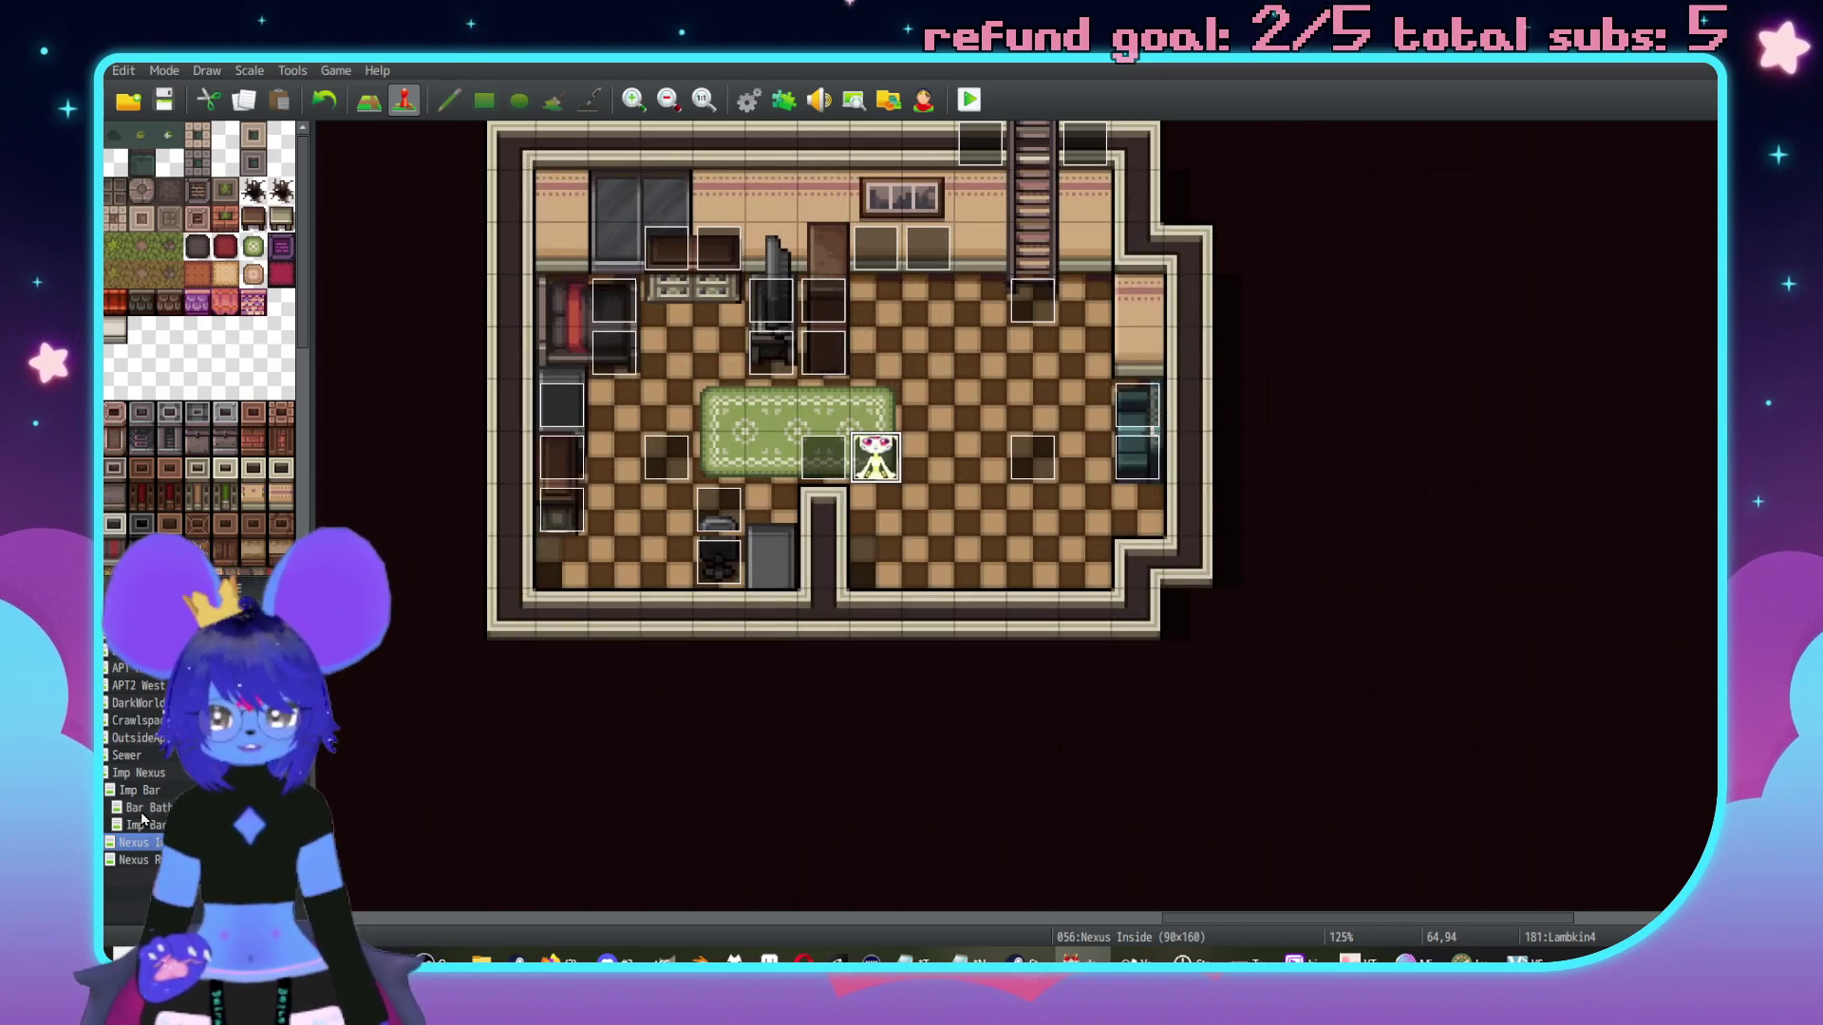
Back on the Imp Bar map, open Lambkin 5's event at its fourth page.
click(142, 790)
middle_click(891, 447)
middle_click(823, 693)
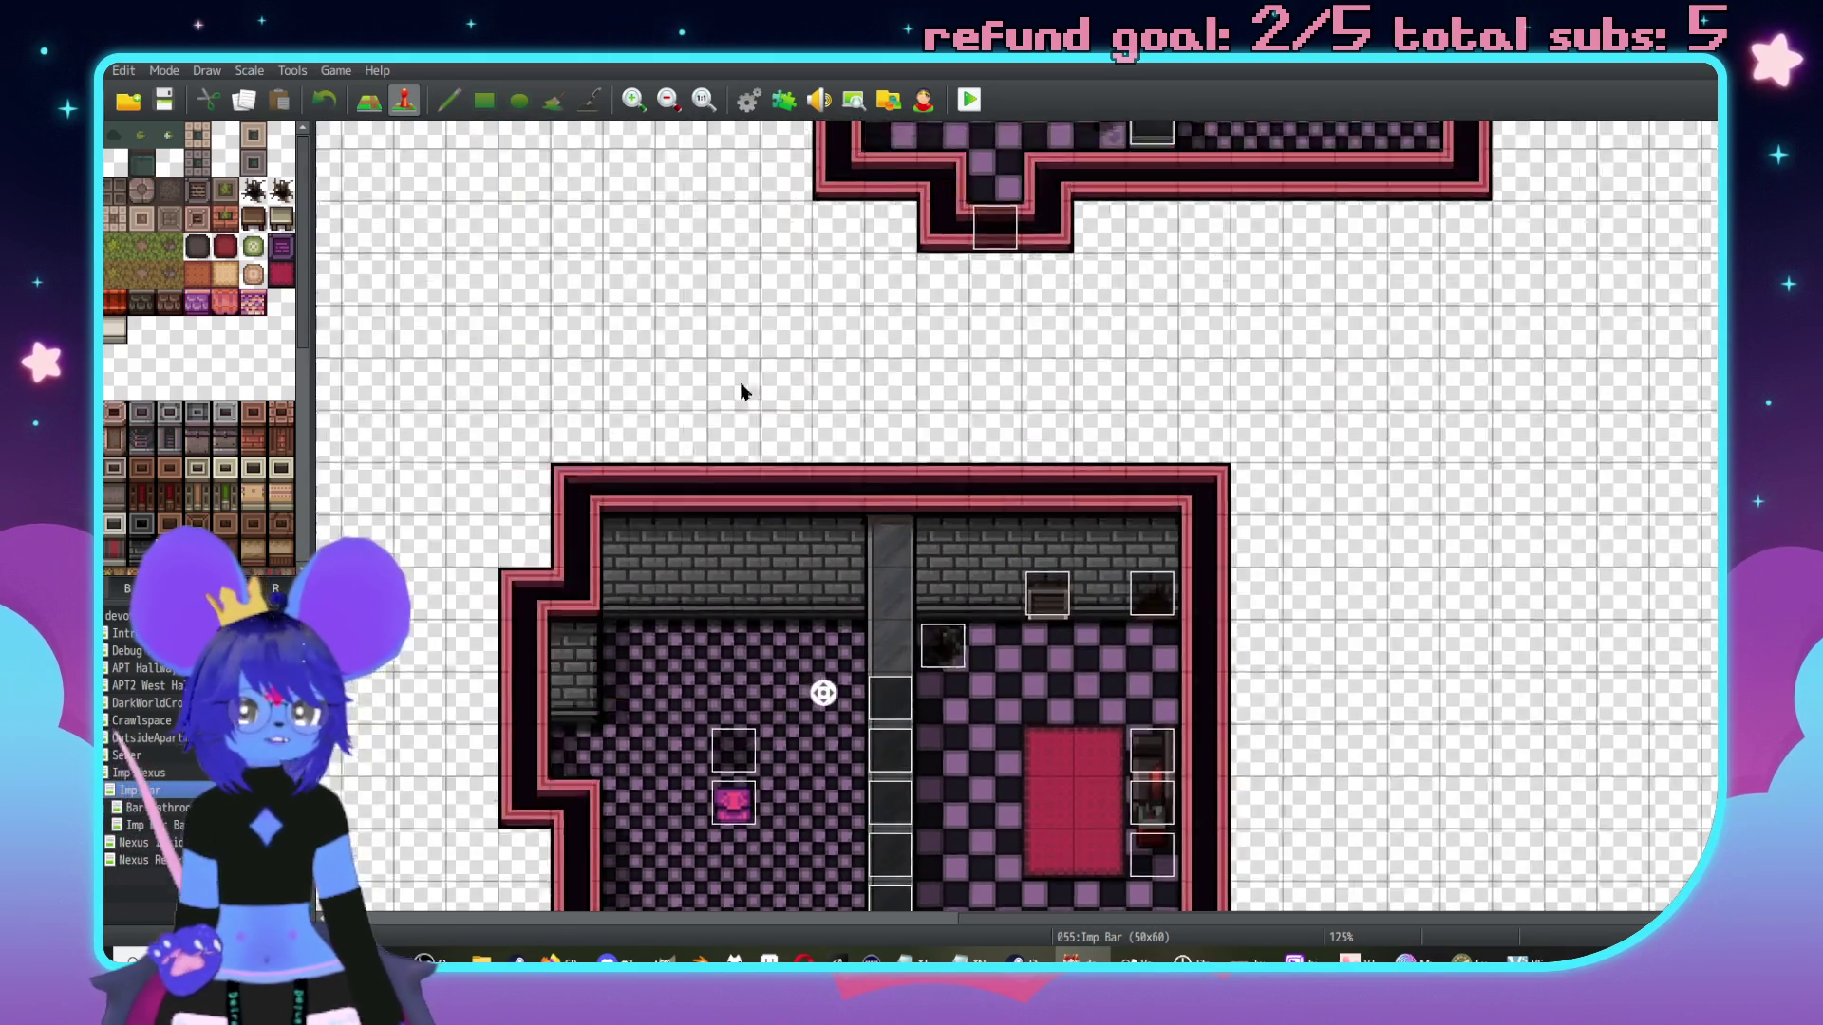
middle_click(1003, 396)
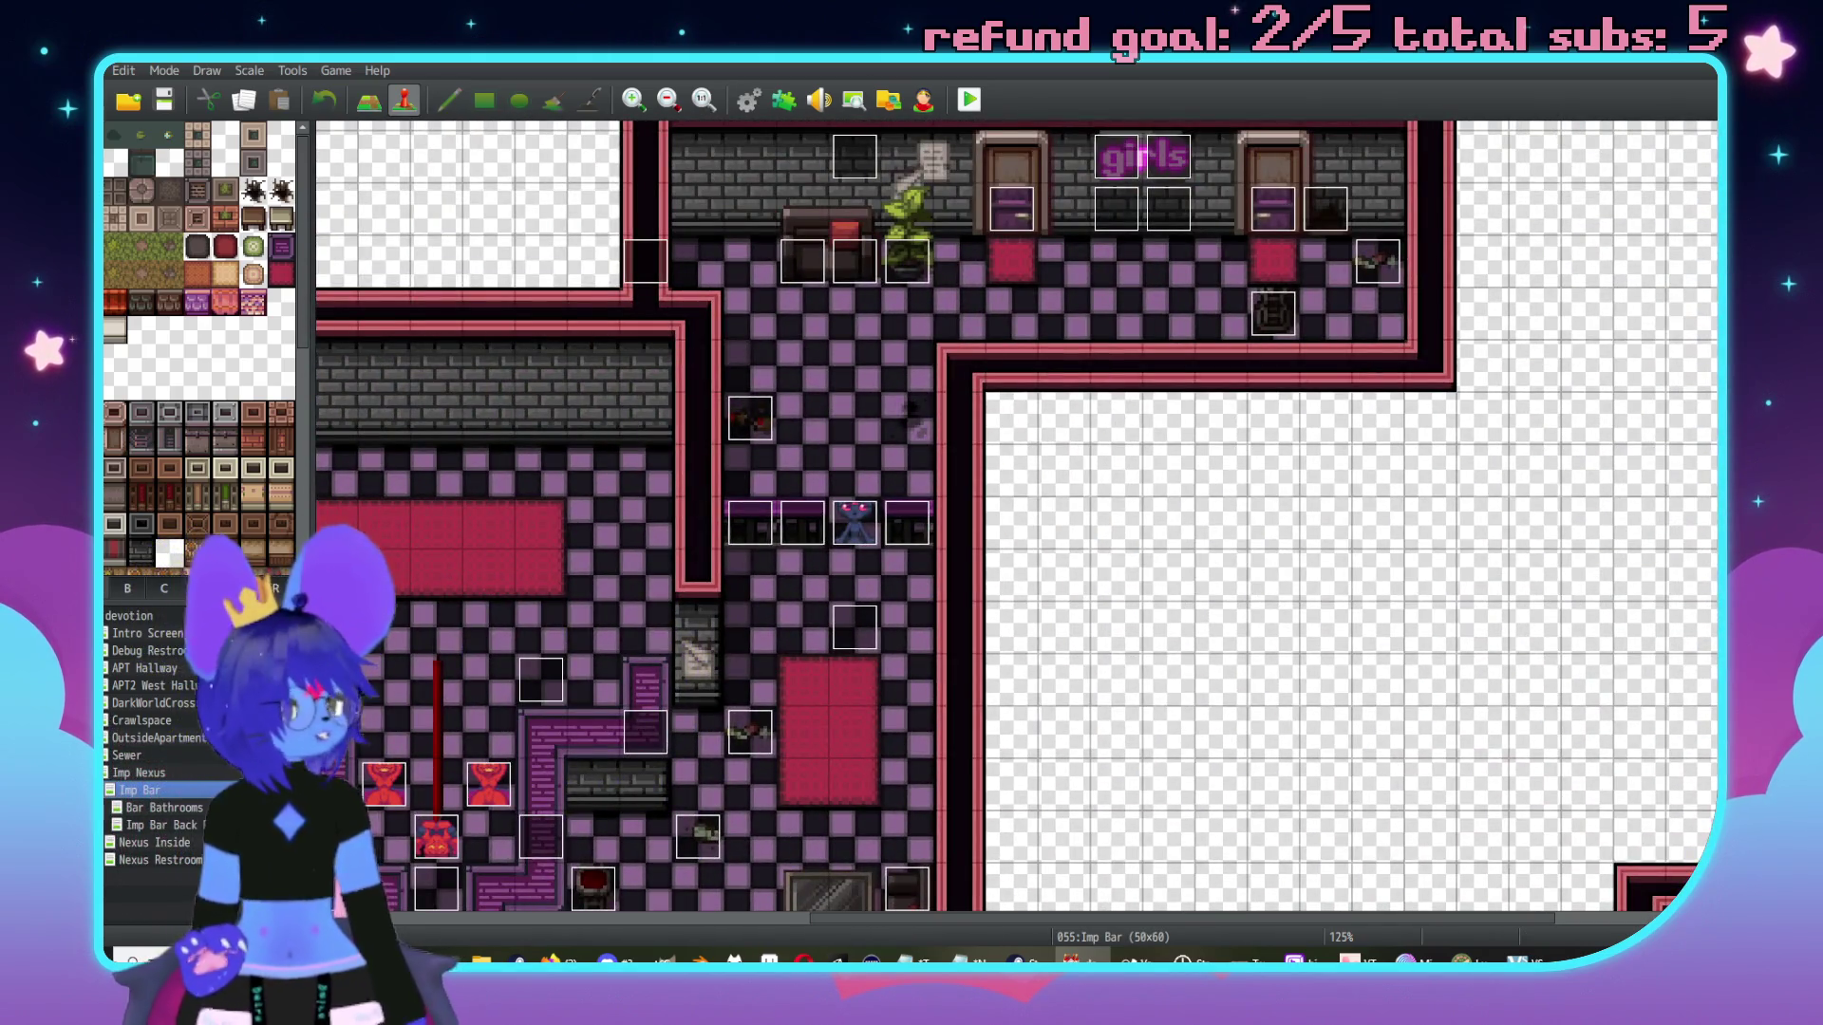
double_click(860, 520)
click(577, 262)
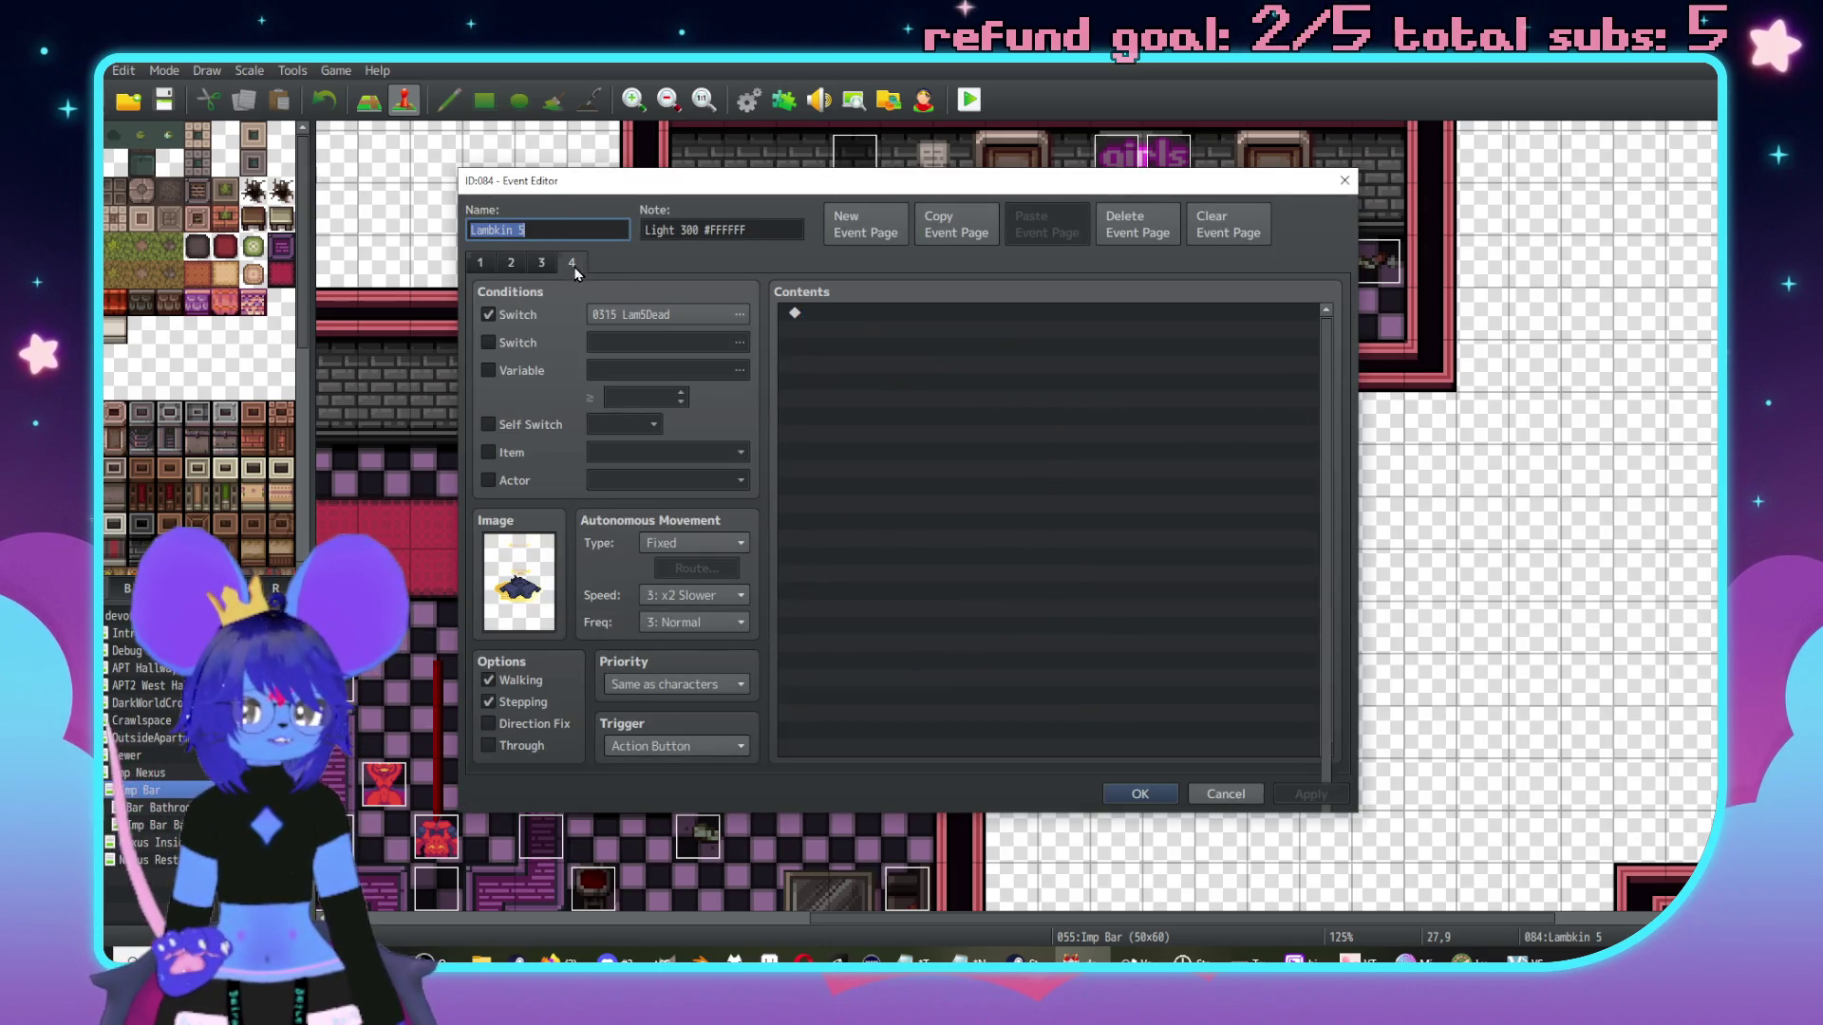
click(699, 684)
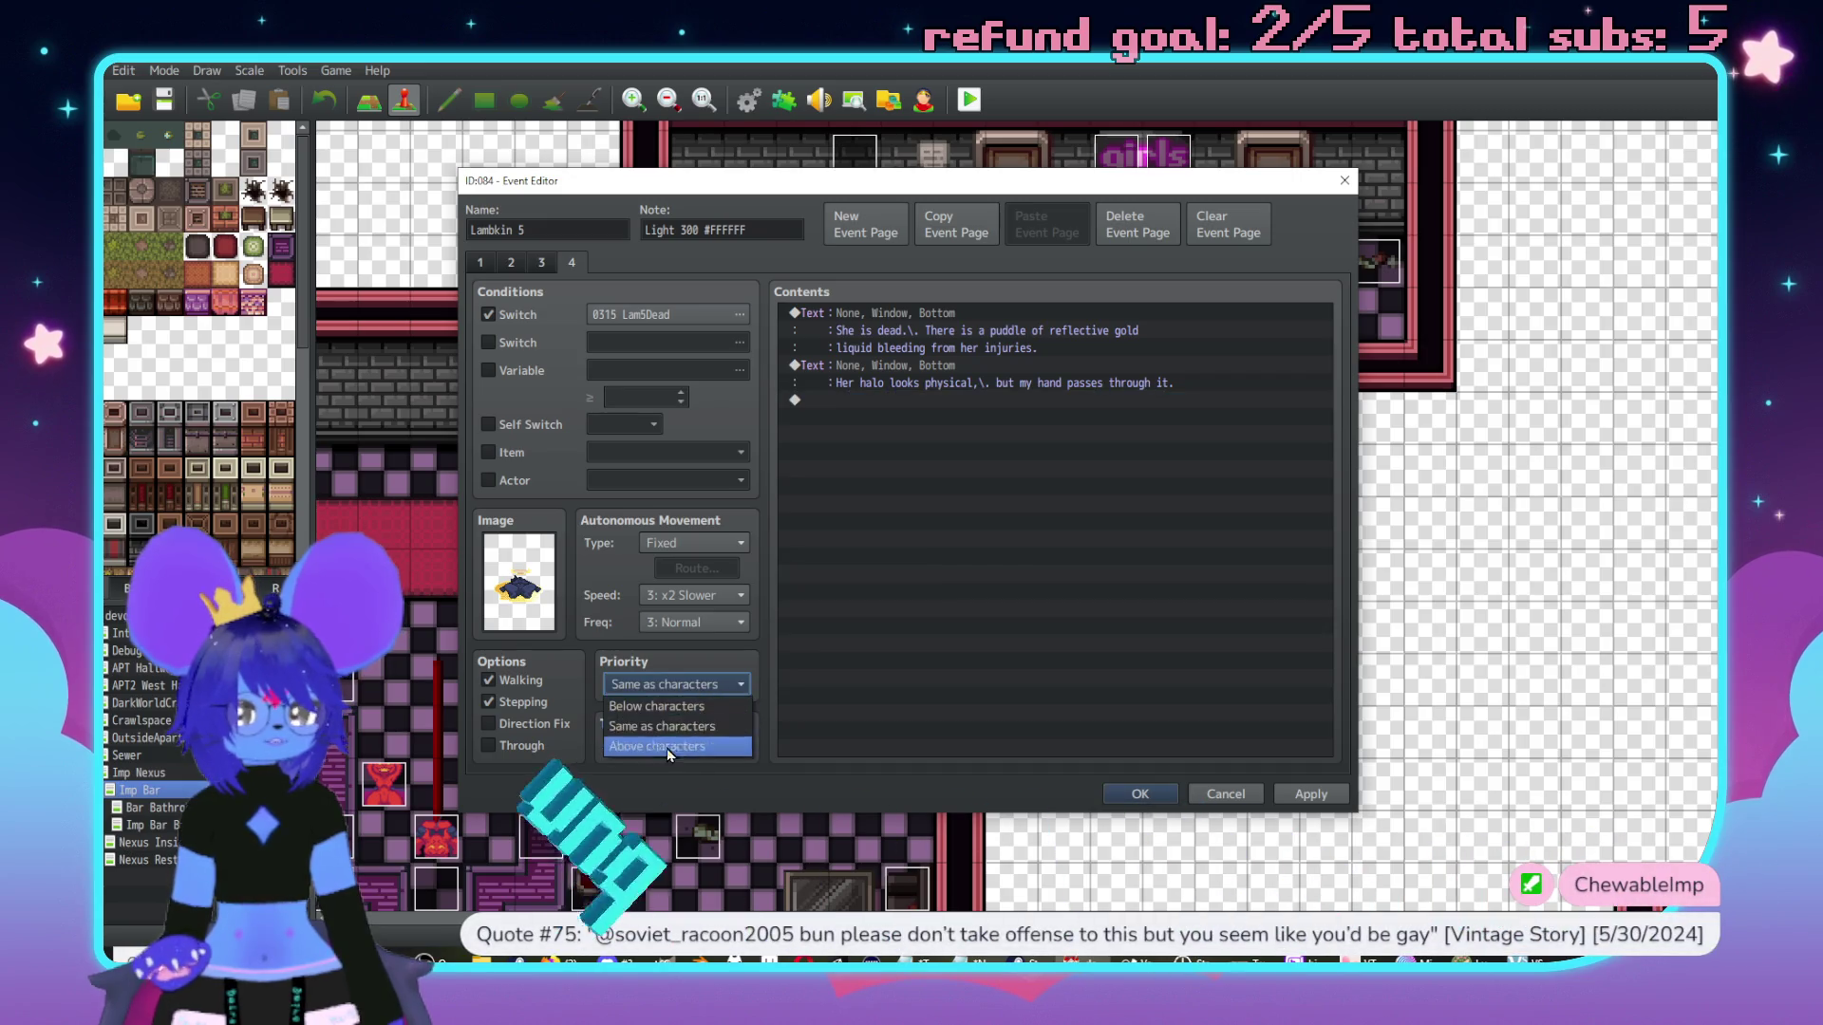
Set page 4 to Below characters and pick the top-middle $Corpse-LambkinDark frame.
click(699, 705)
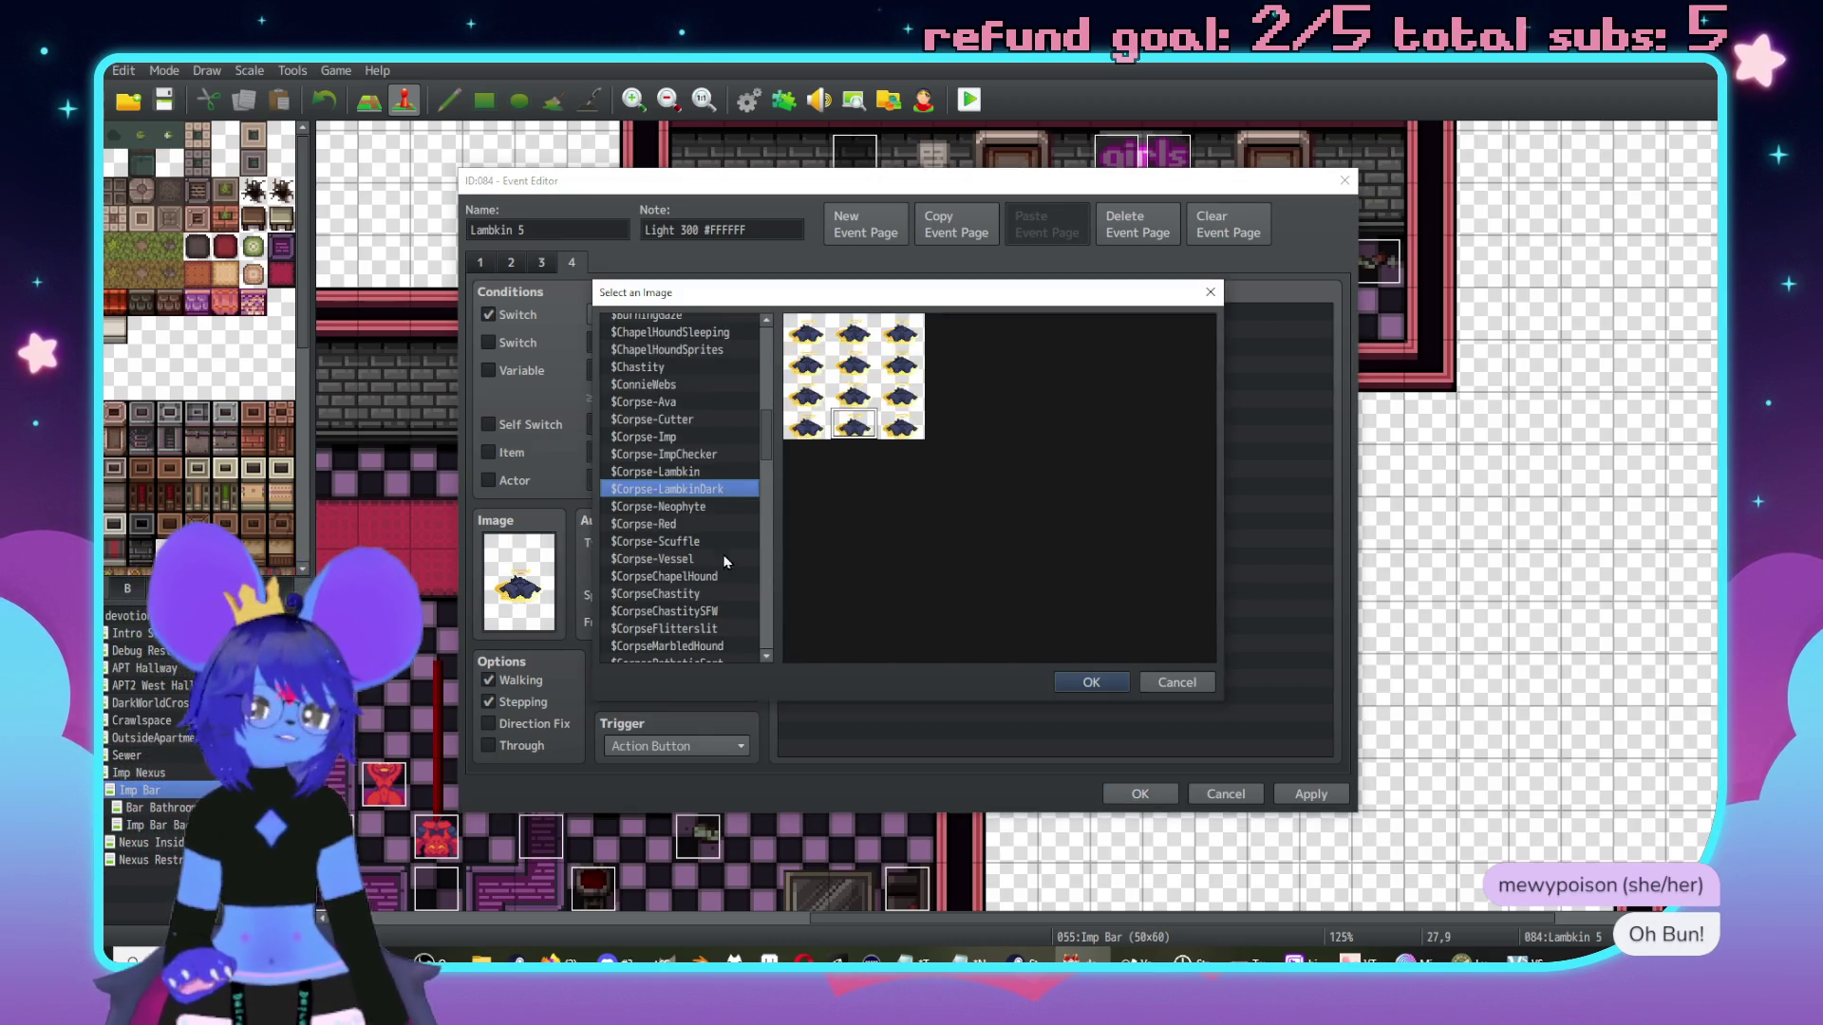
key(Up)
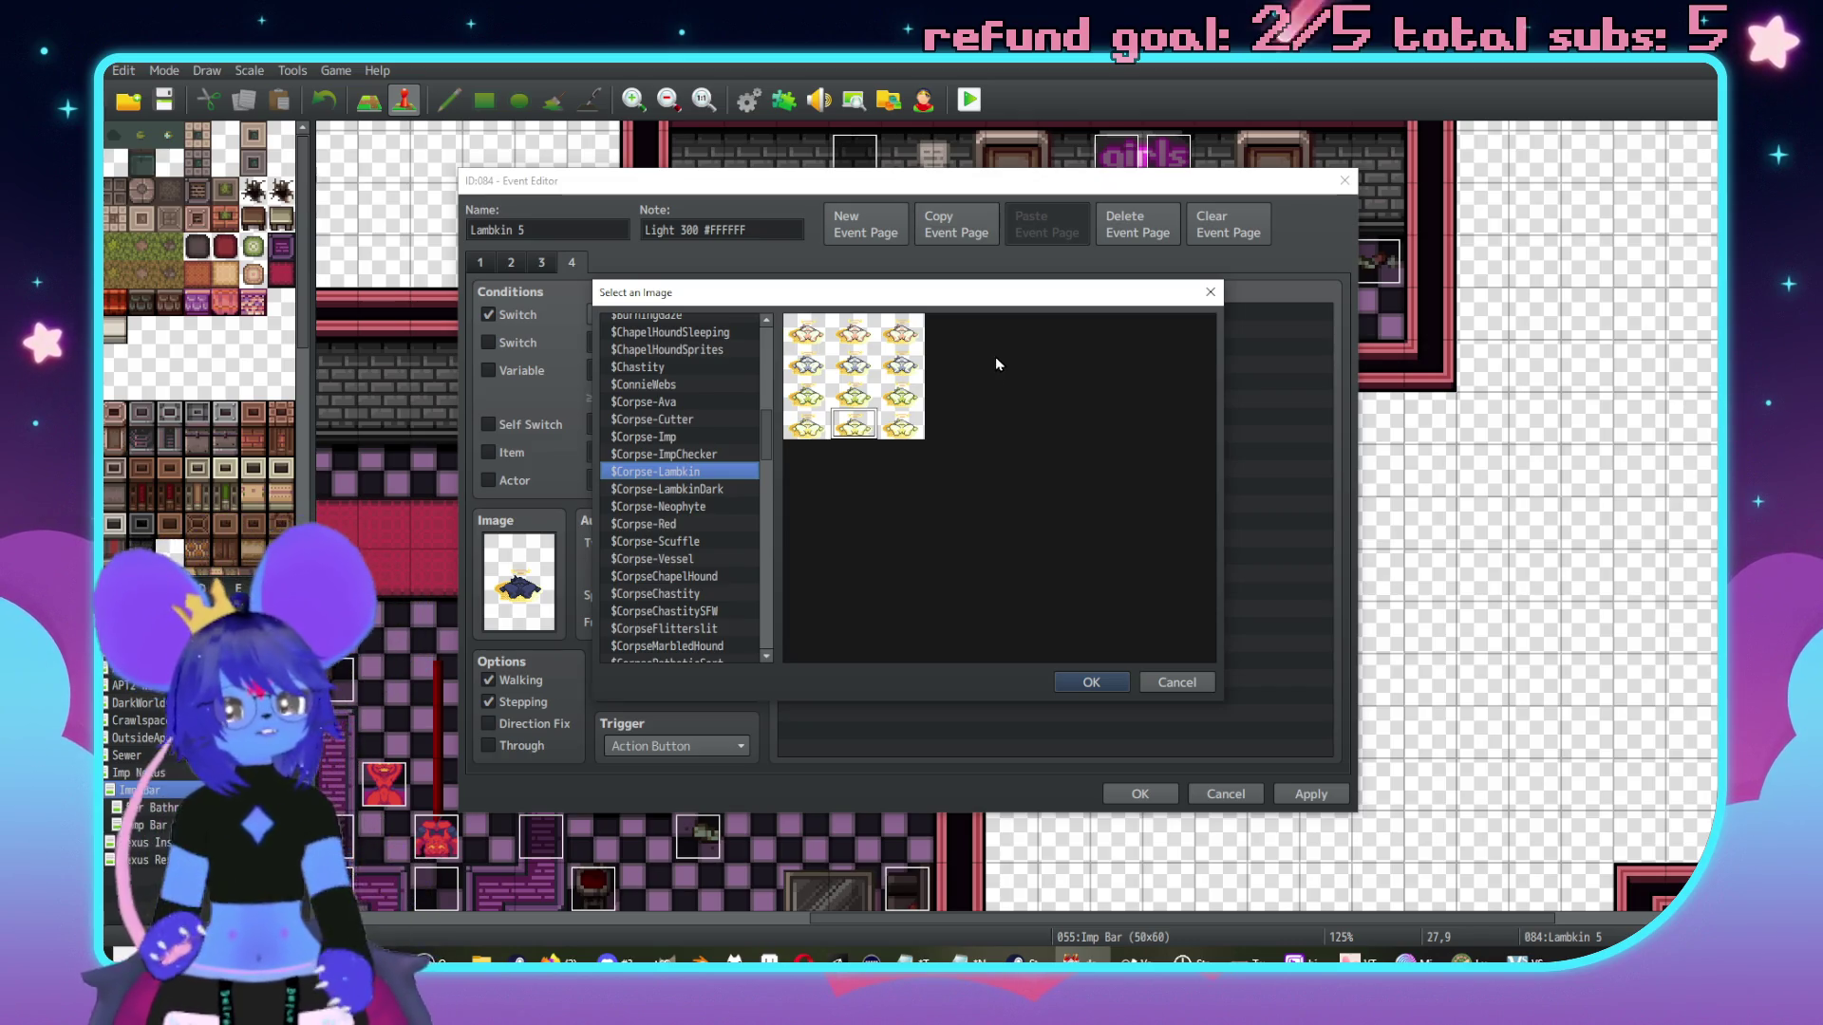
click(736, 489)
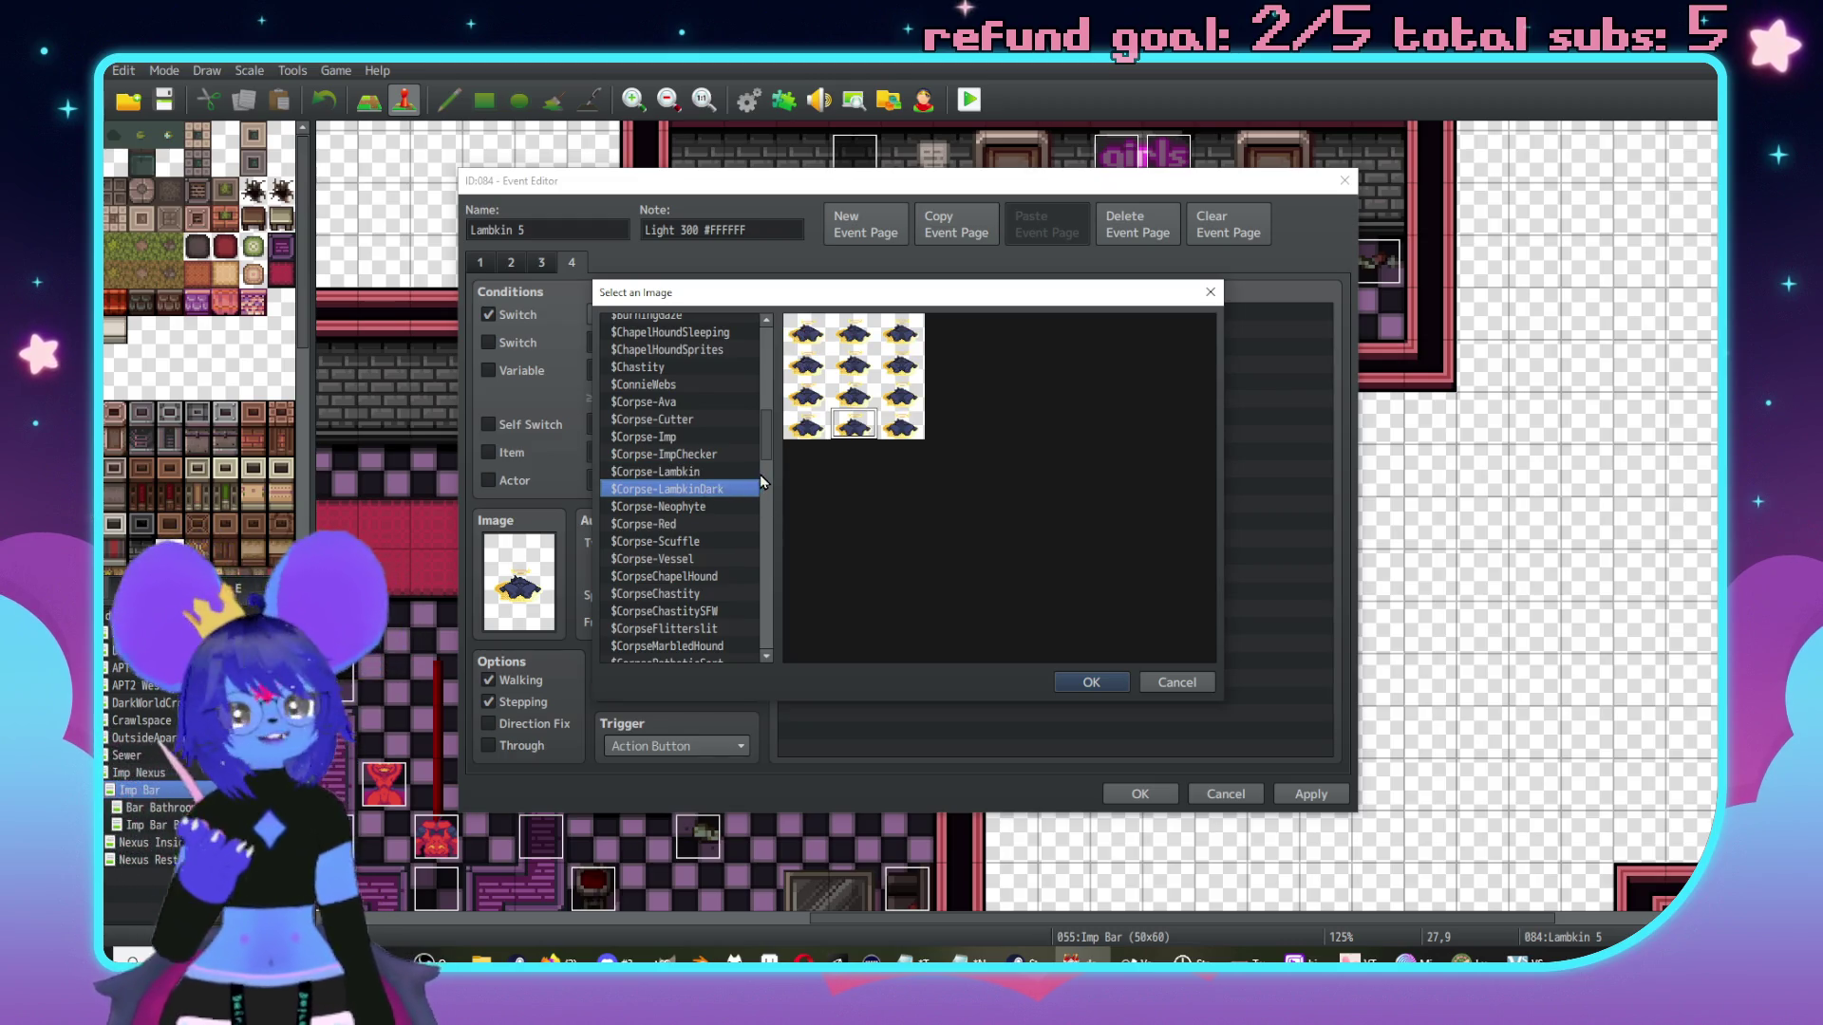
double_click(853, 332)
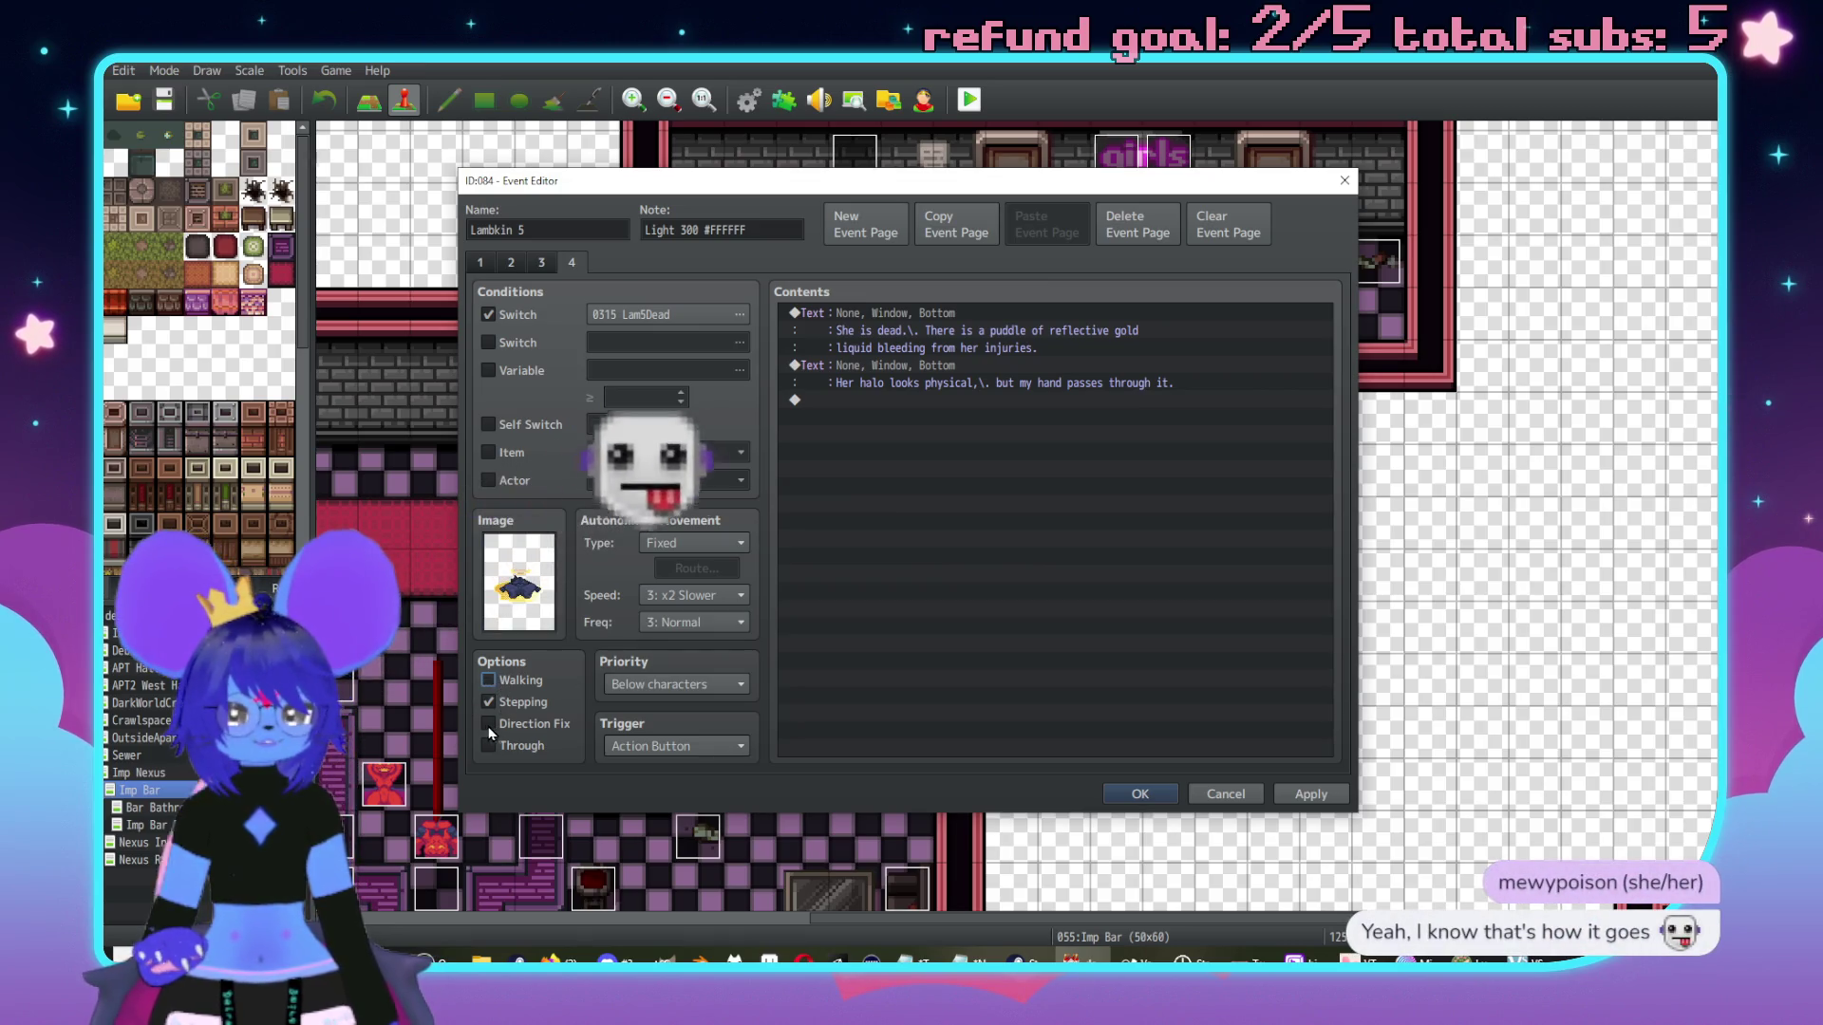
click(512, 263)
click(480, 263)
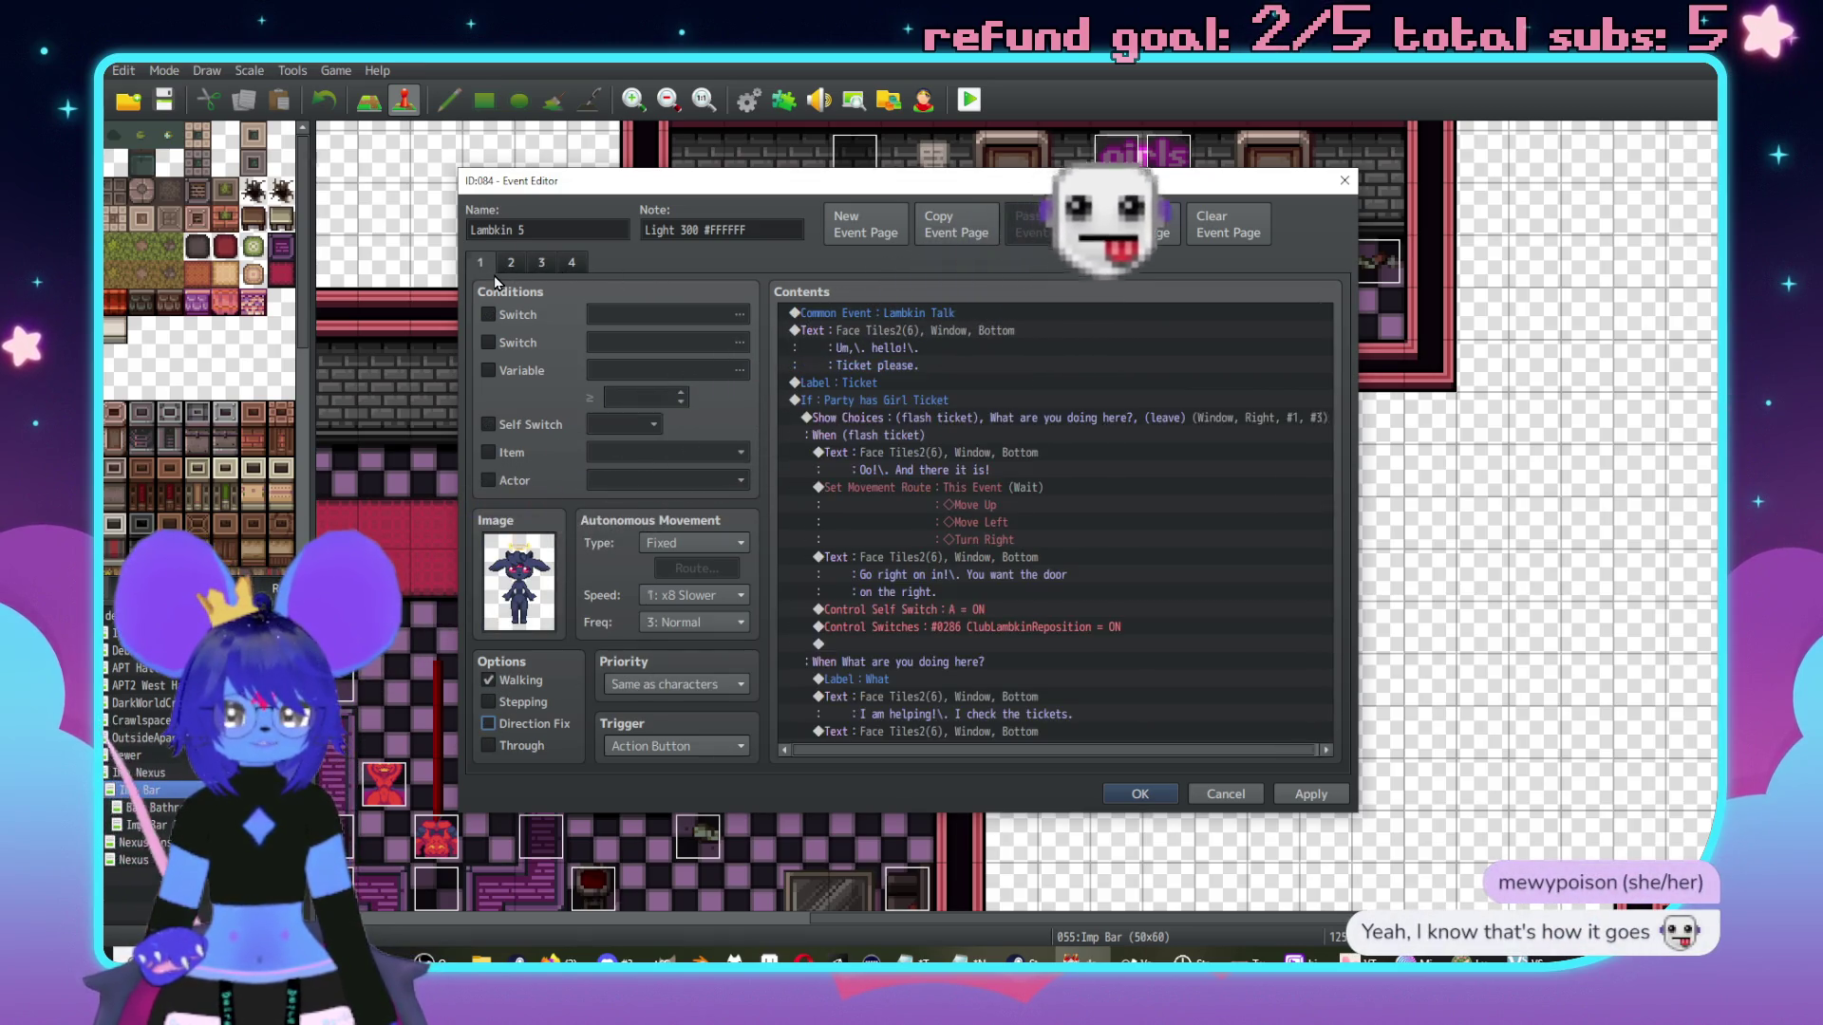
Turn on Direction Fix for page 4, review page 1's battle branch, then click OK.
click(568, 263)
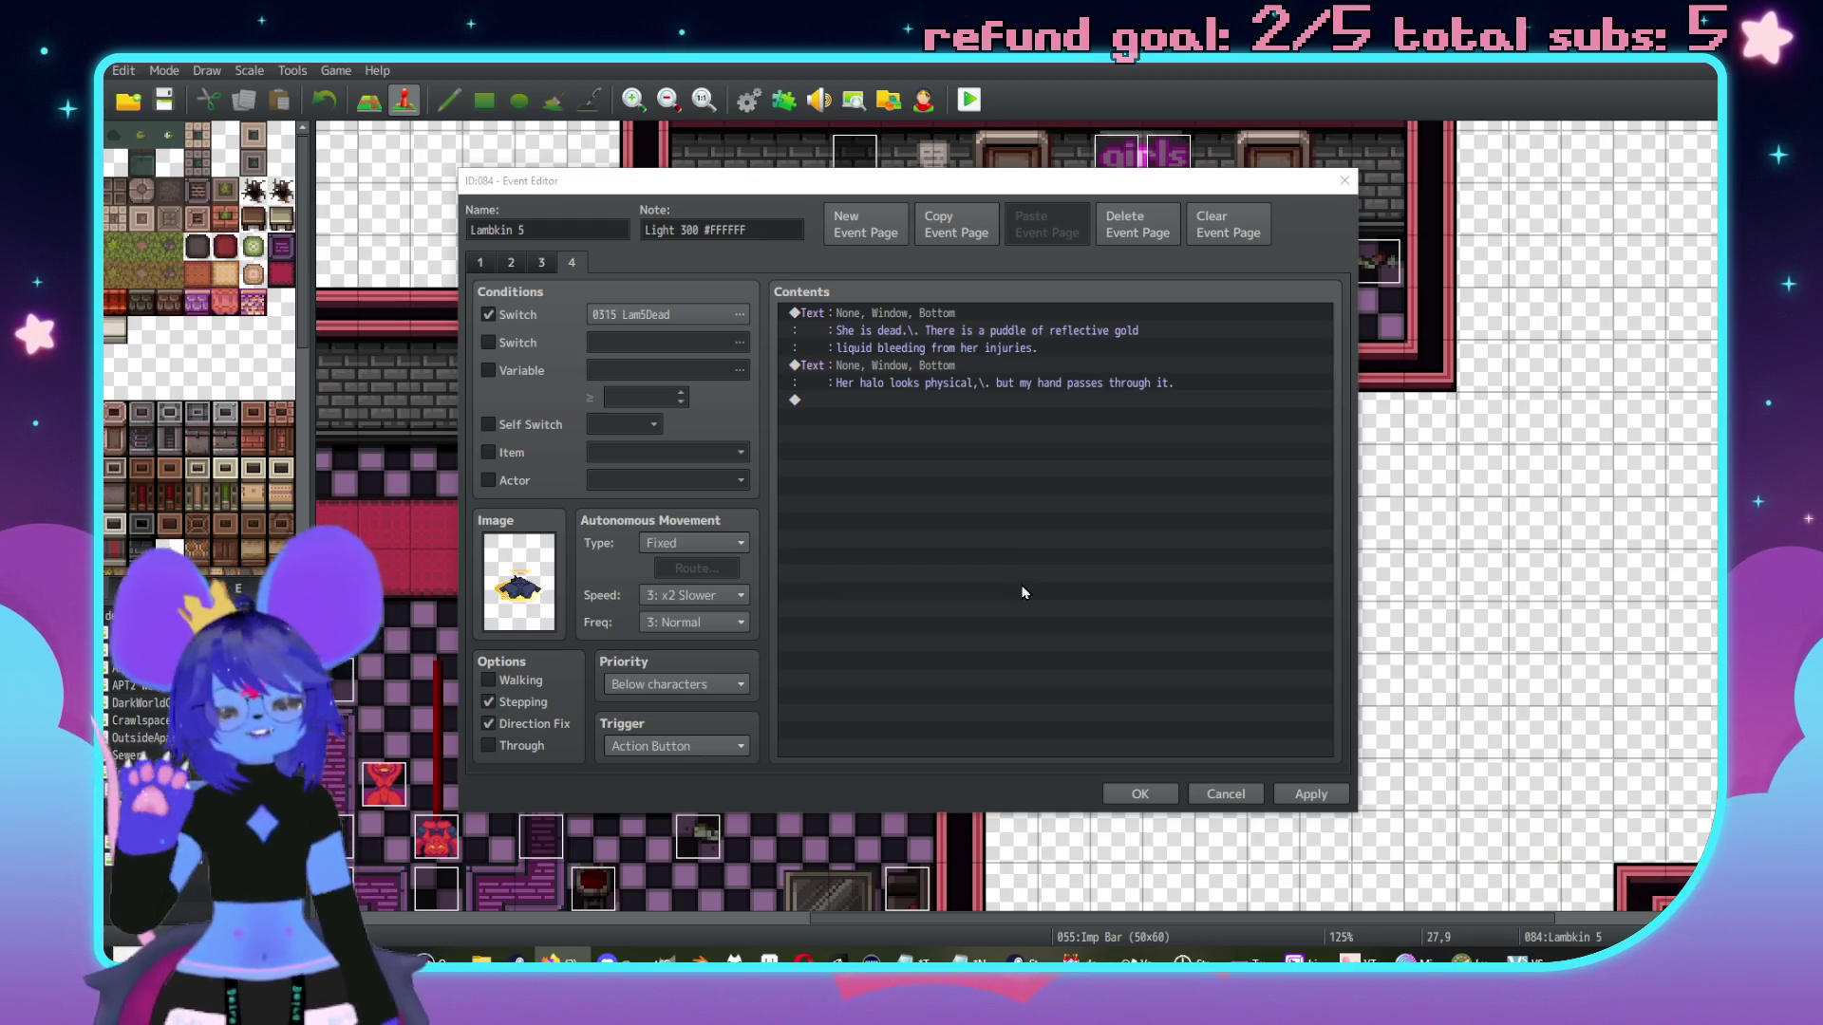
click(479, 262)
scroll(1102, 486, down, 5)
scroll(1024, 505, down, 10)
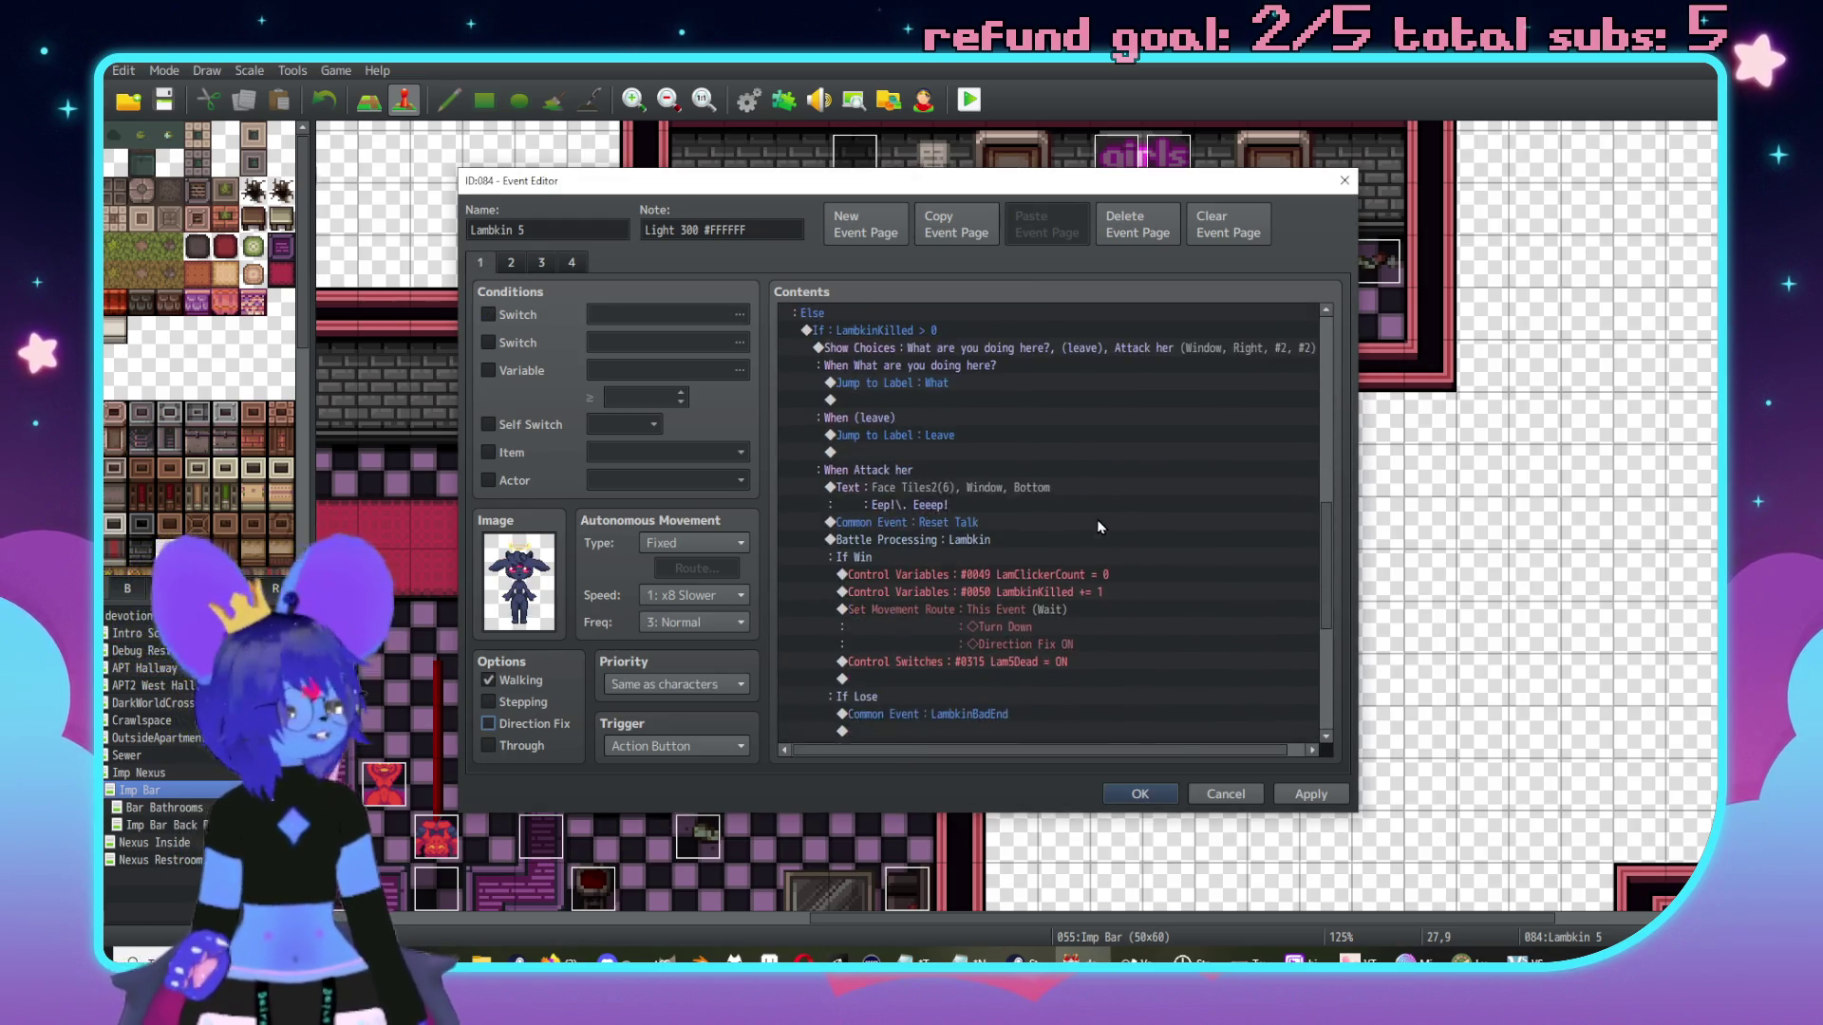
scroll(1054, 551, up, 5)
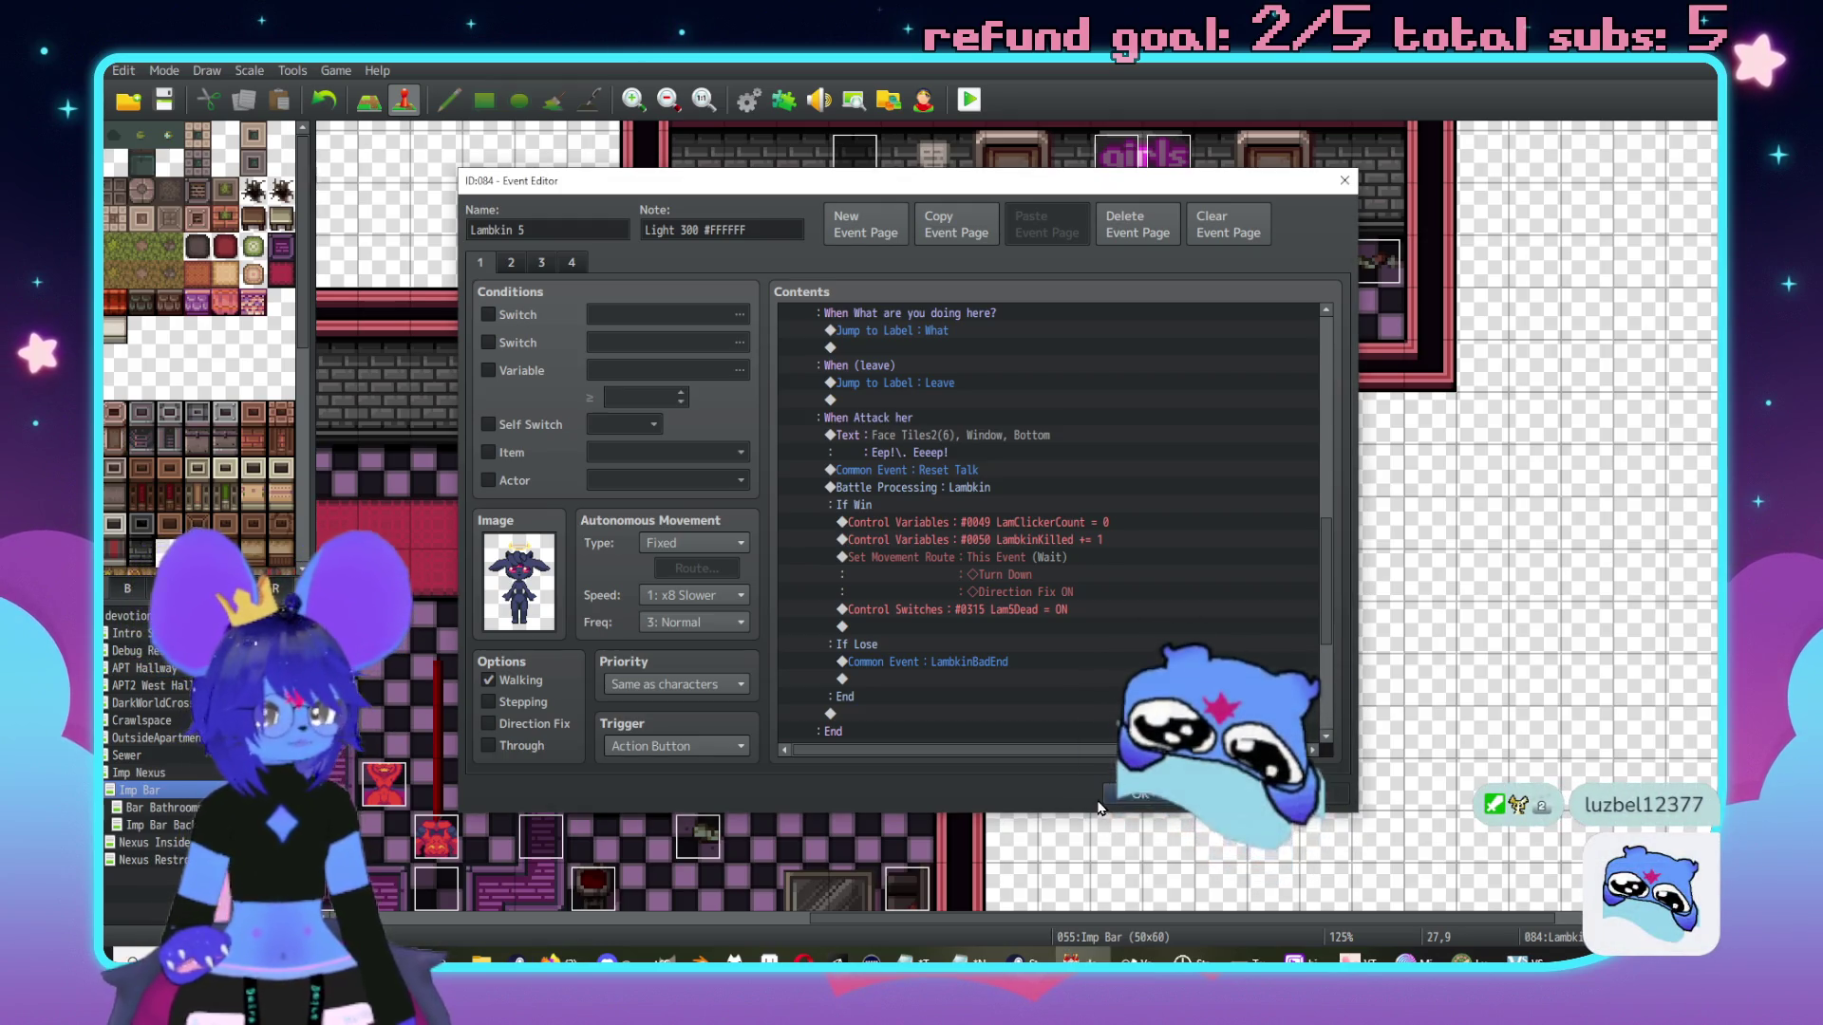
click(1153, 798)
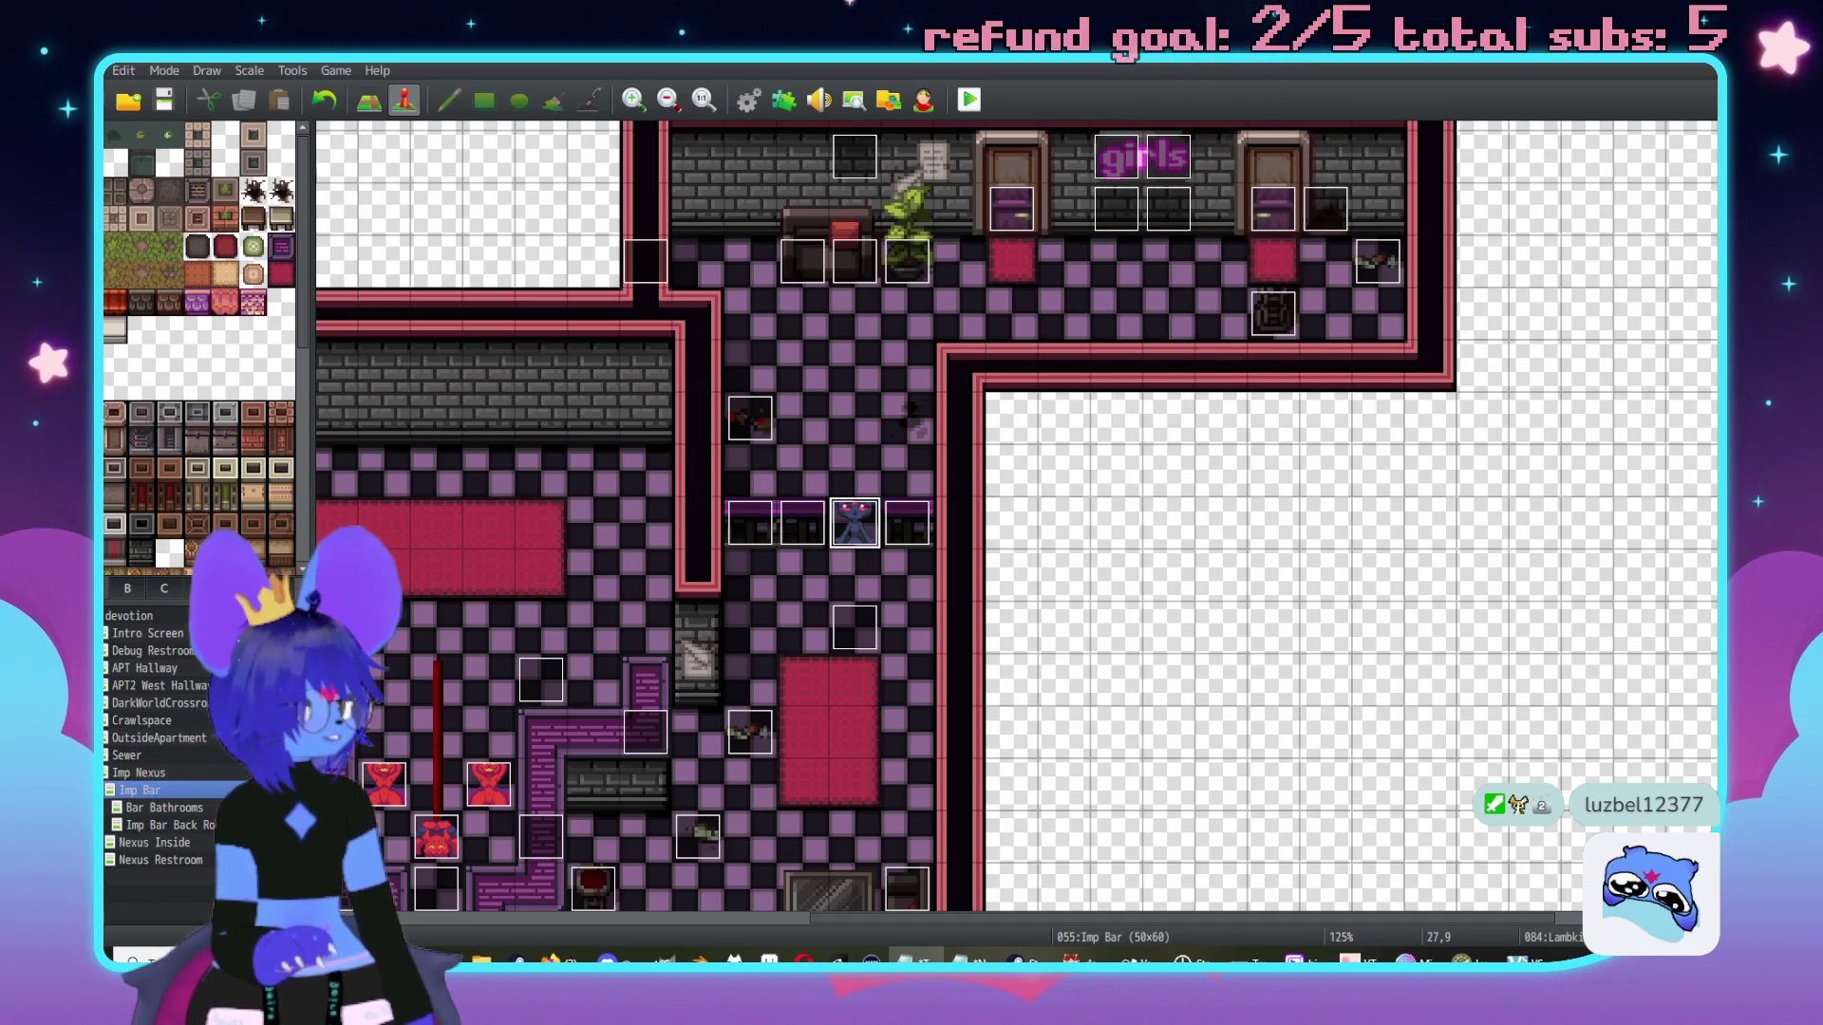
Try Playtest, cancel the save-changes prompt, and switch to the Debug Restroom map.
scroll(783, 488, down, 2)
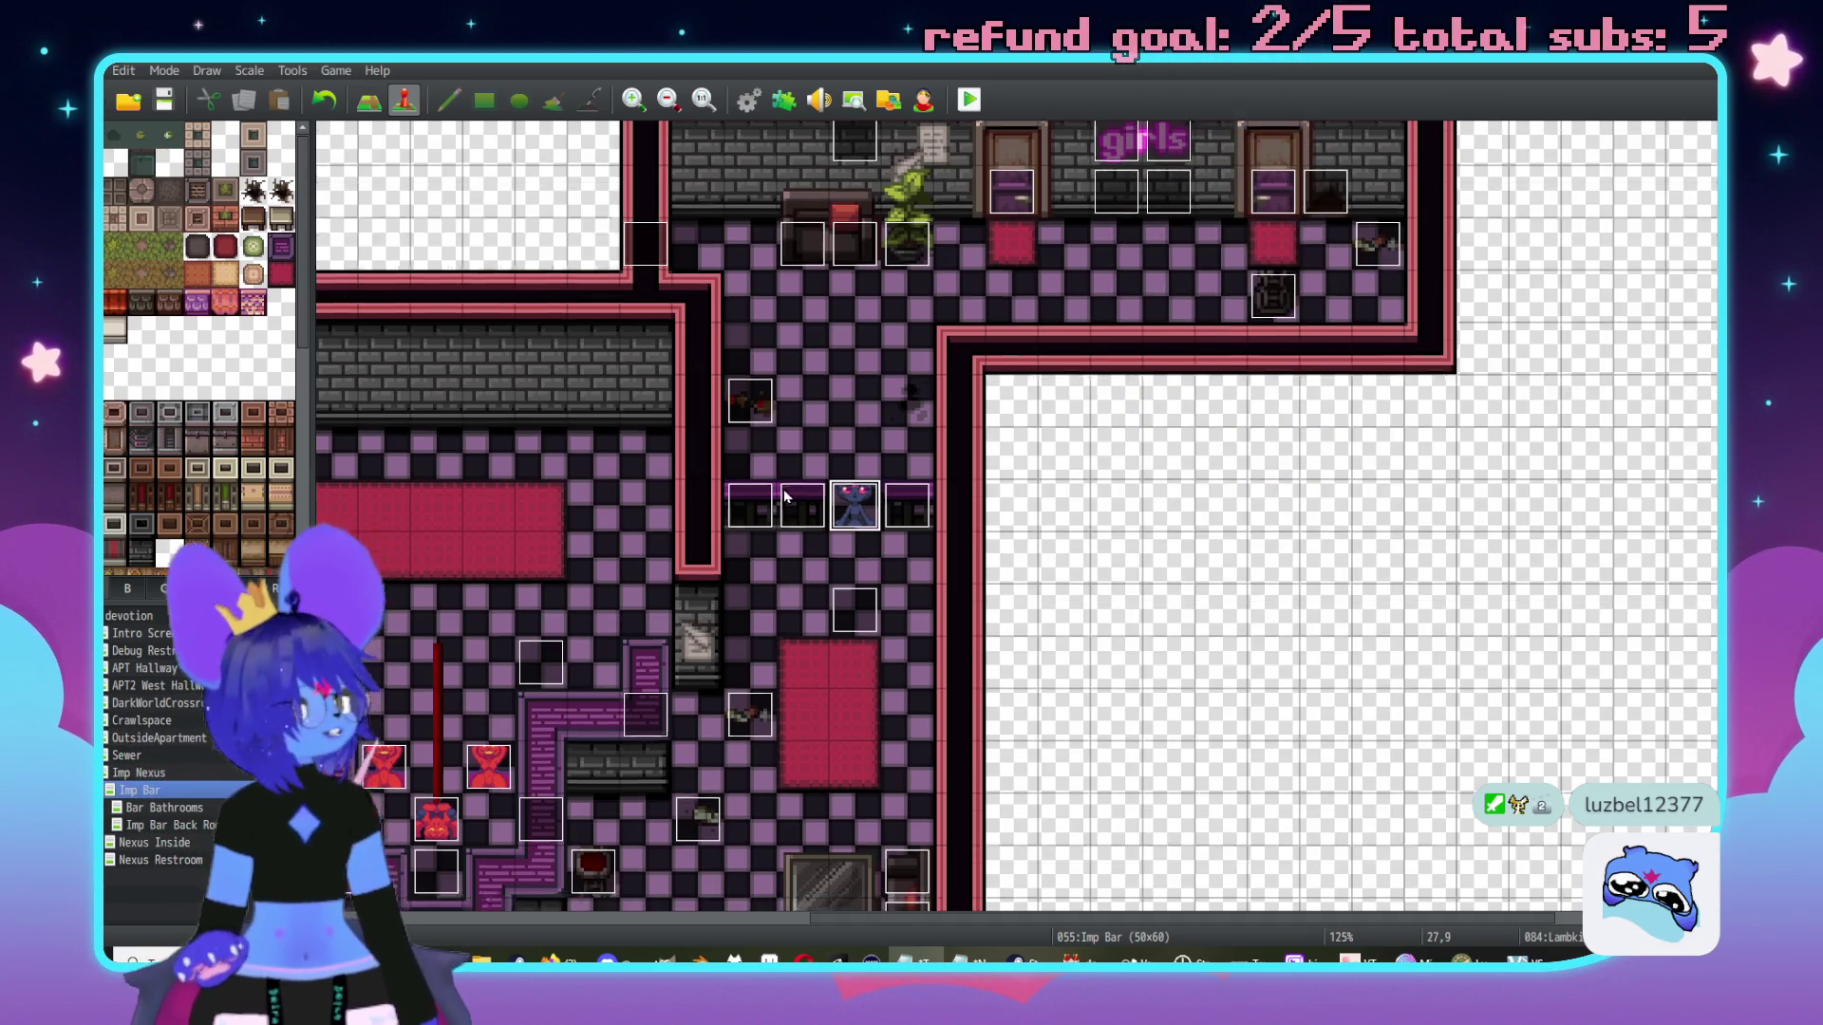
scroll(868, 453, up, 4)
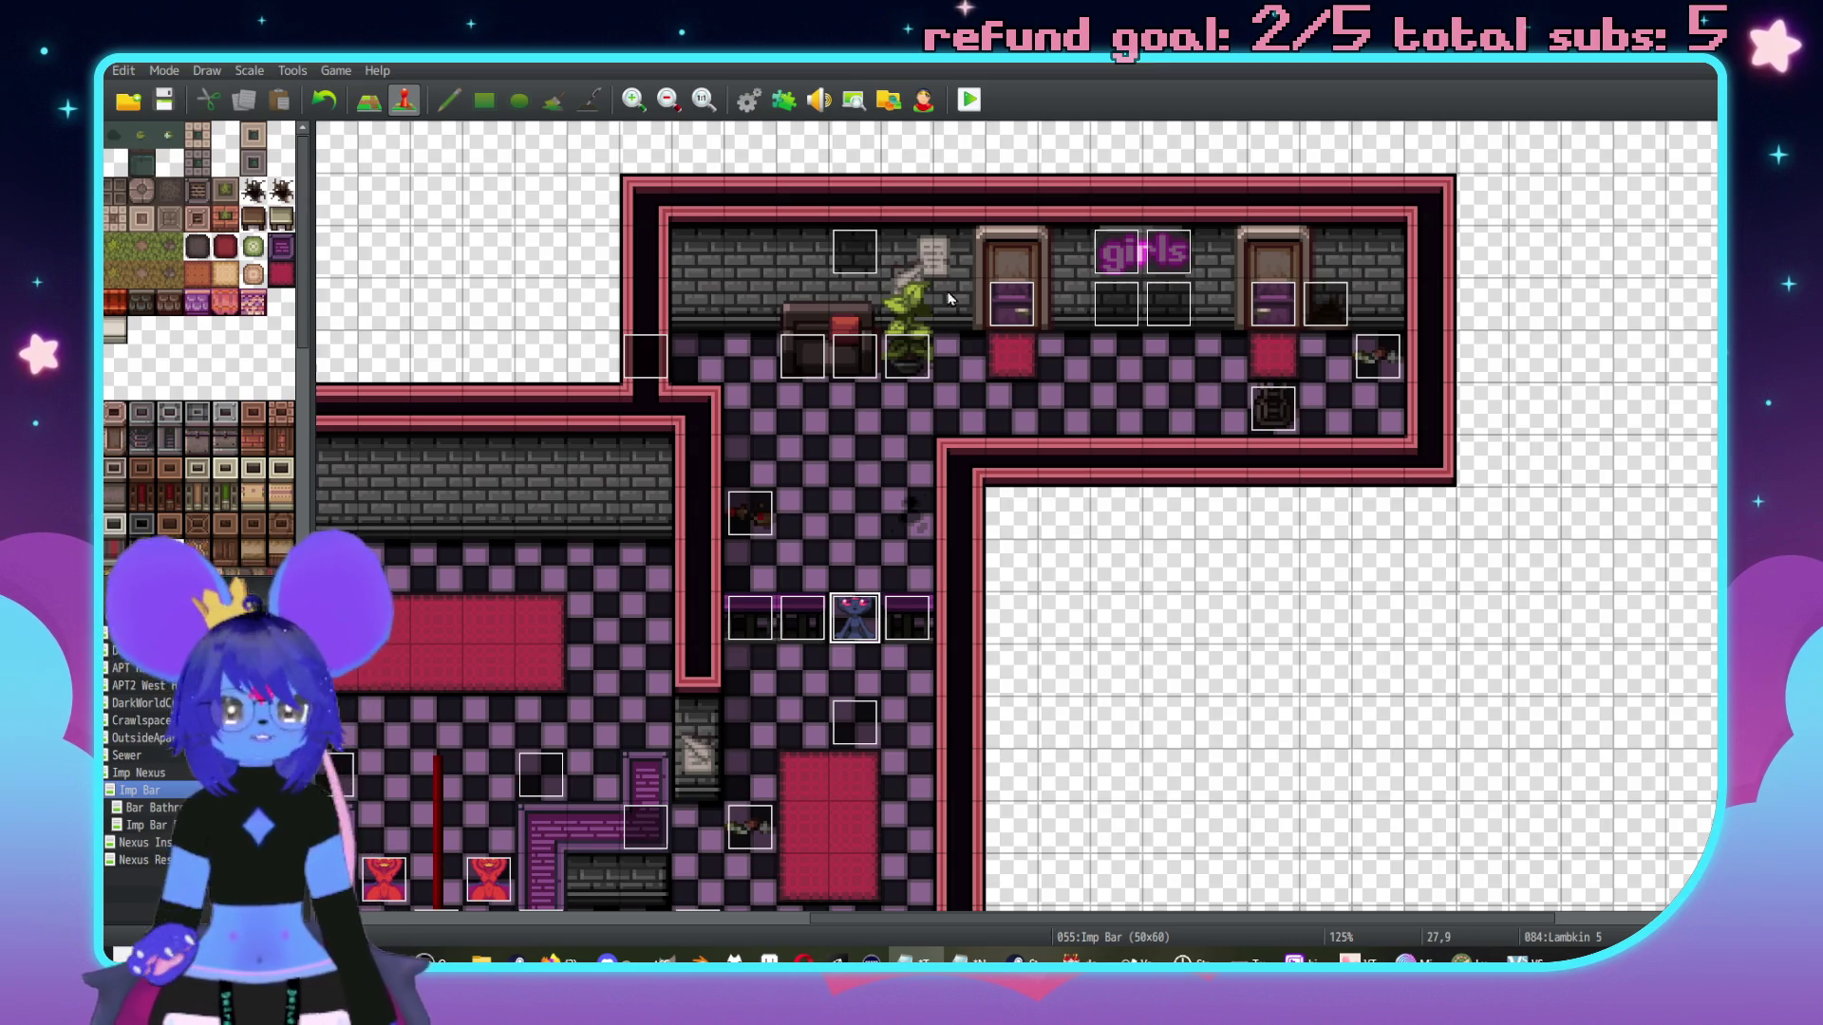
scroll(964, 305, down, 8)
scroll(990, 419, left, 2)
scroll(972, 414, down, 1)
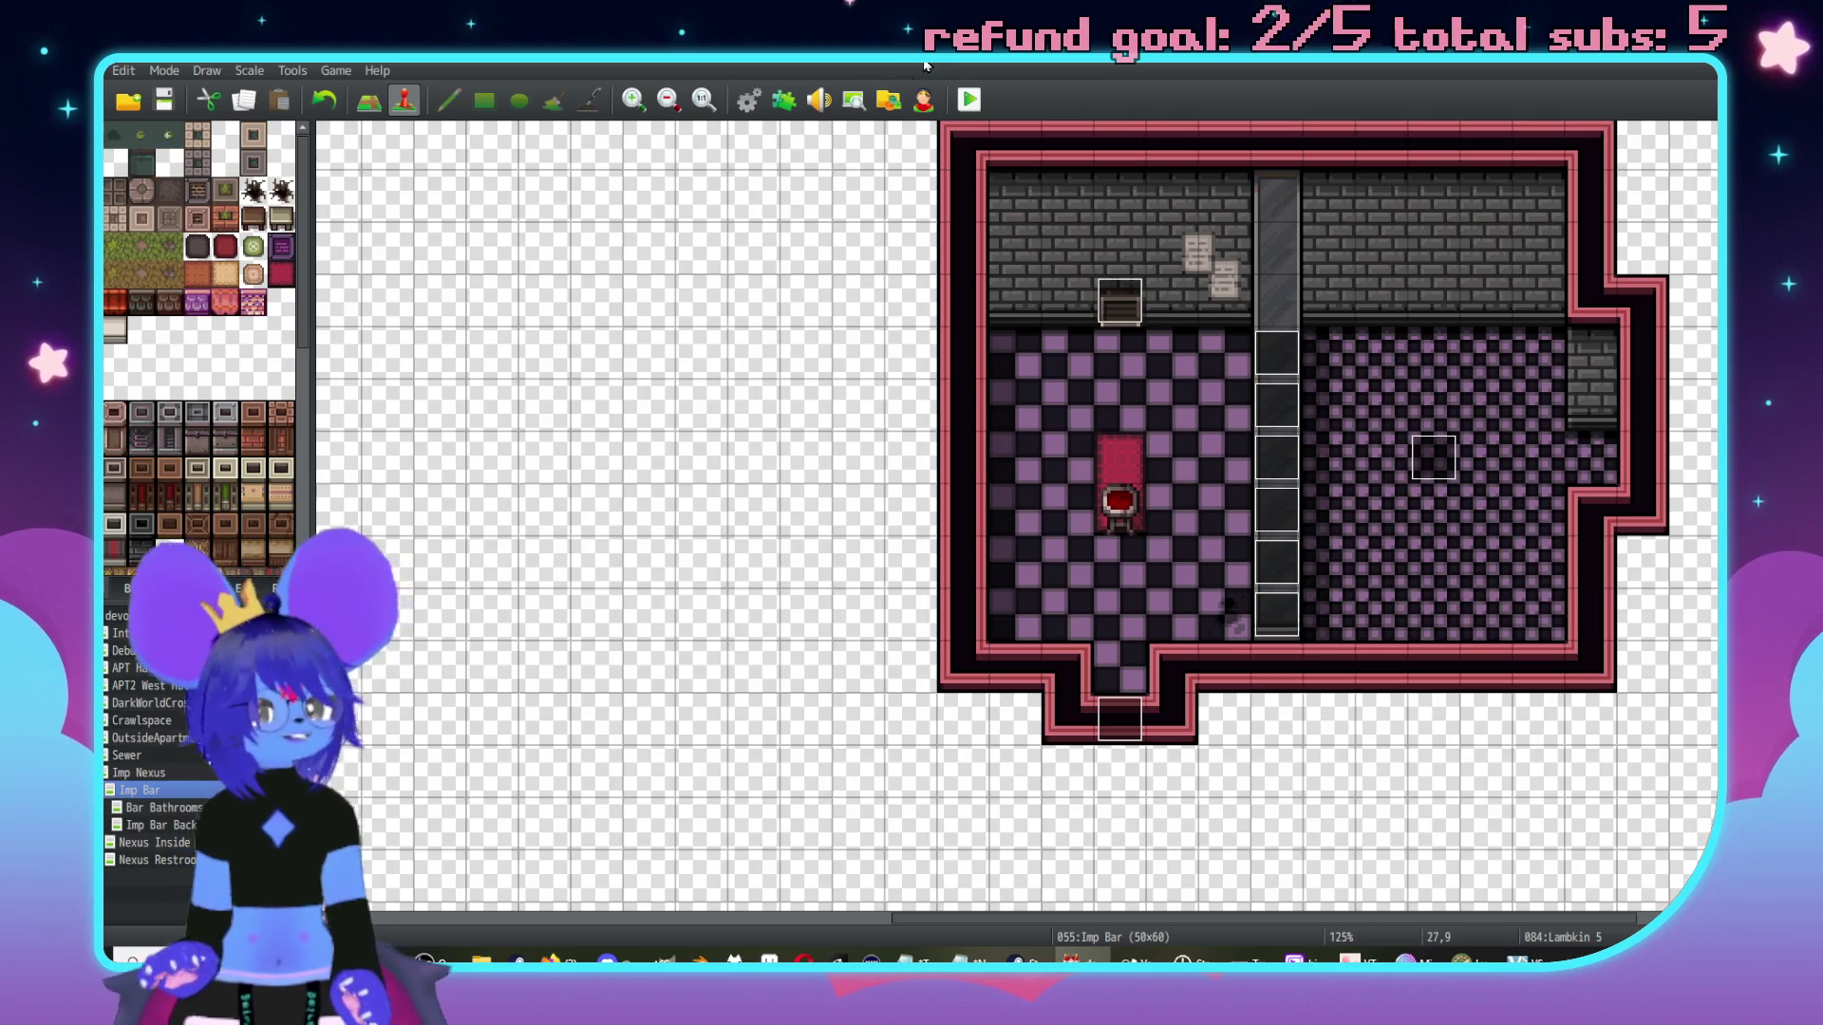
click(964, 95)
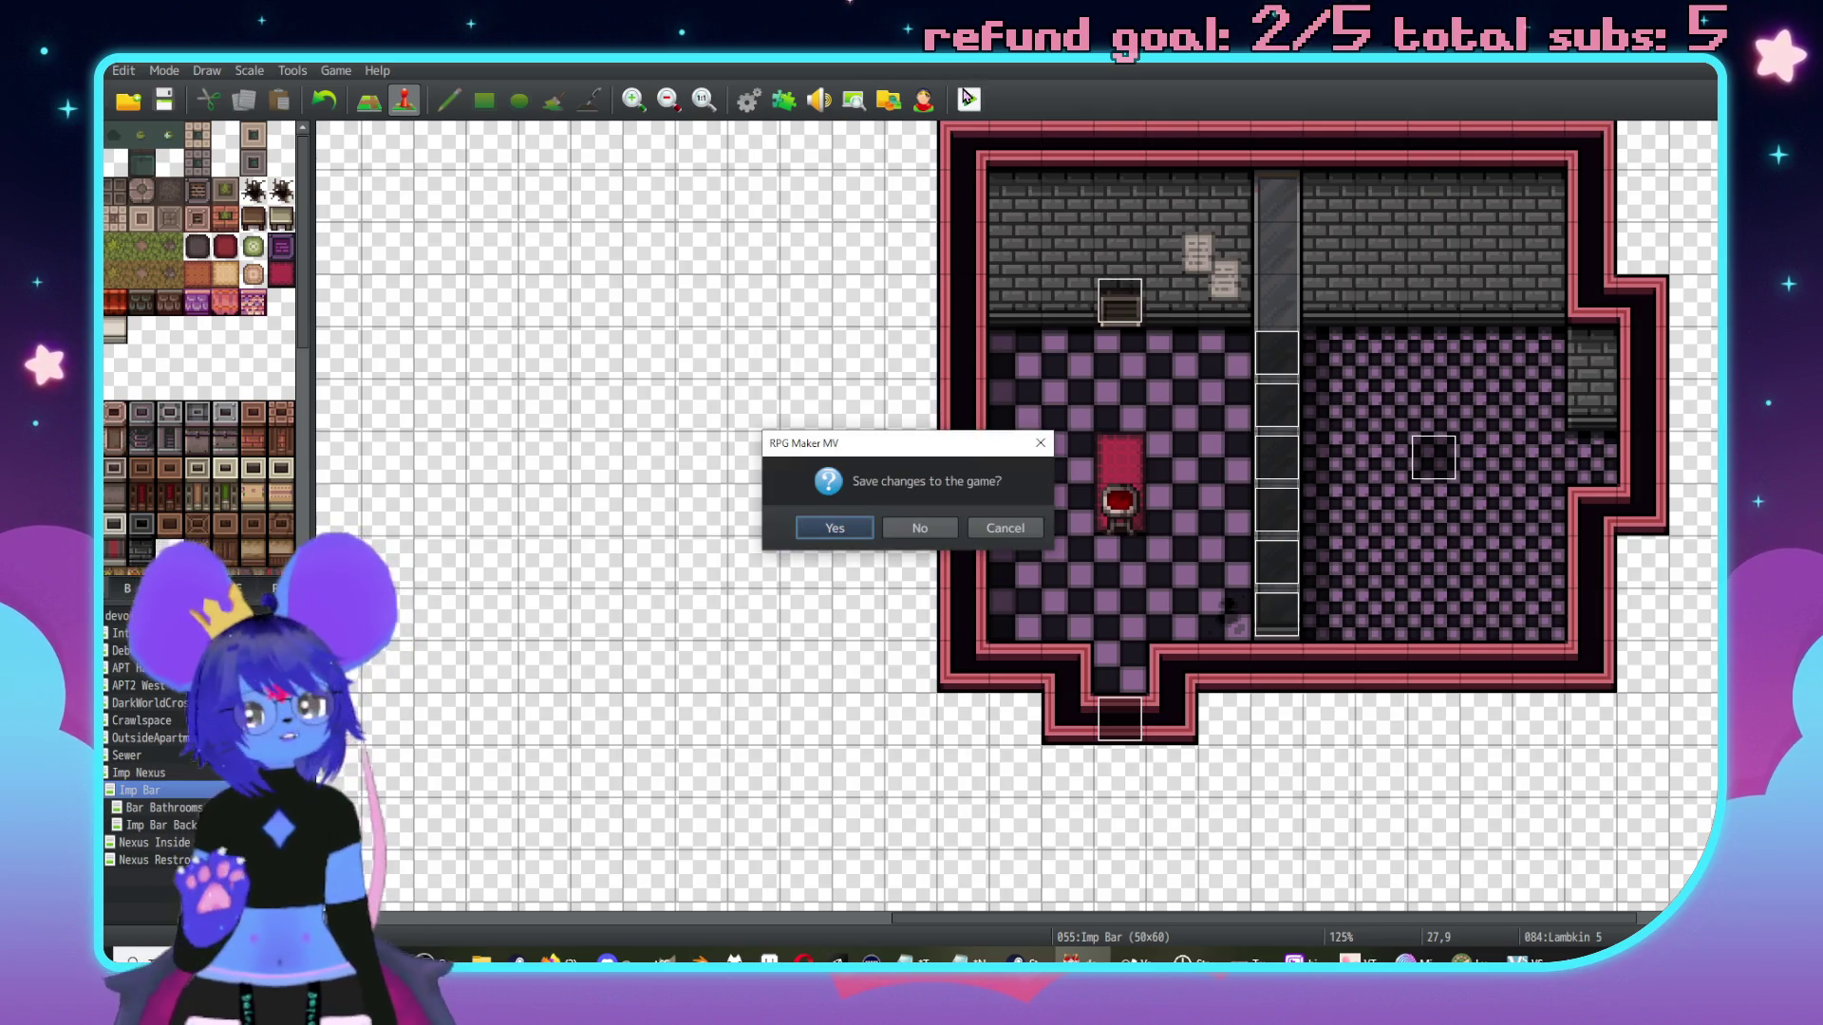
click(1006, 528)
click(133, 632)
click(133, 651)
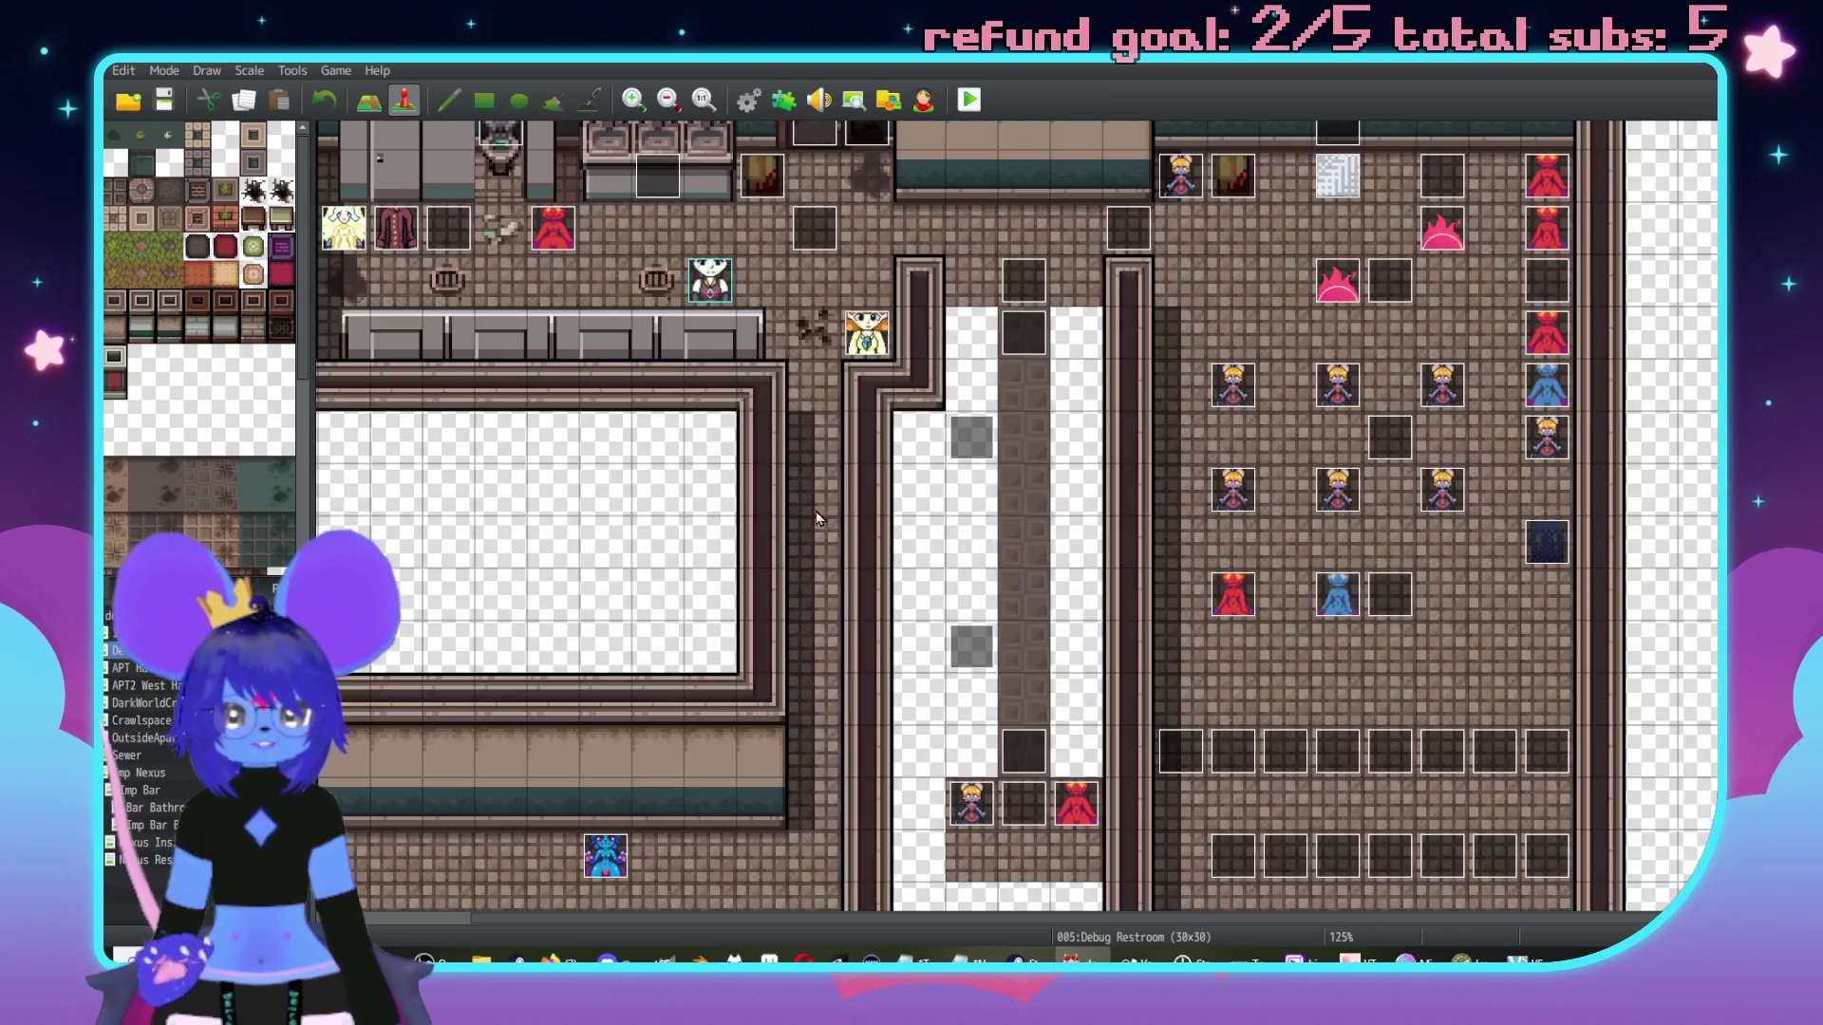
Close the accidentally opened Generate Dungeon dialog with Escape.
double_click(902, 489)
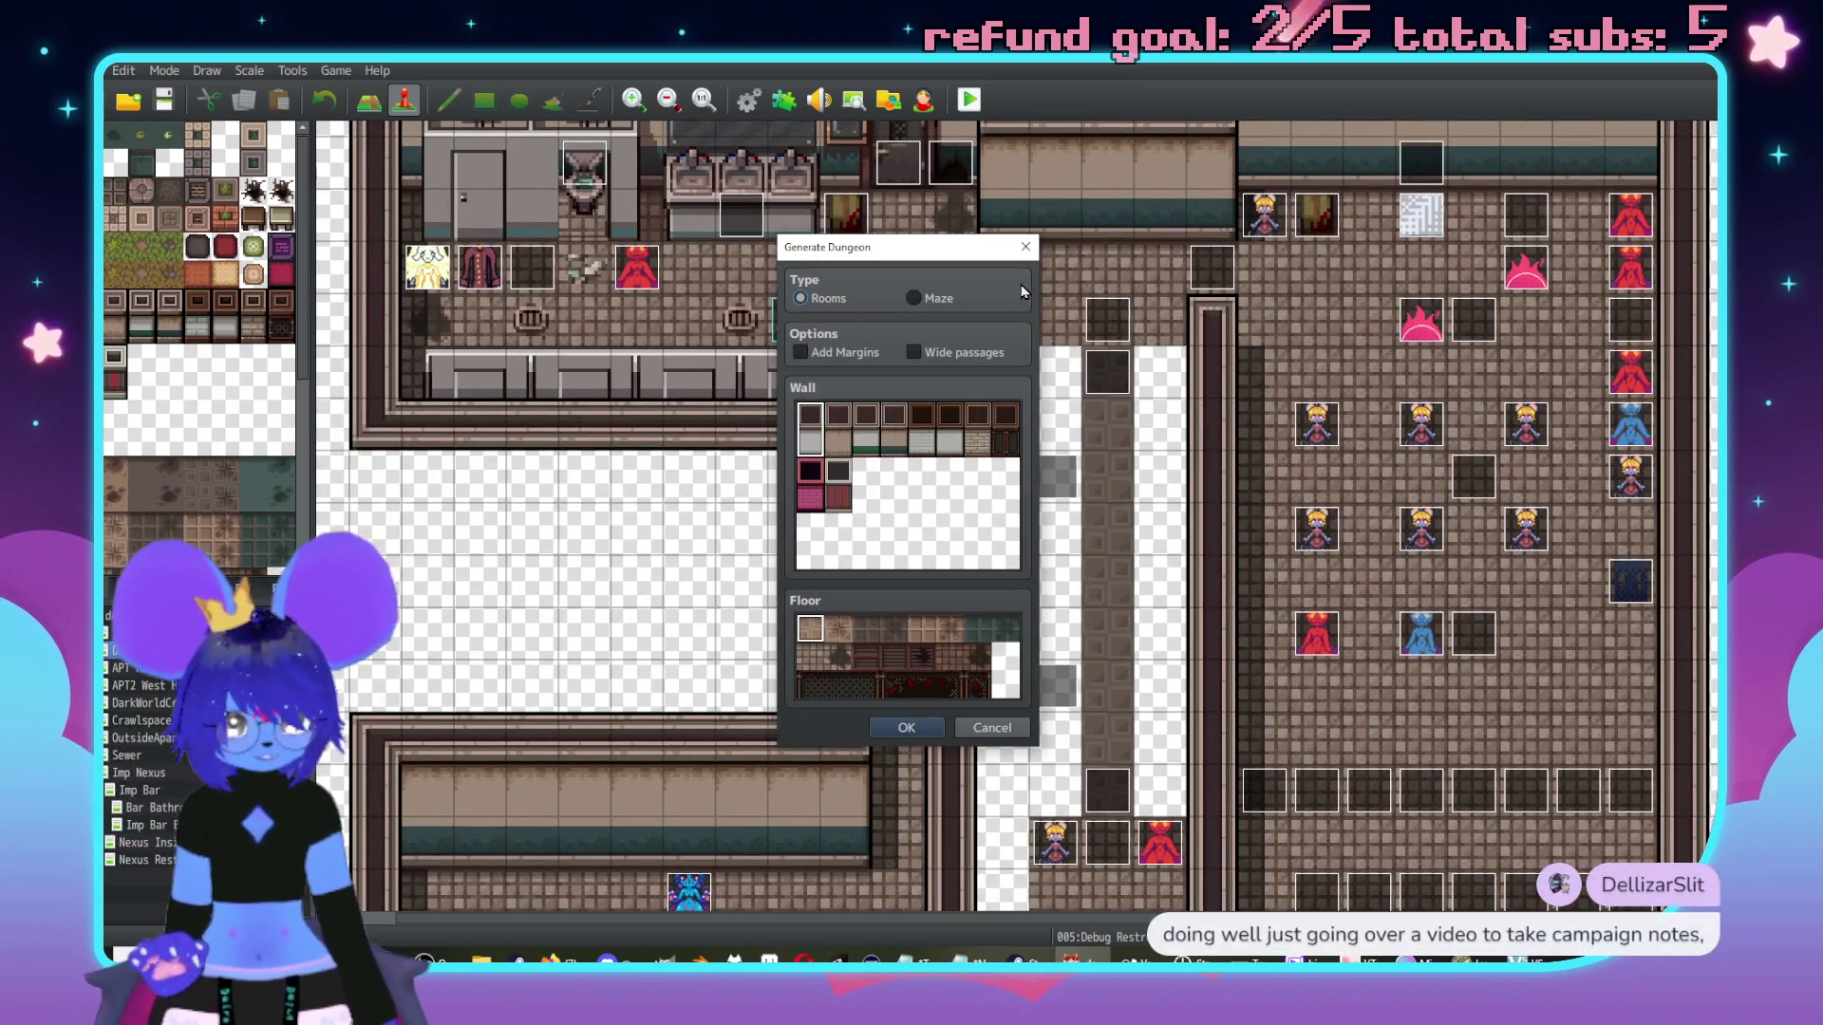
key(Escape)
scroll(1135, 519, right, 2)
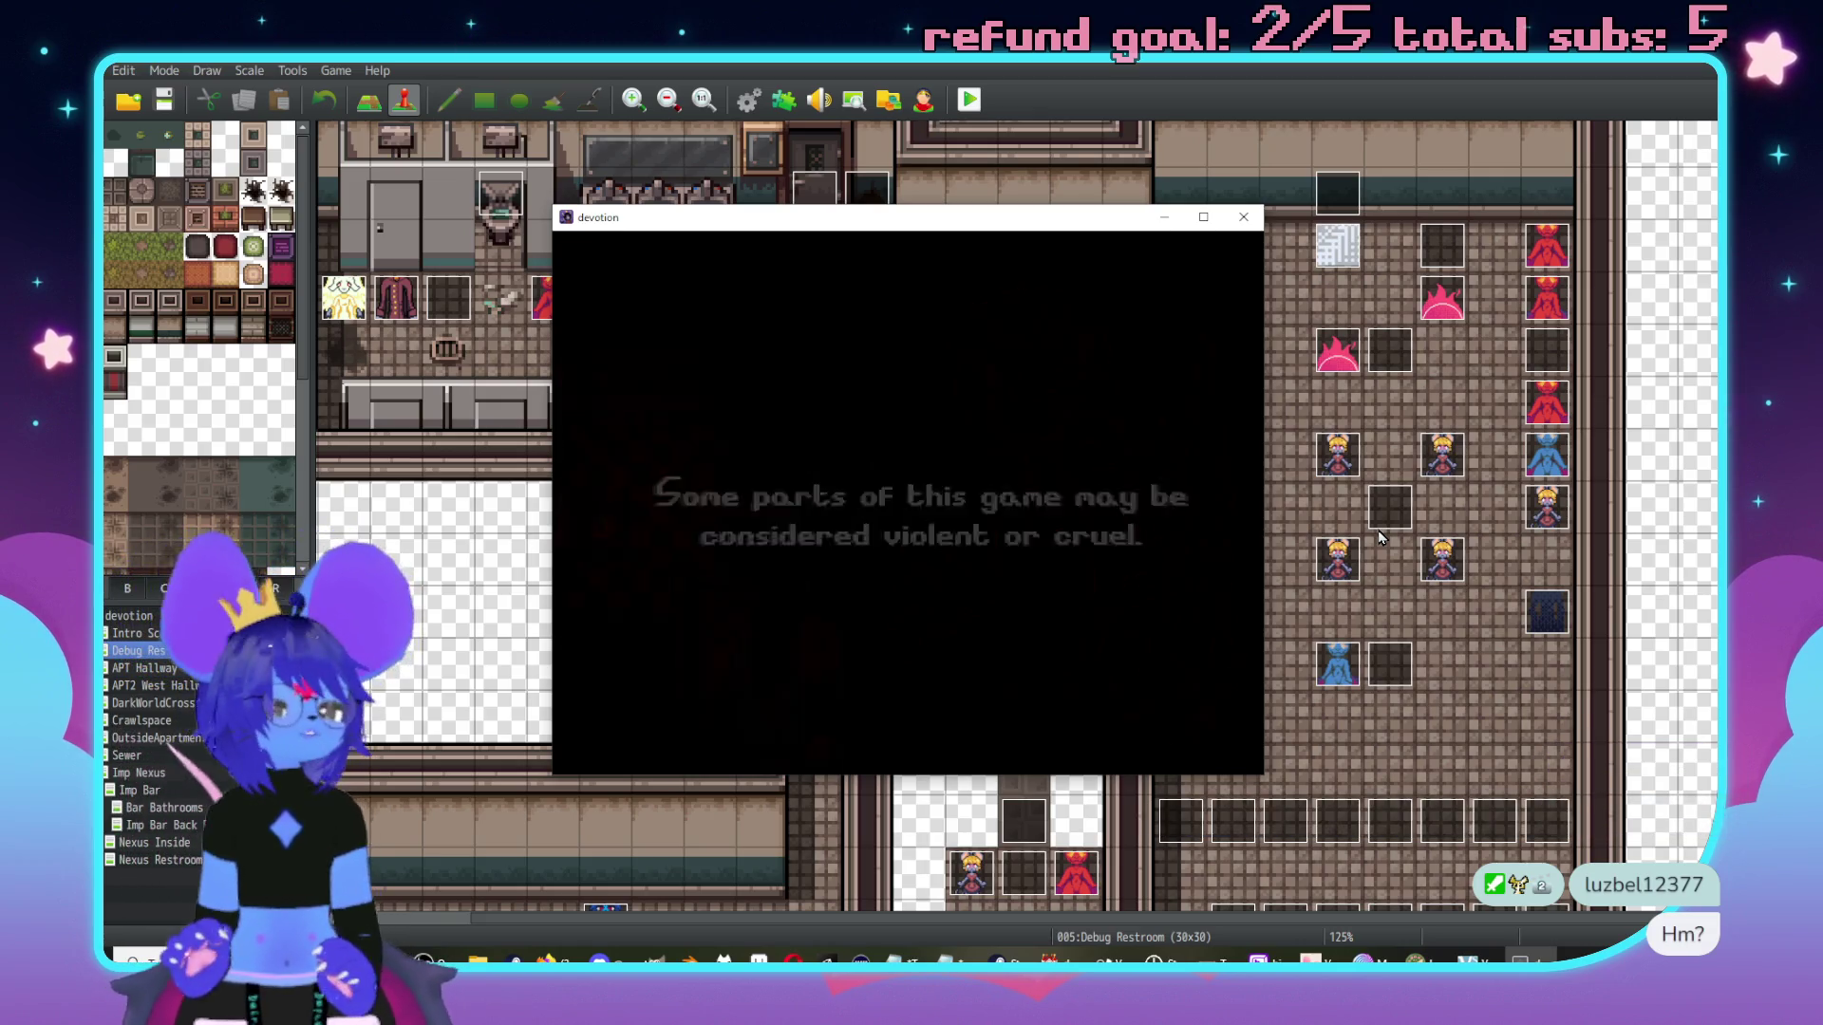
Start a new game, dismiss the greeting, and talk to the red imp.
key(Up)
key(Return)
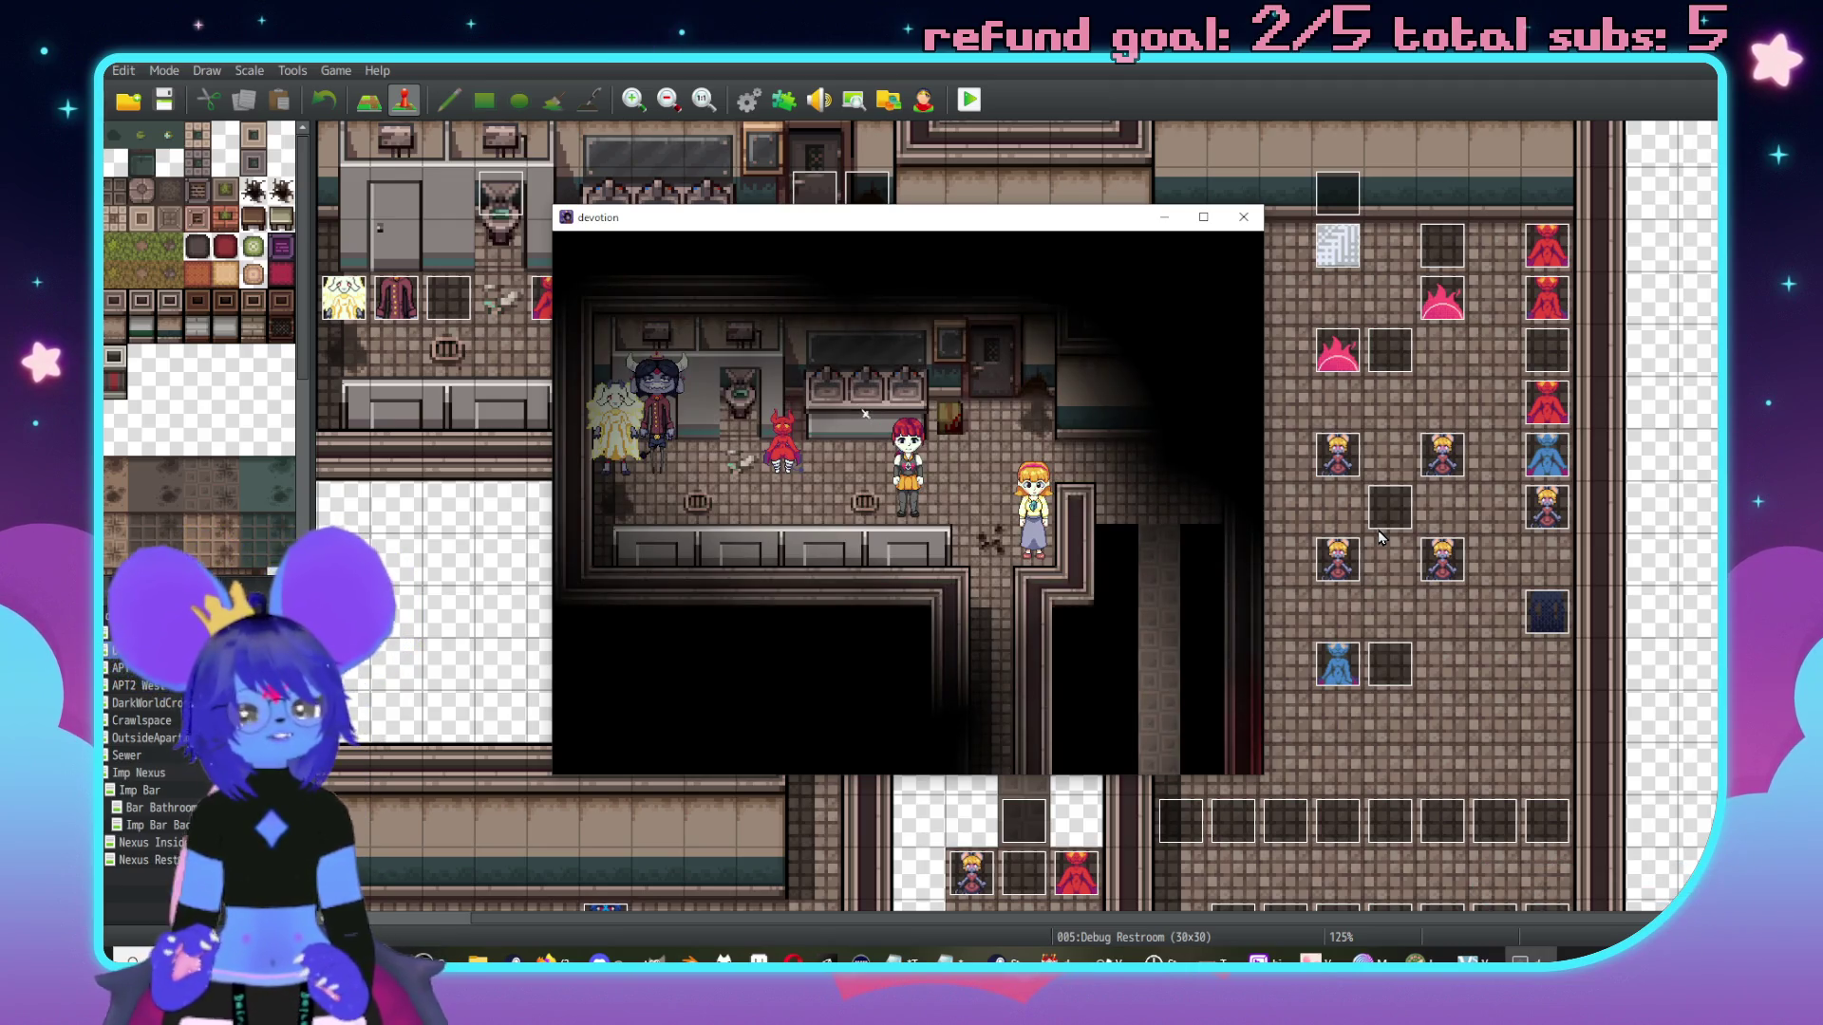
key(Return)
key(Left)
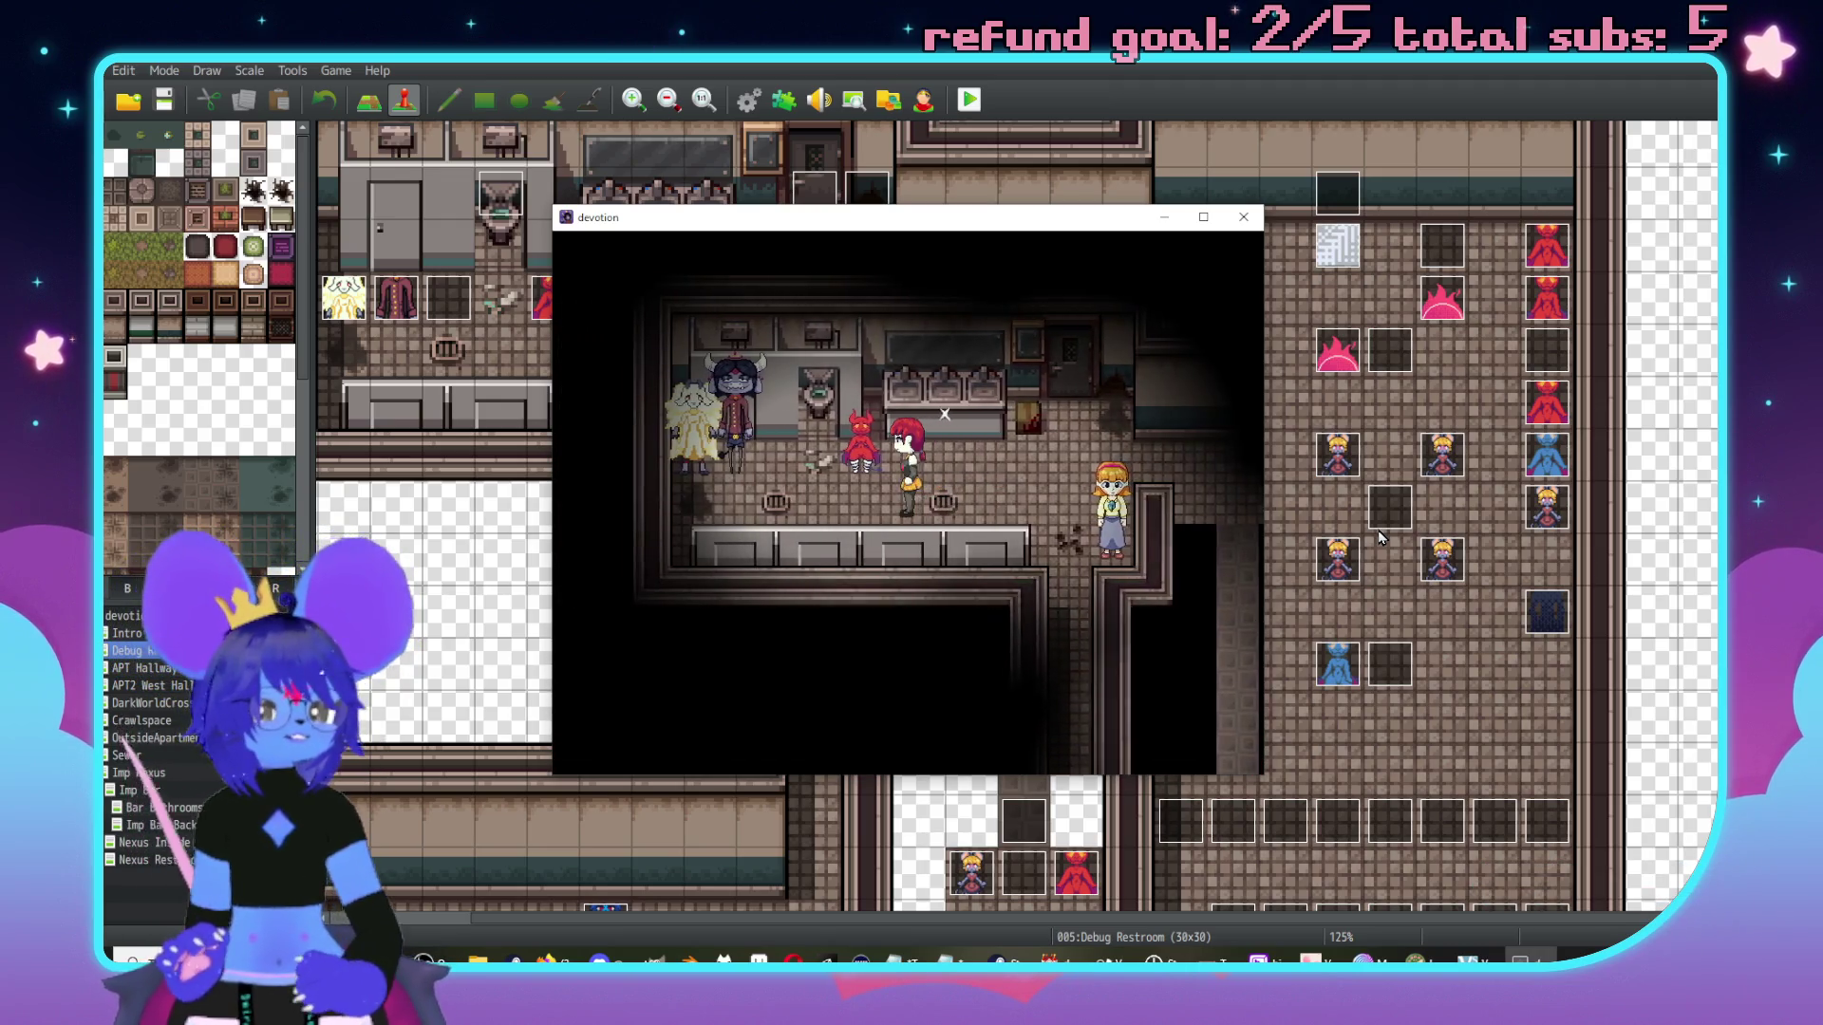
key(Return)
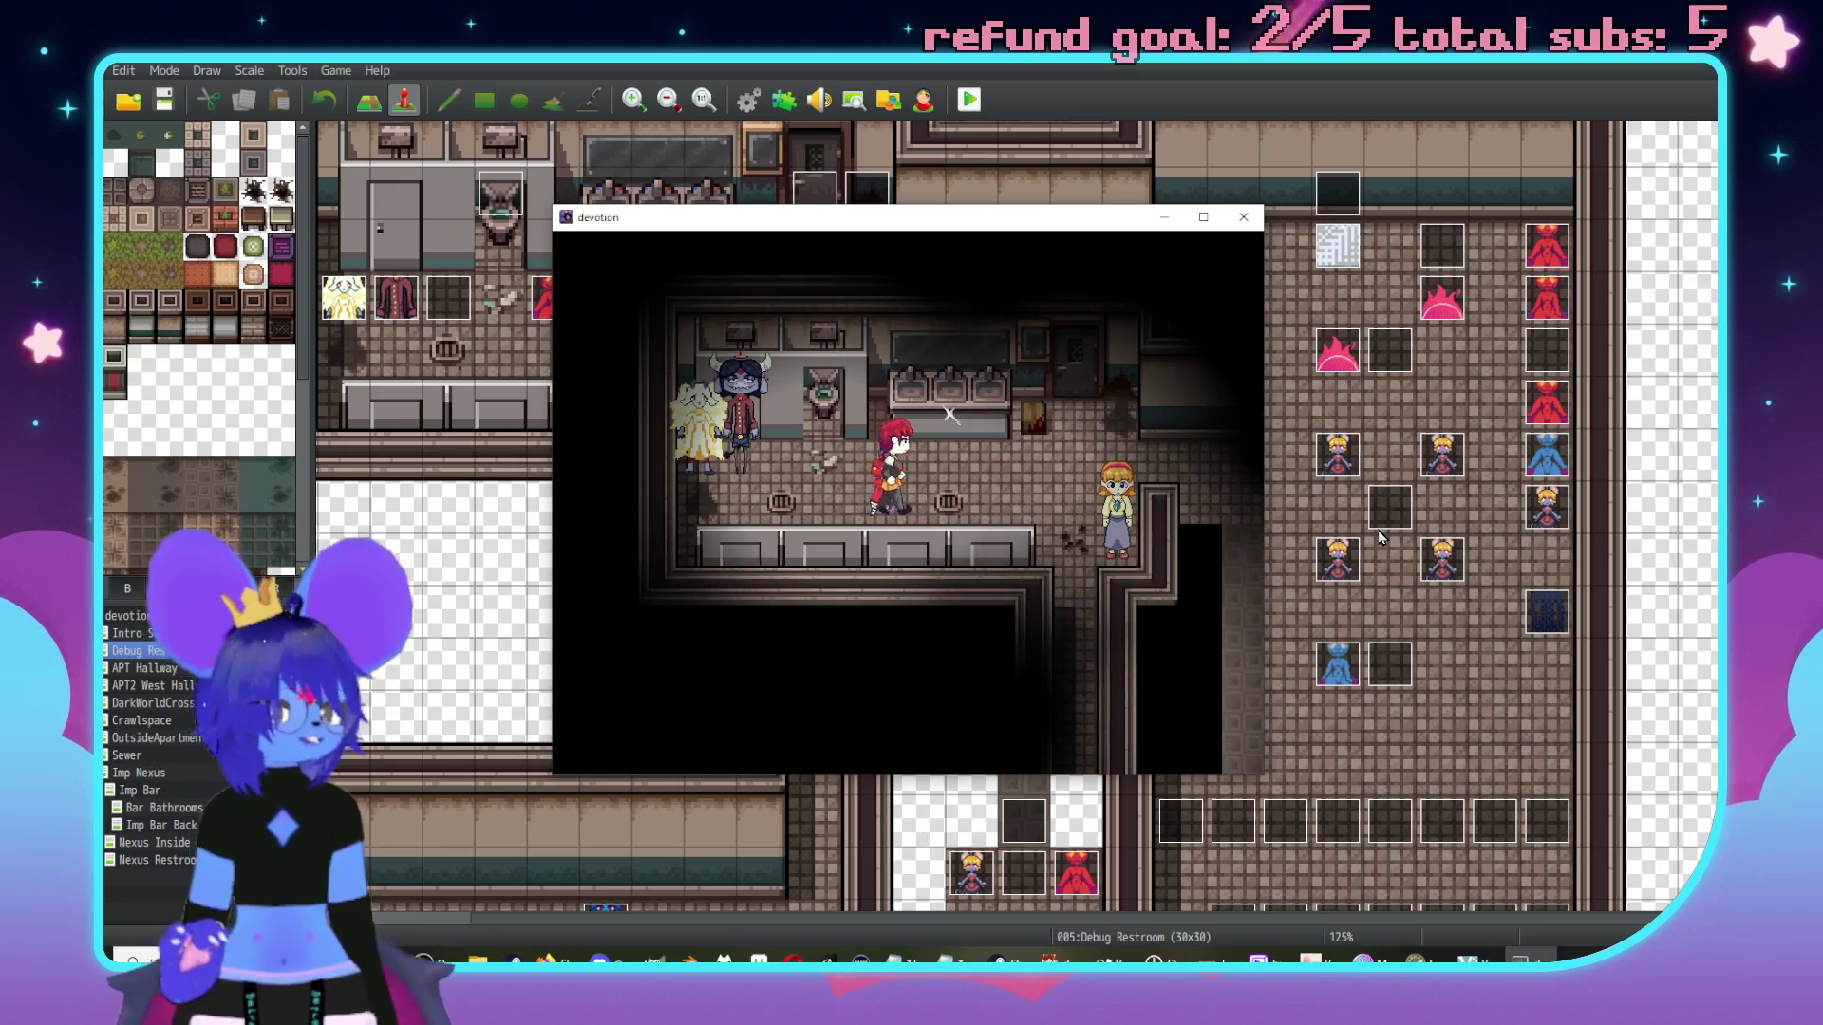
Check the party menu, then walk through the throne room and the imp room.
key(Right)
key(Escape)
key(Escape)
key(Up)
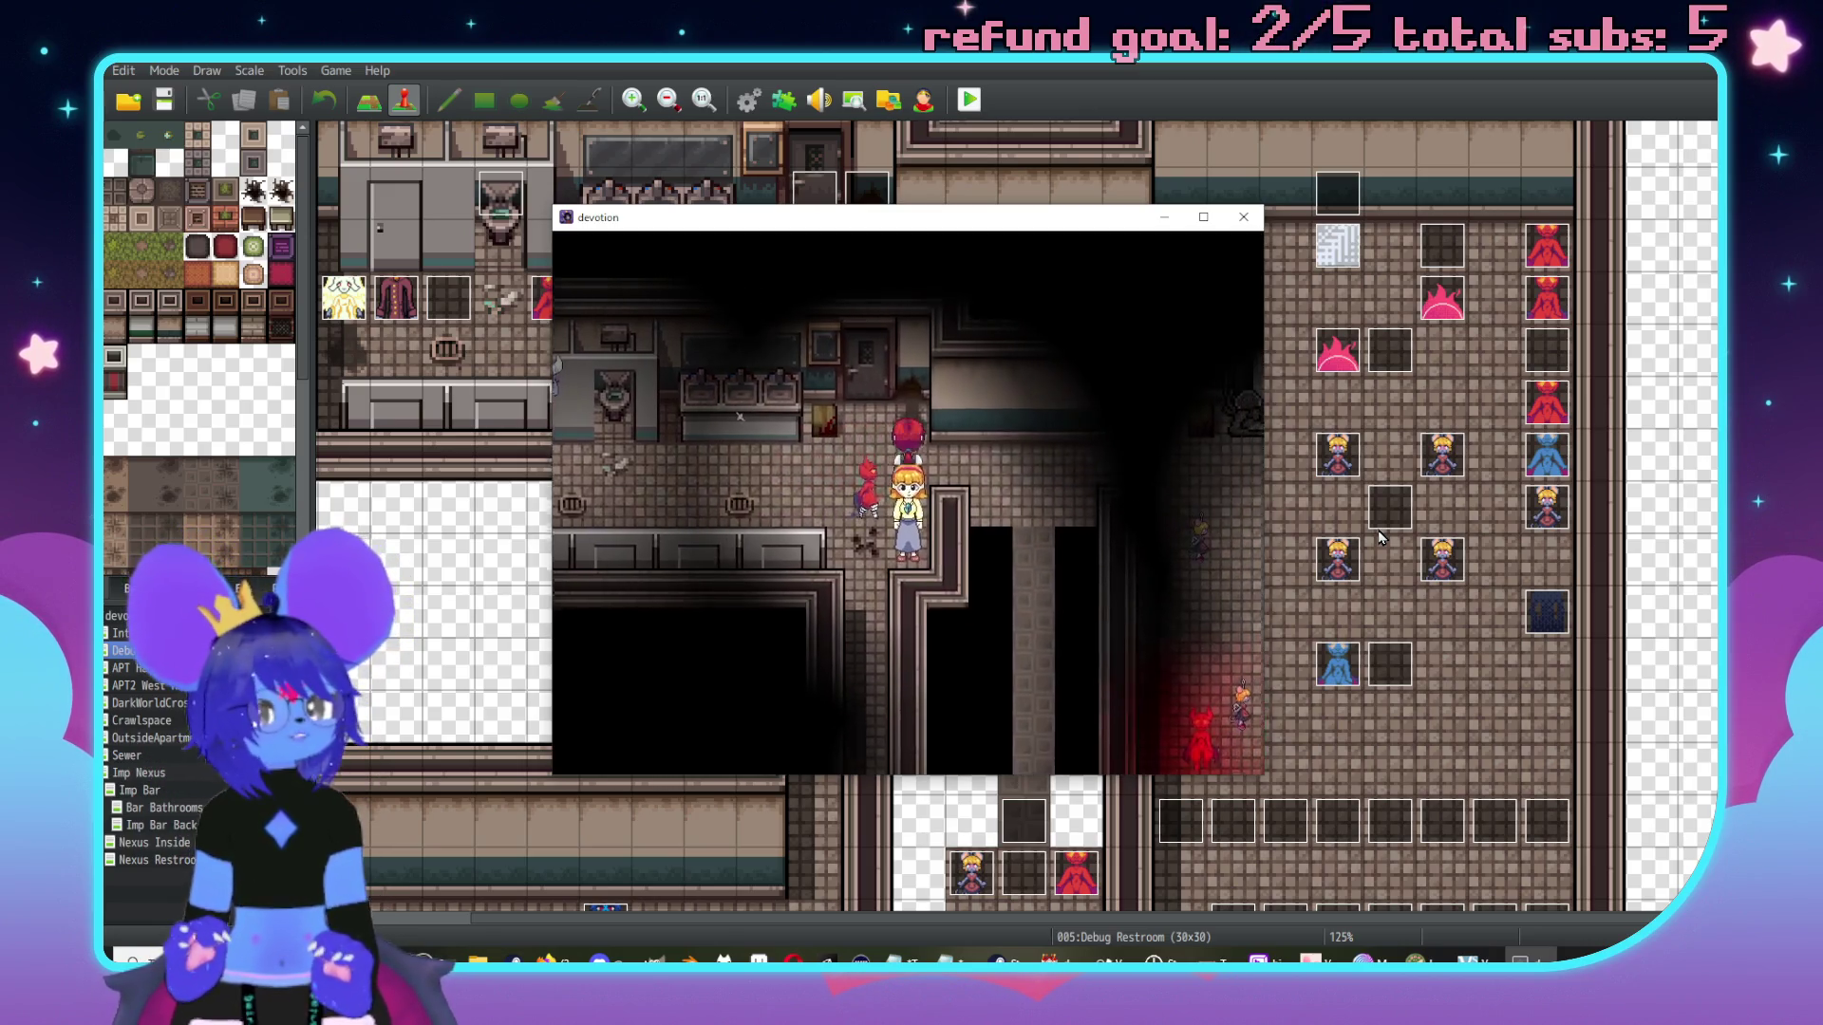
key(Right)
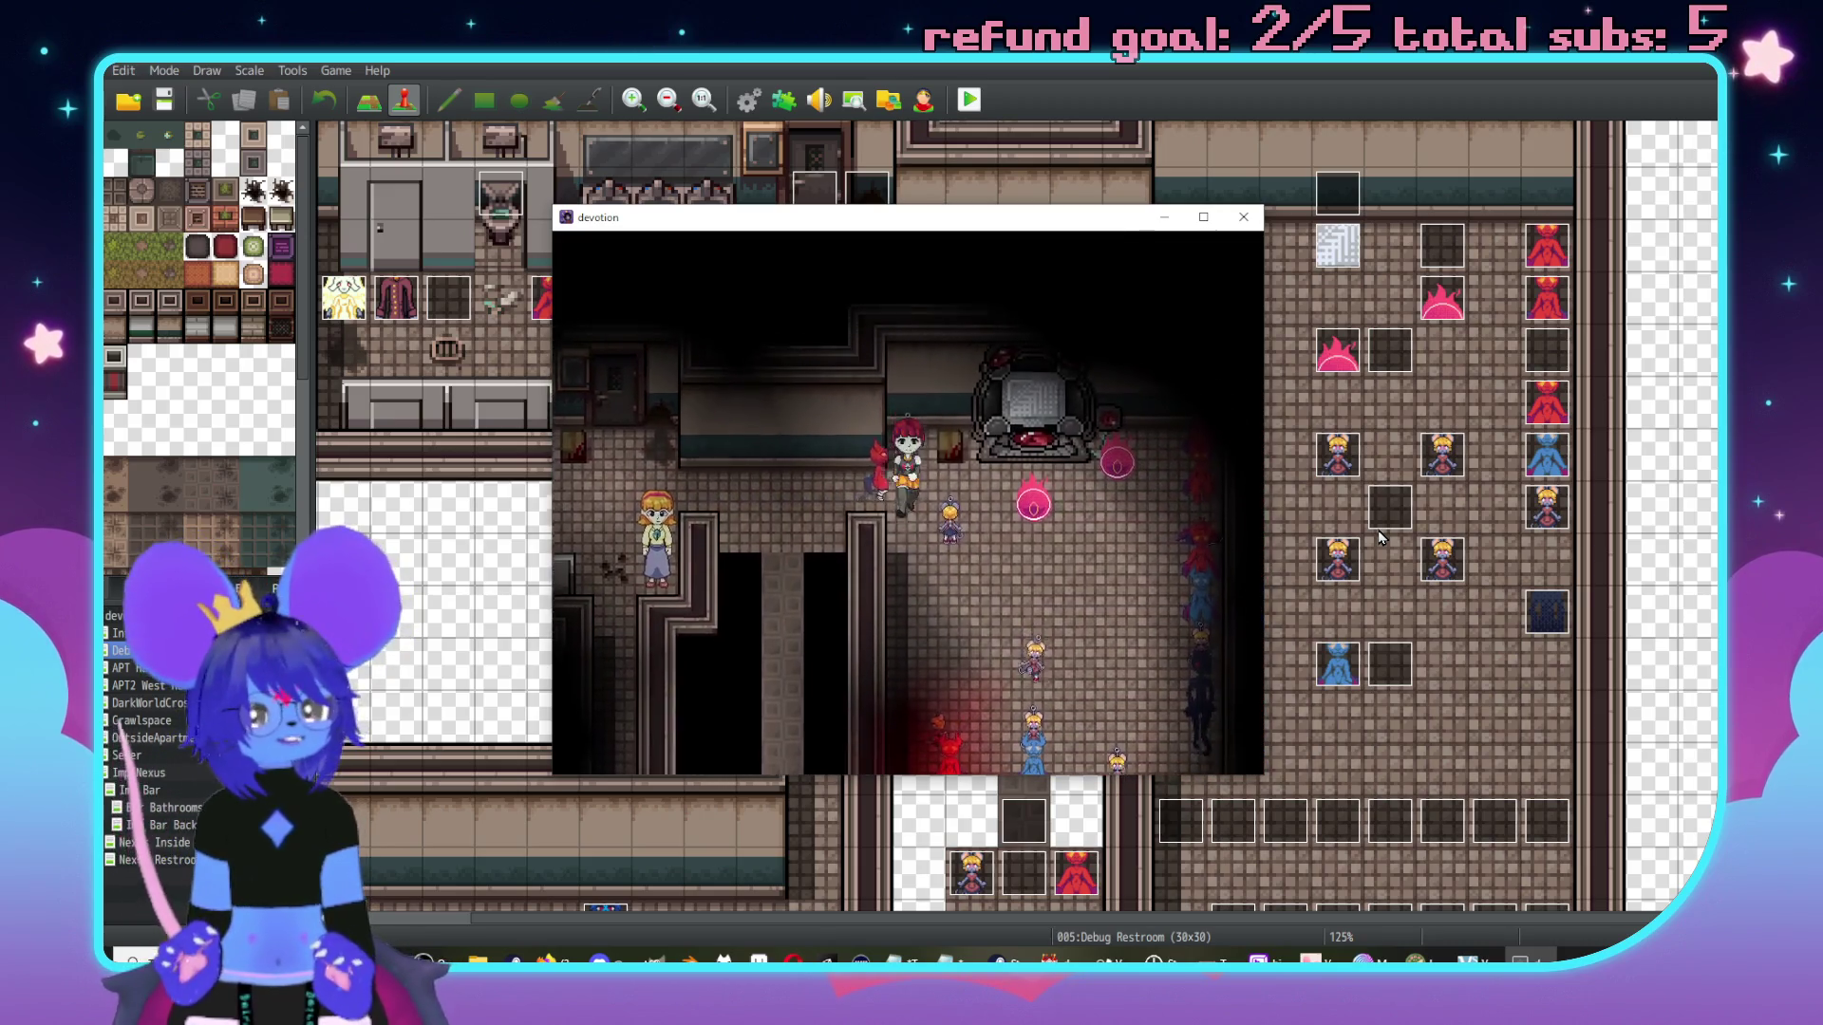
key(Down)
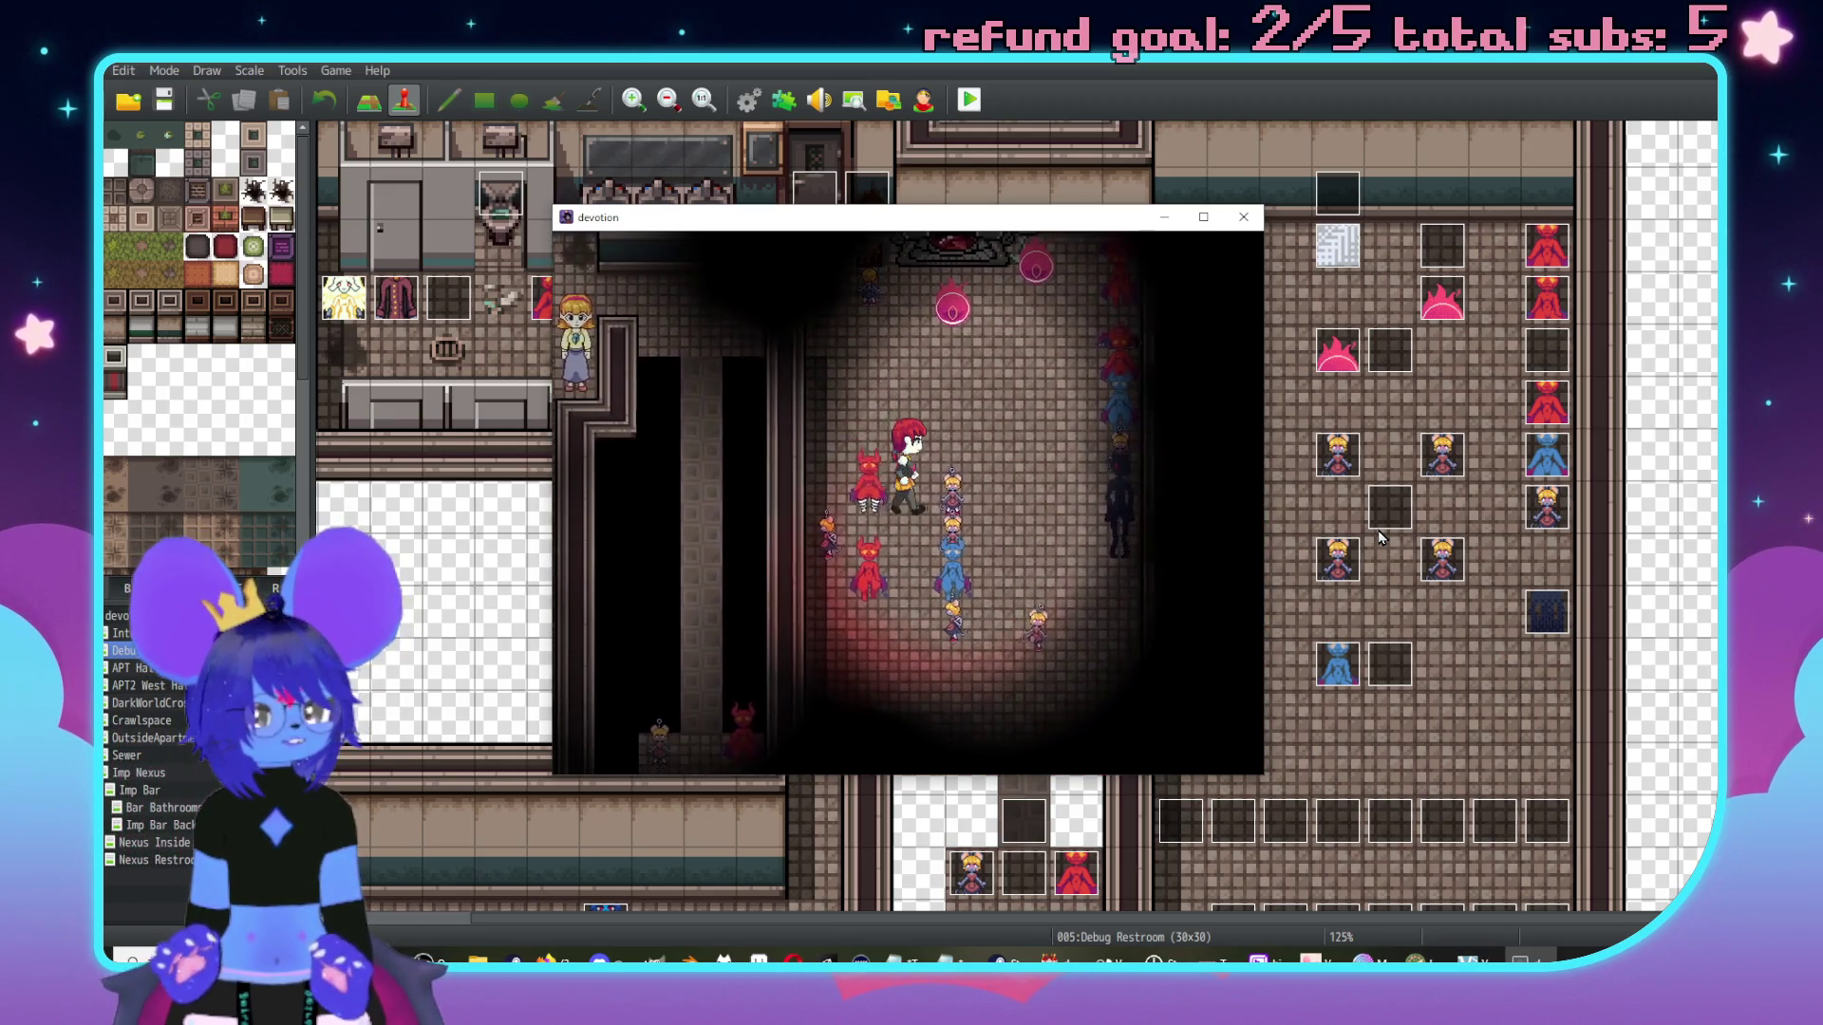
key(Up)
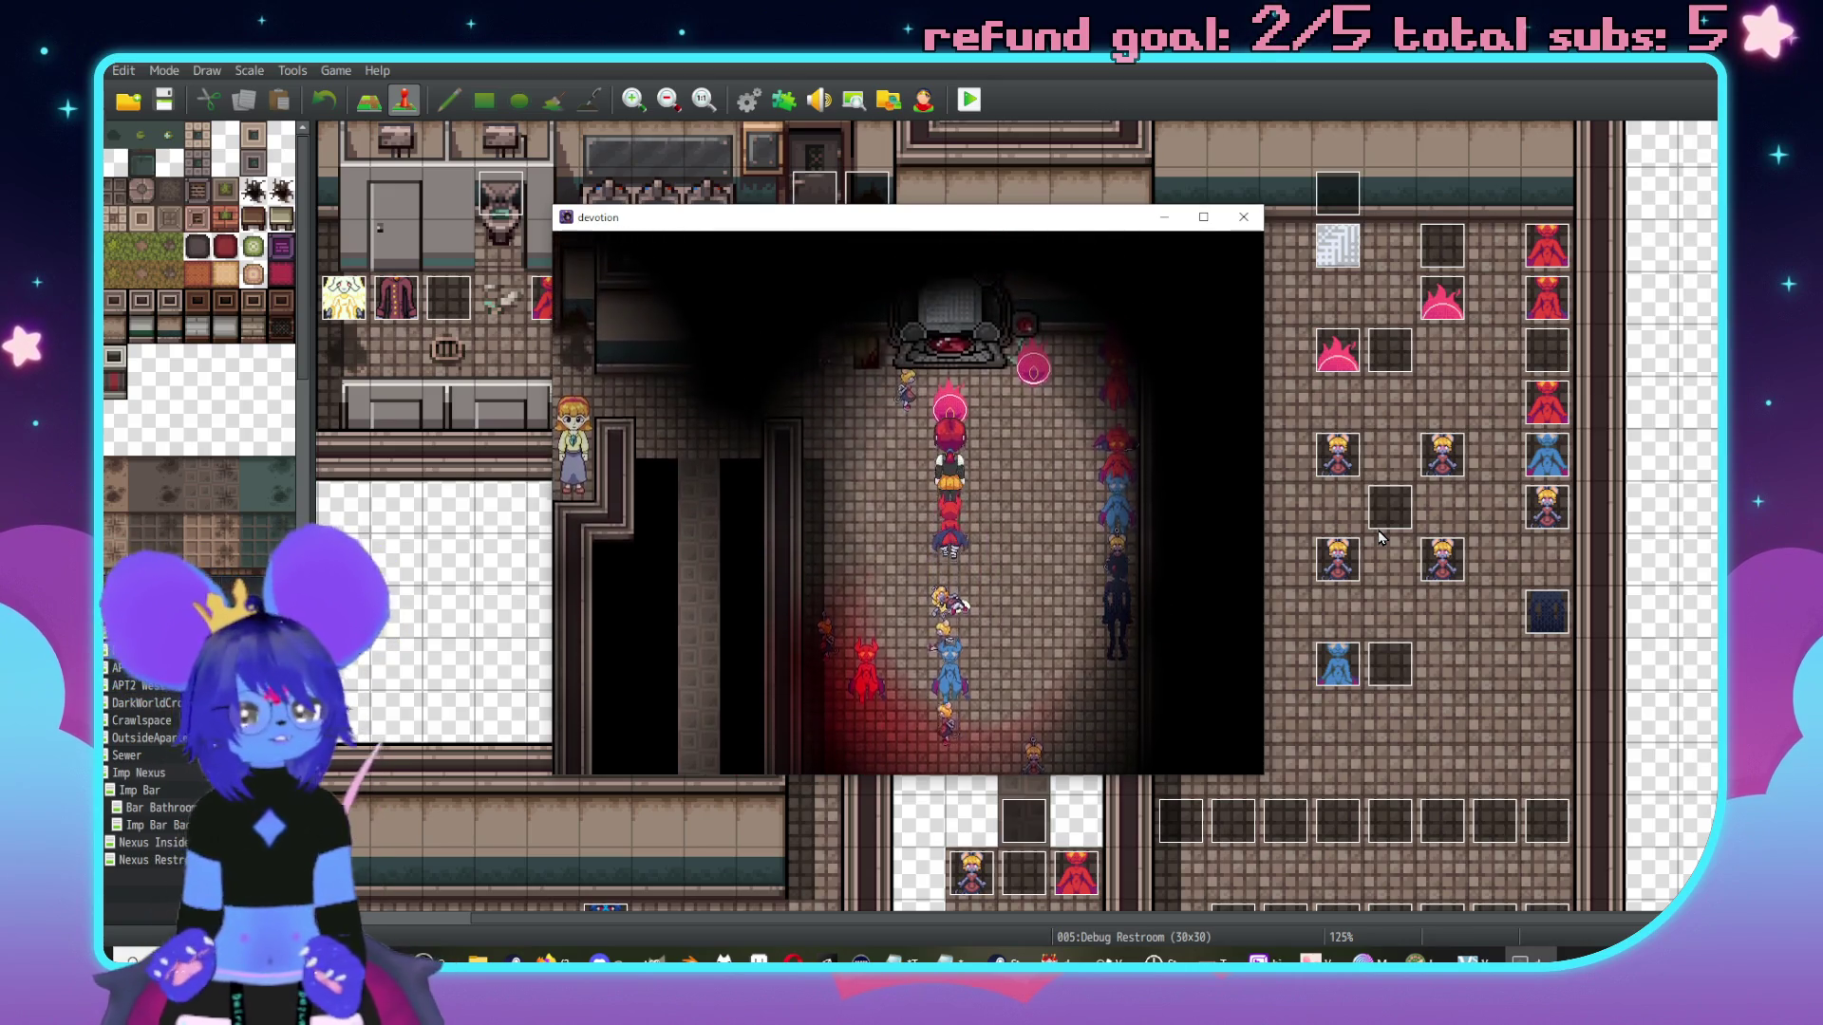
key(Up)
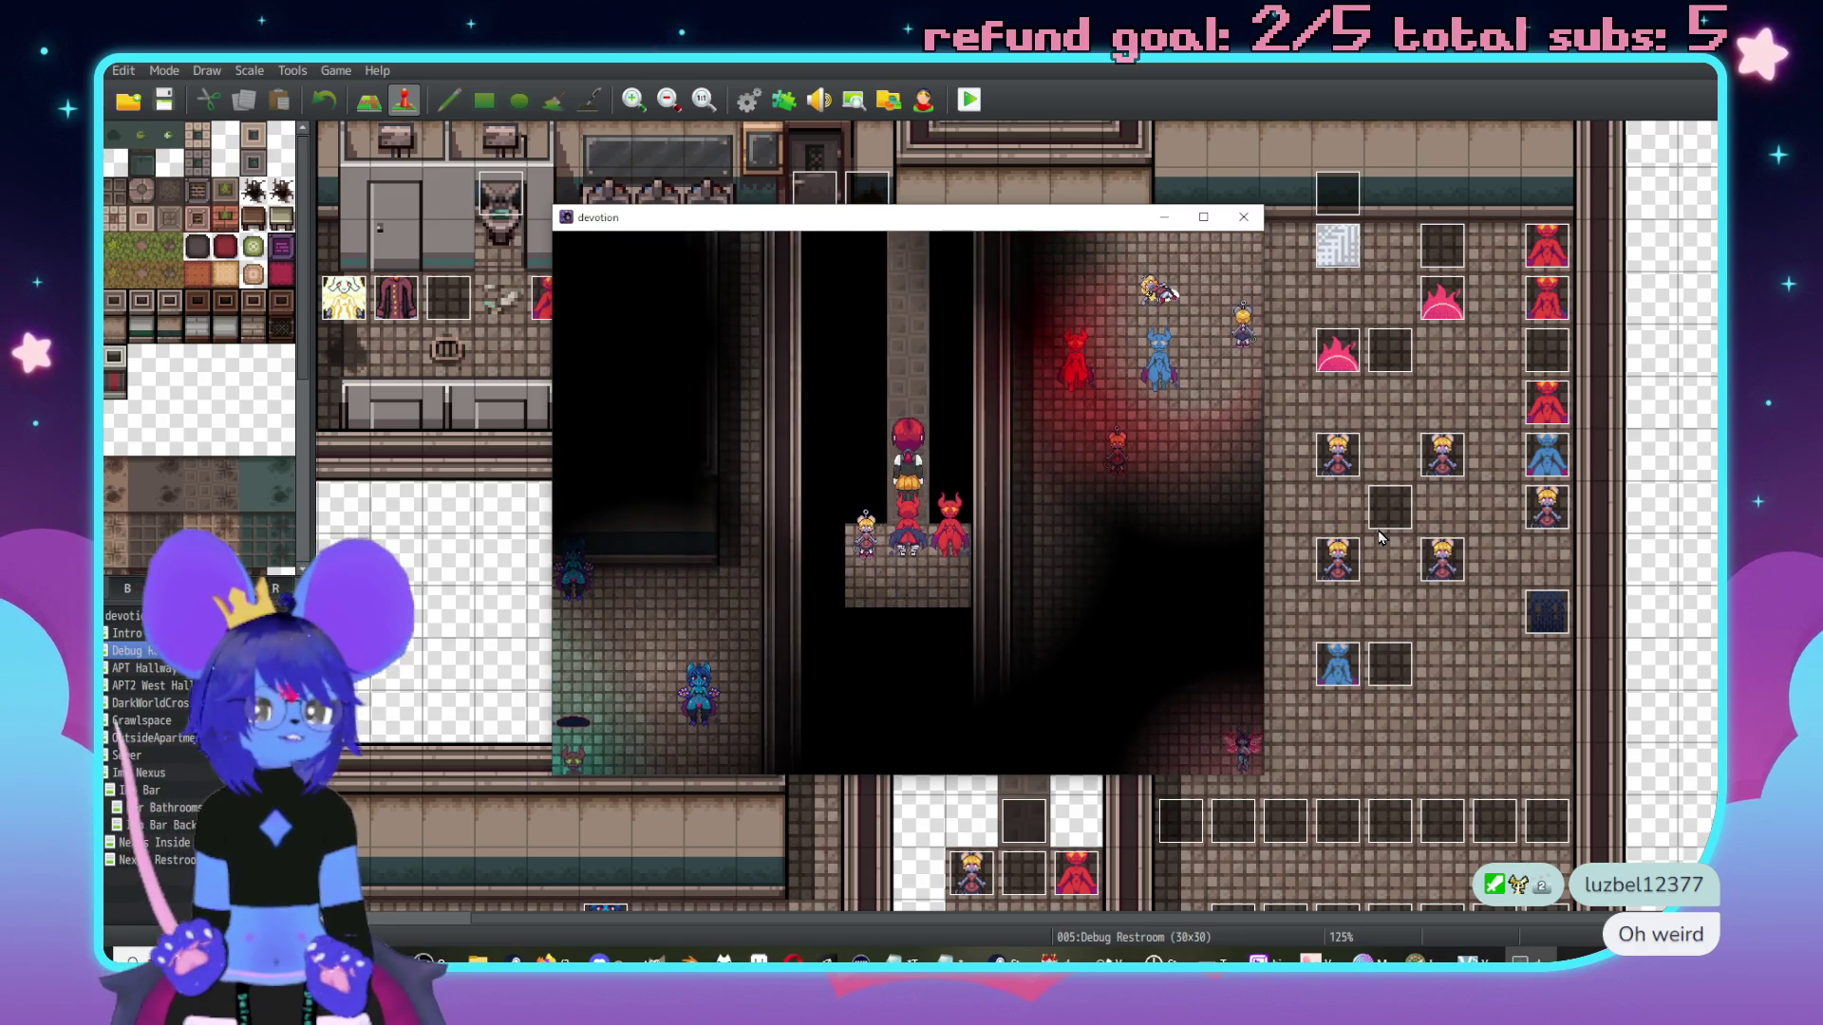
Walk around the restroom area, then close the playtest window.
key(Up)
key(Up)
key(Up)
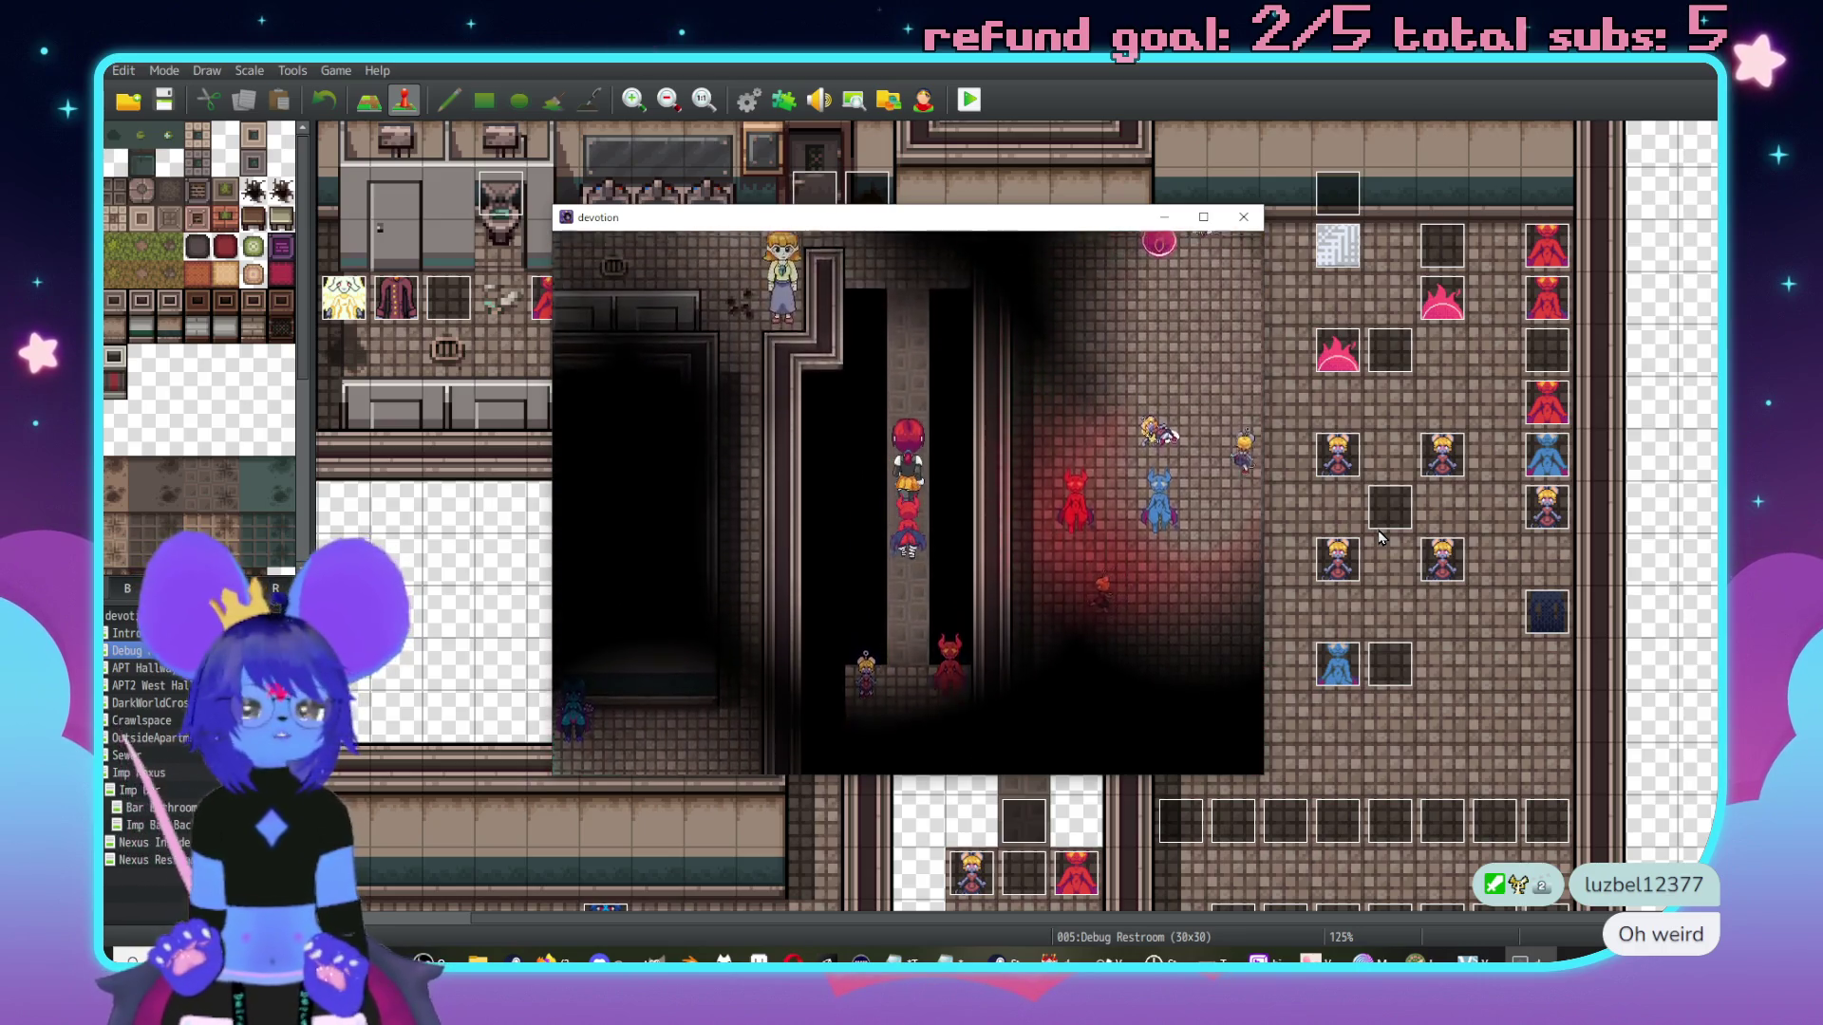
key(Left)
key(Left)
key(Left)
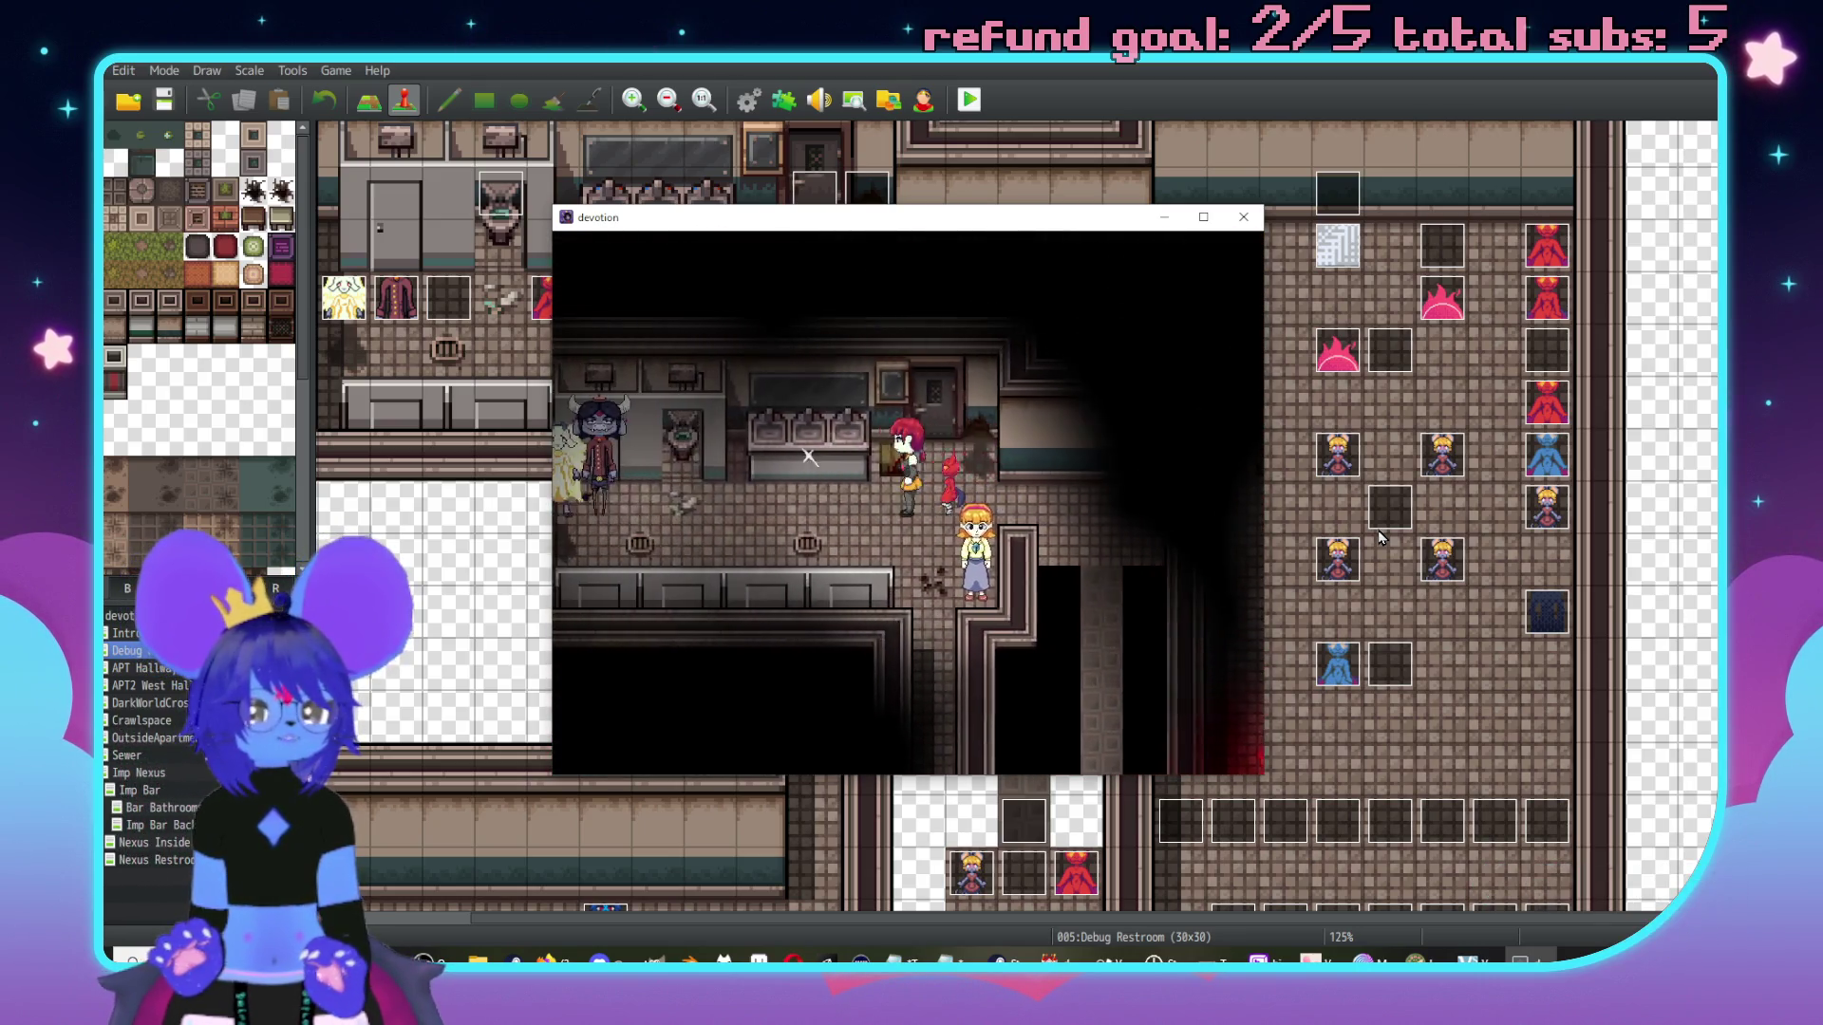
key(Right)
key(Right)
key(Right)
key(Right)
key(Right)
key(Right)
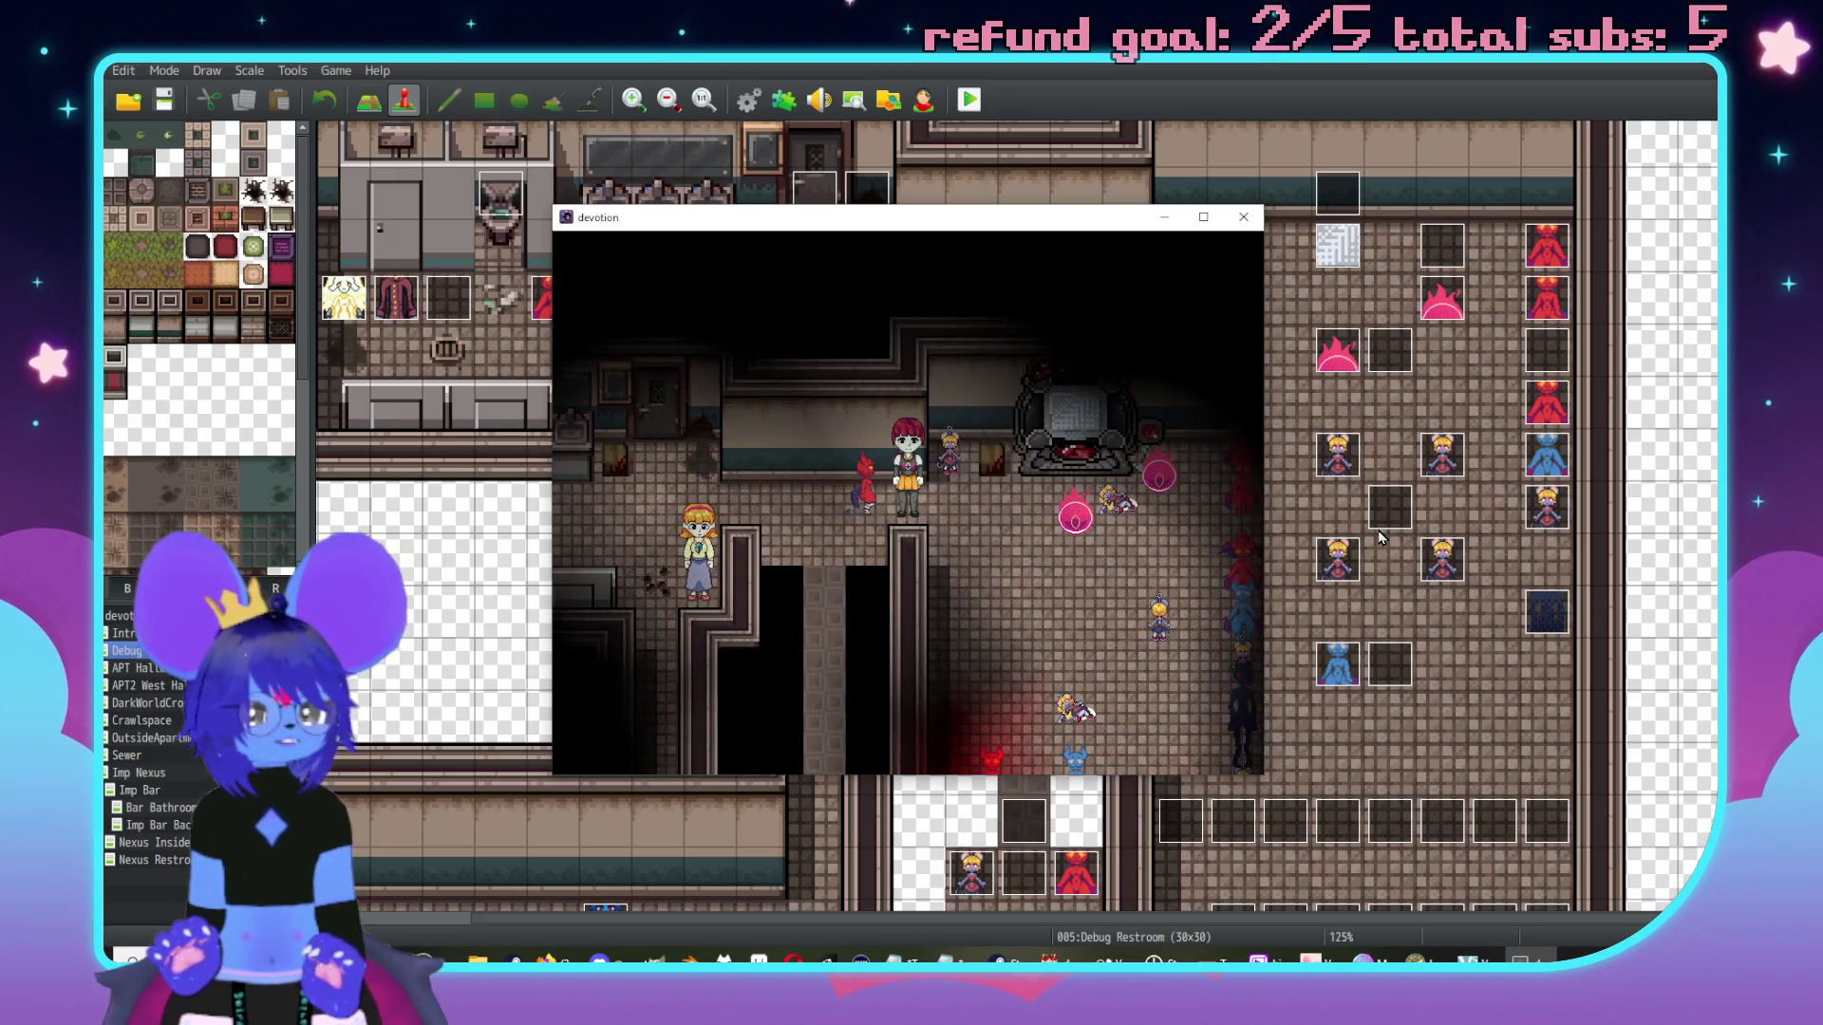
key(Down)
key(Down)
key(Down)
key(Up)
key(Up)
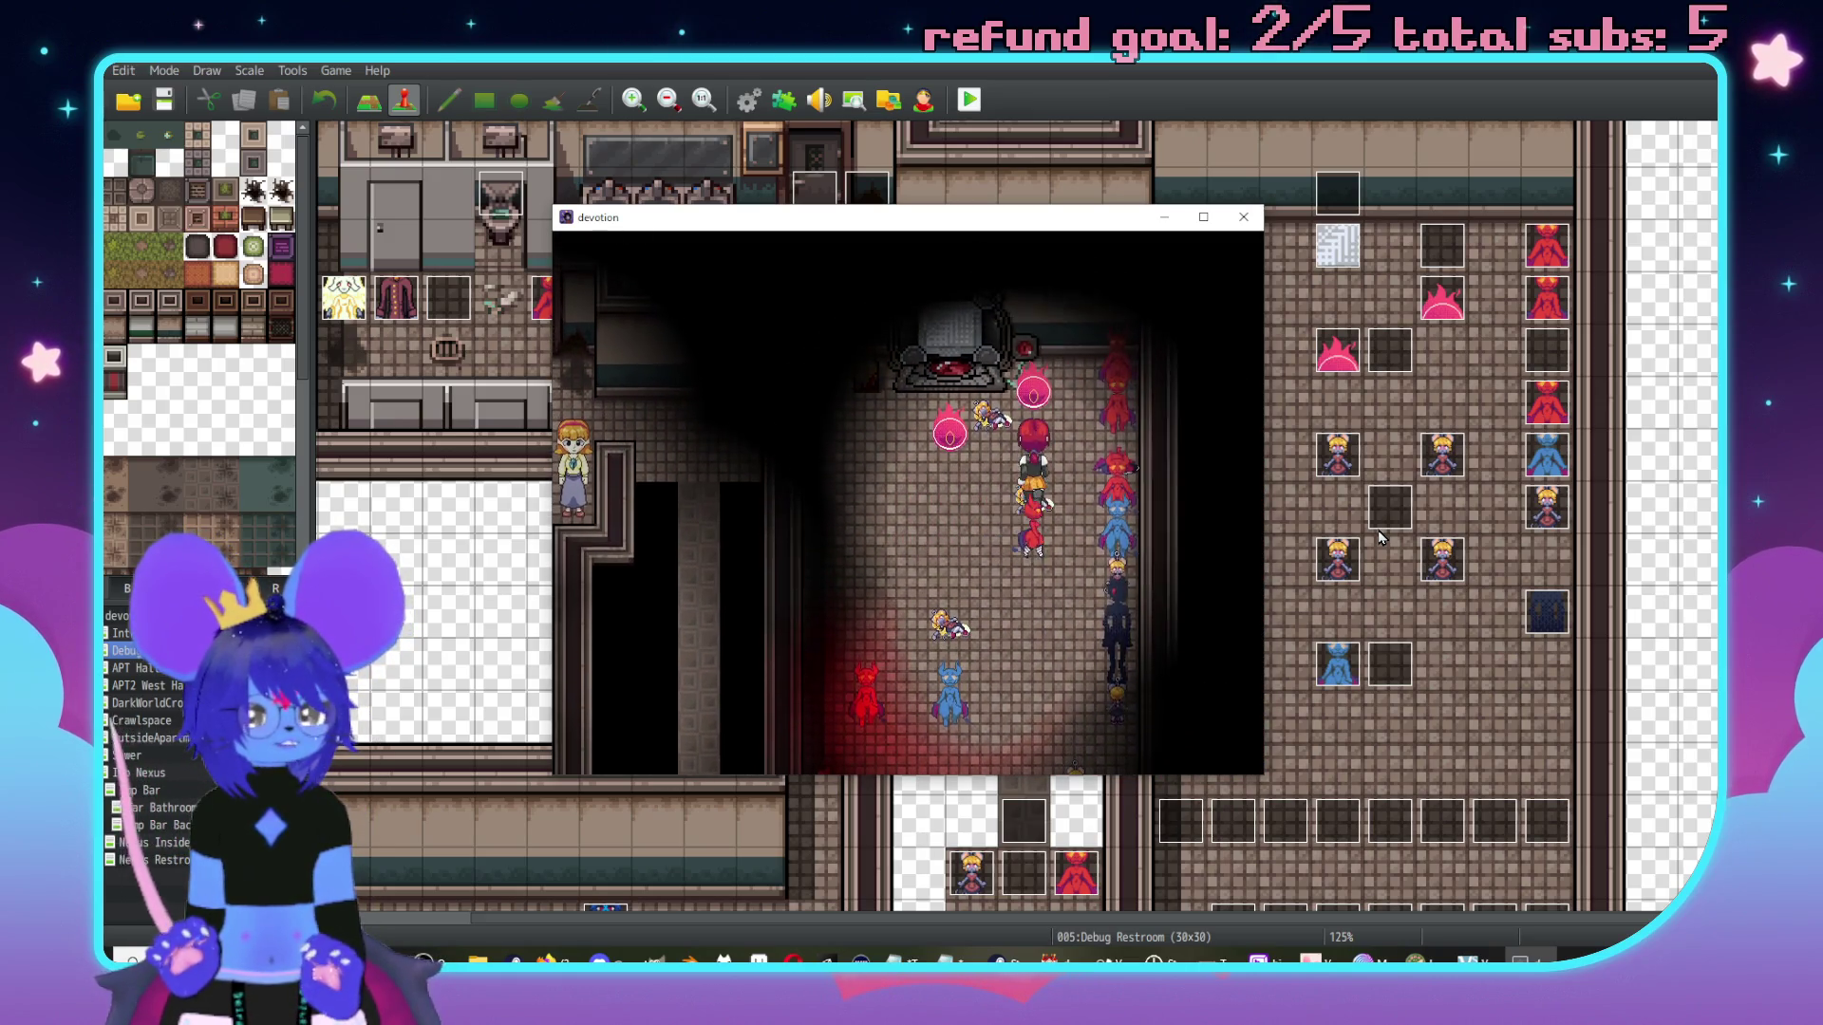
key(Left)
key(Left)
key(Left)
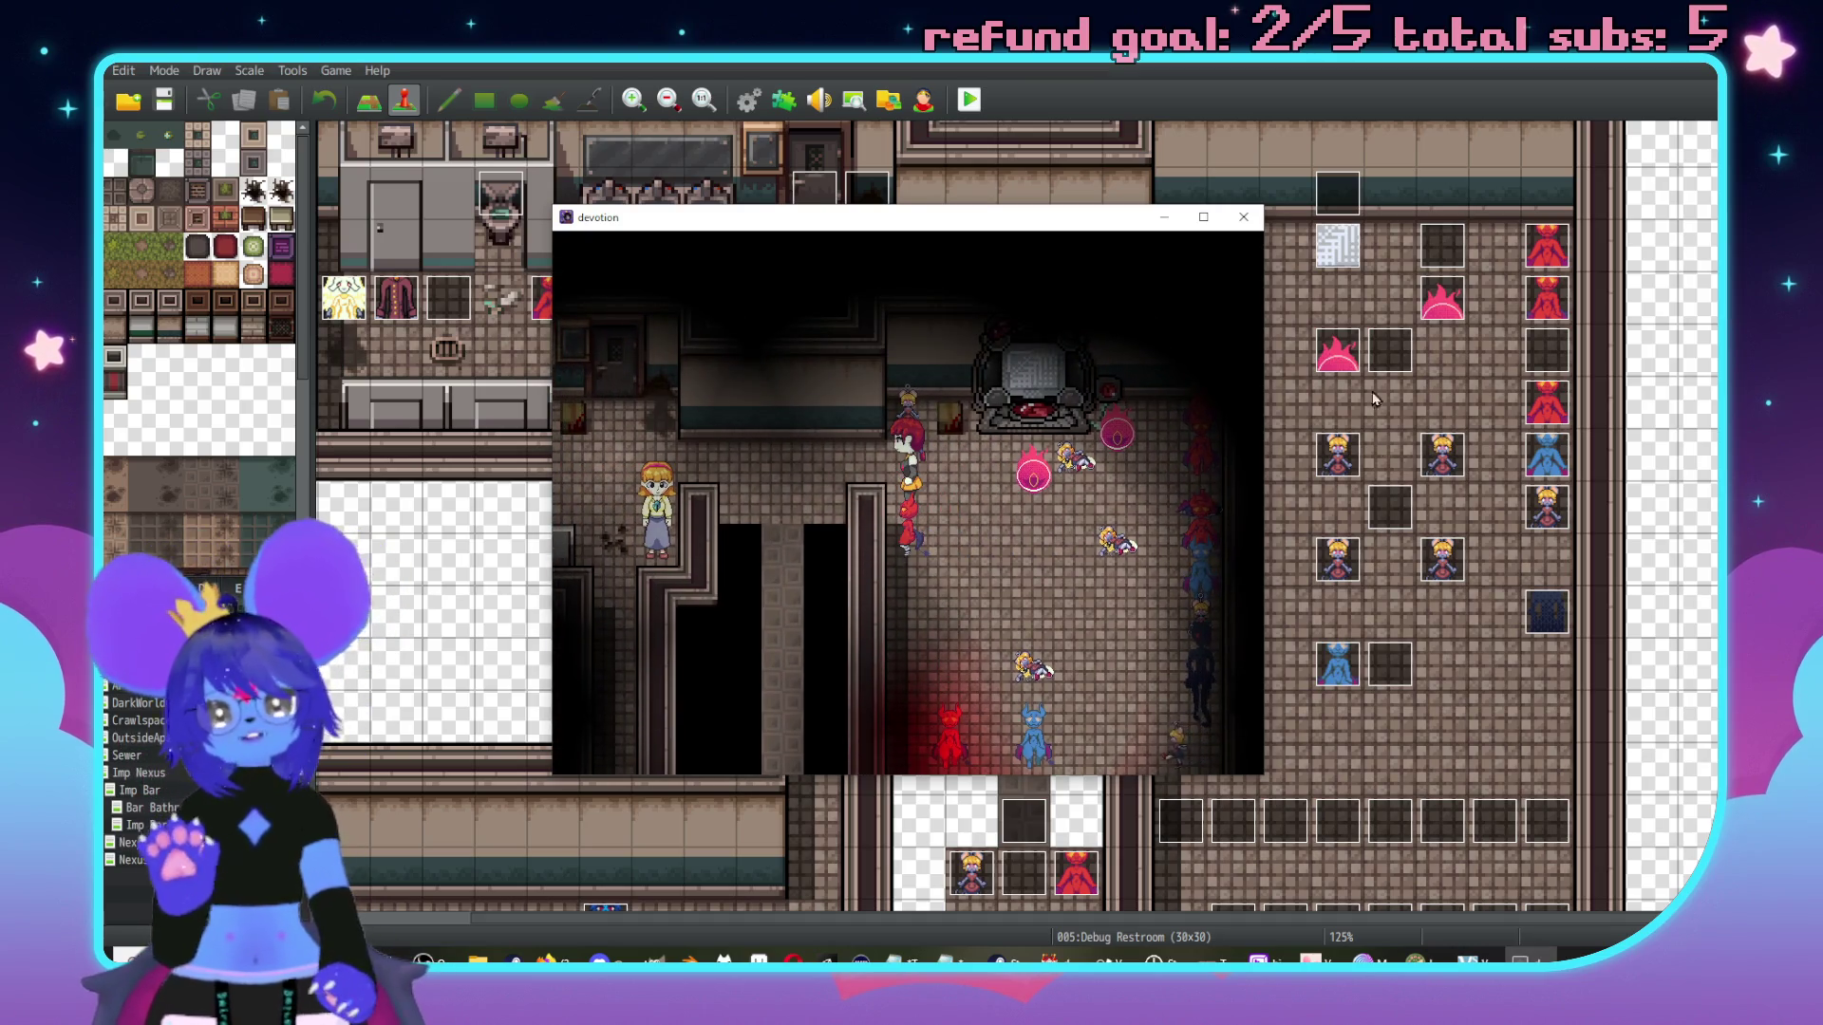
click(1243, 217)
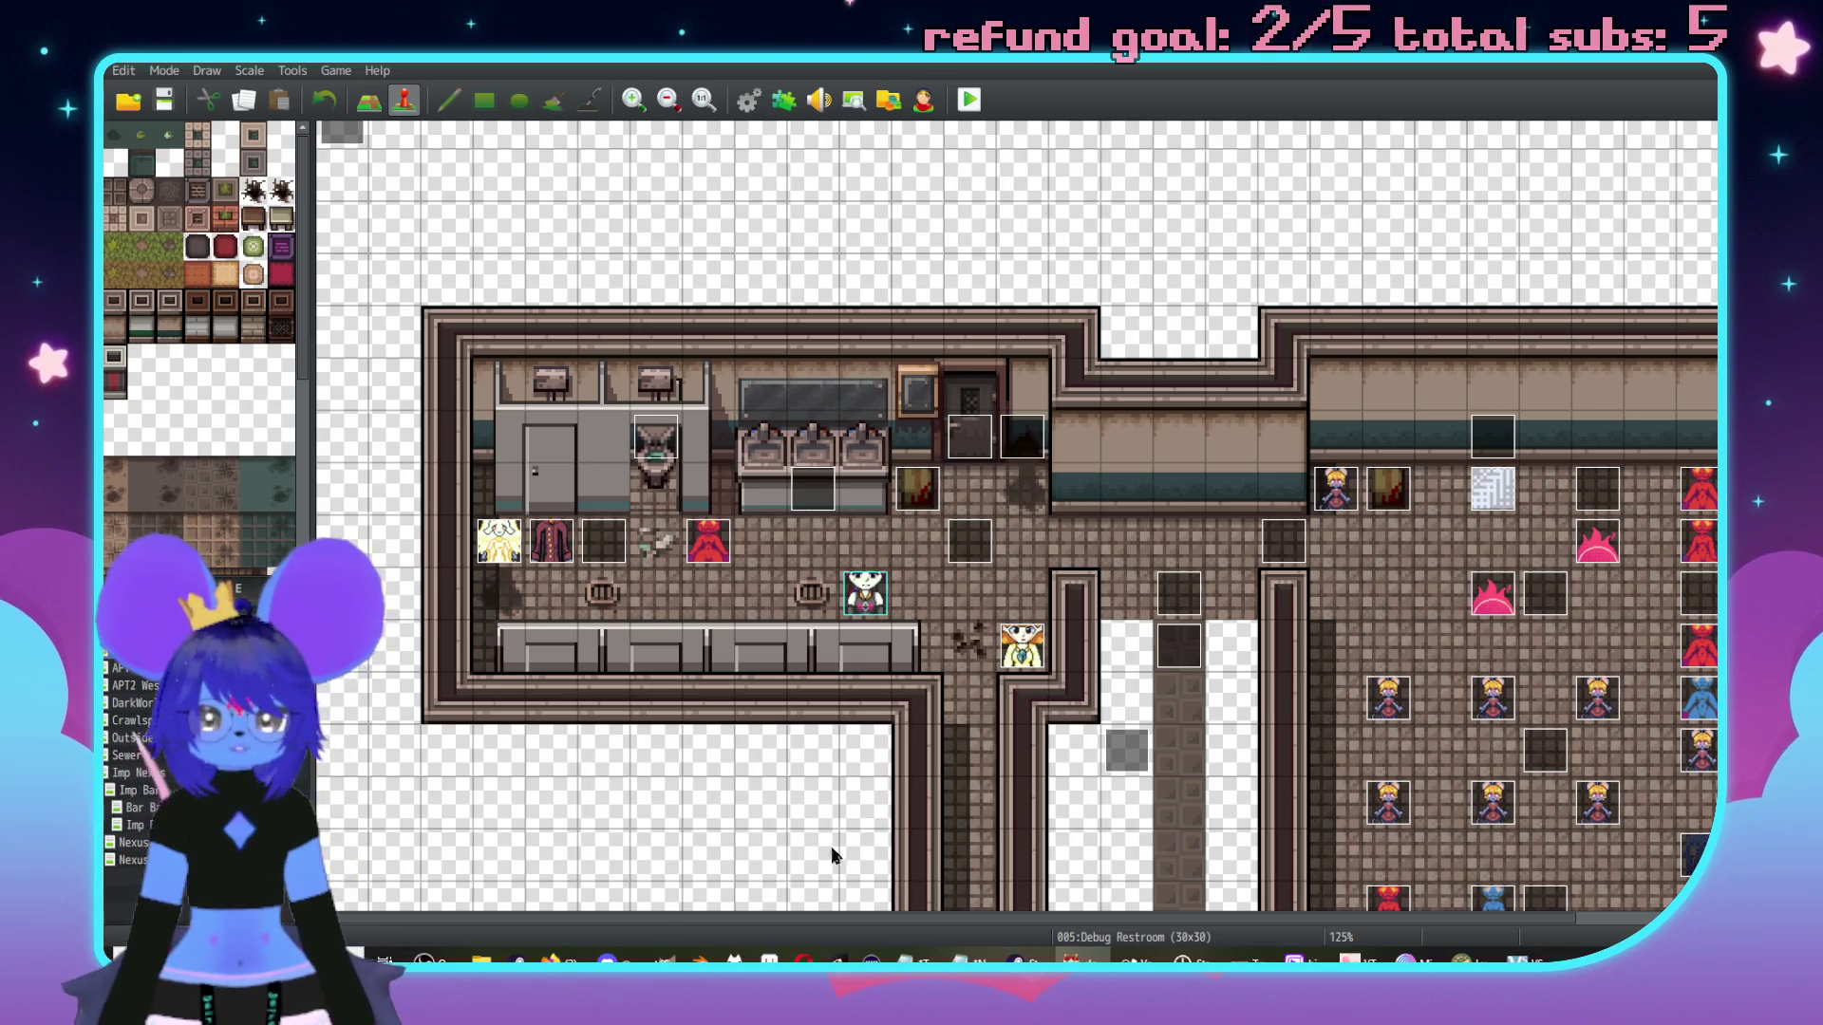
Switch the editor to the 50x60 Imp Bar map and scroll up over its canvas.
click(139, 793)
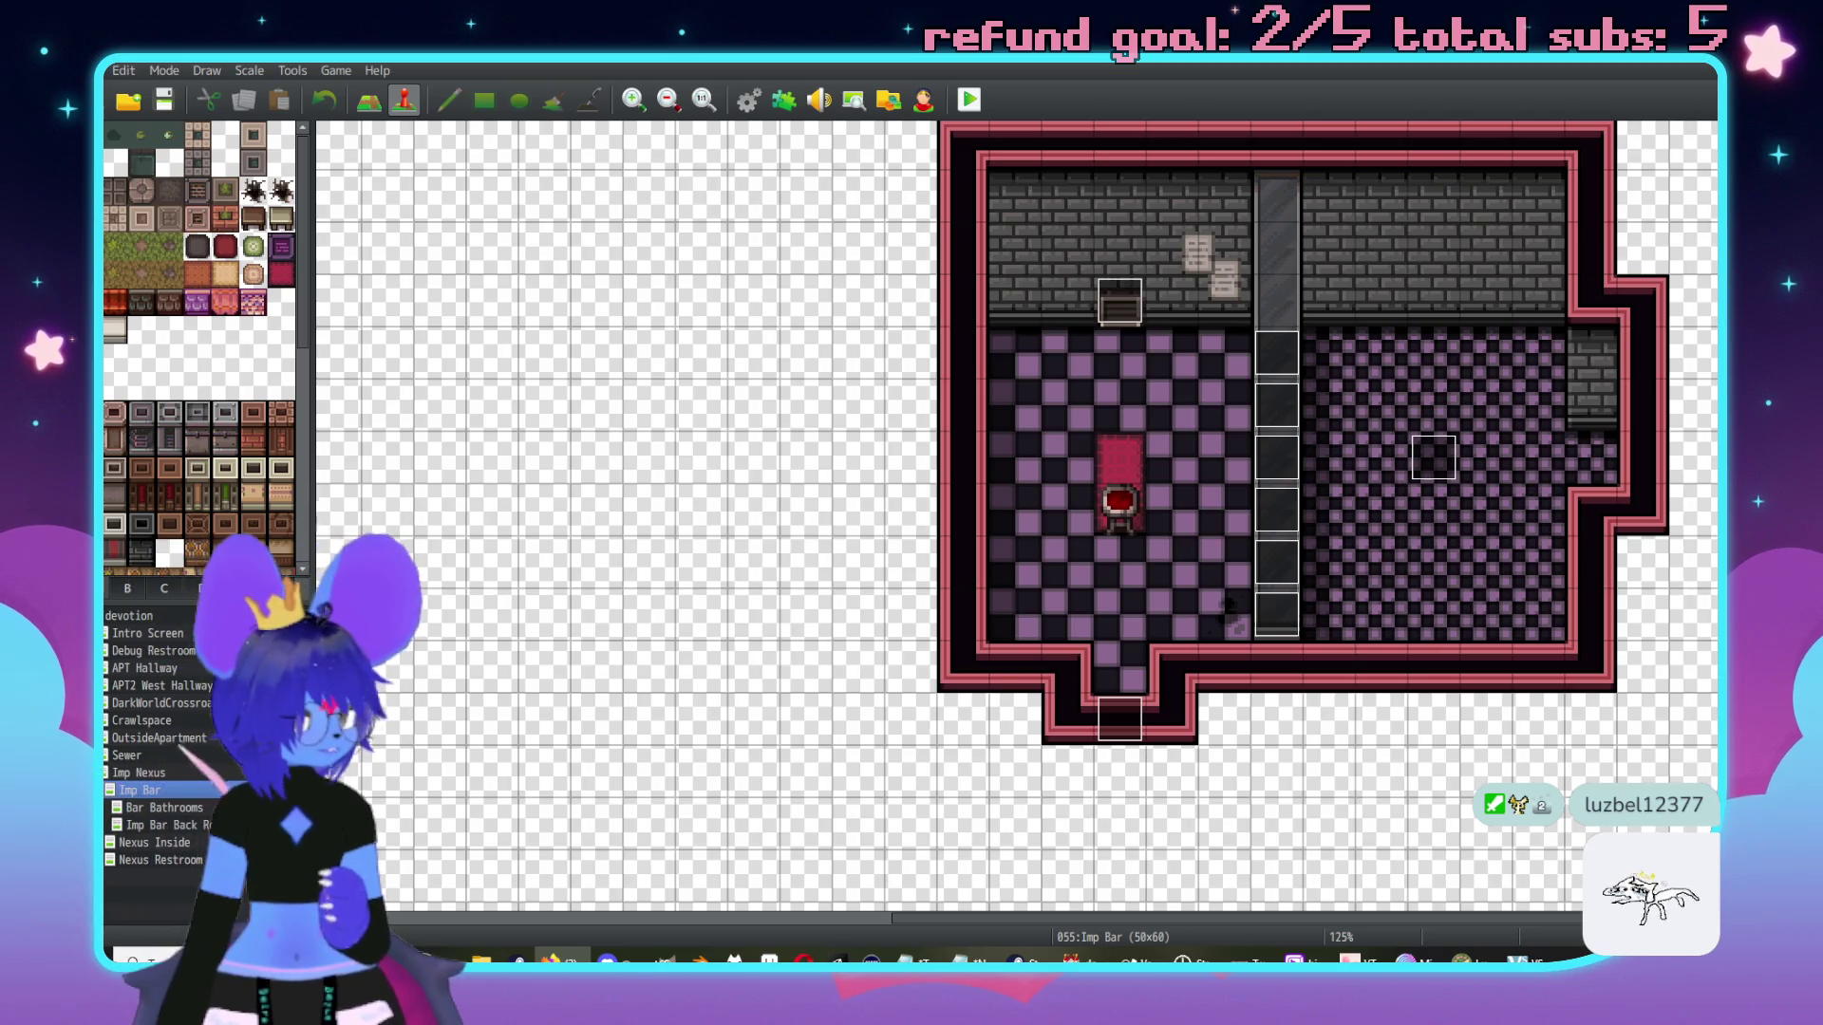
scroll(1099, 191, up, 10)
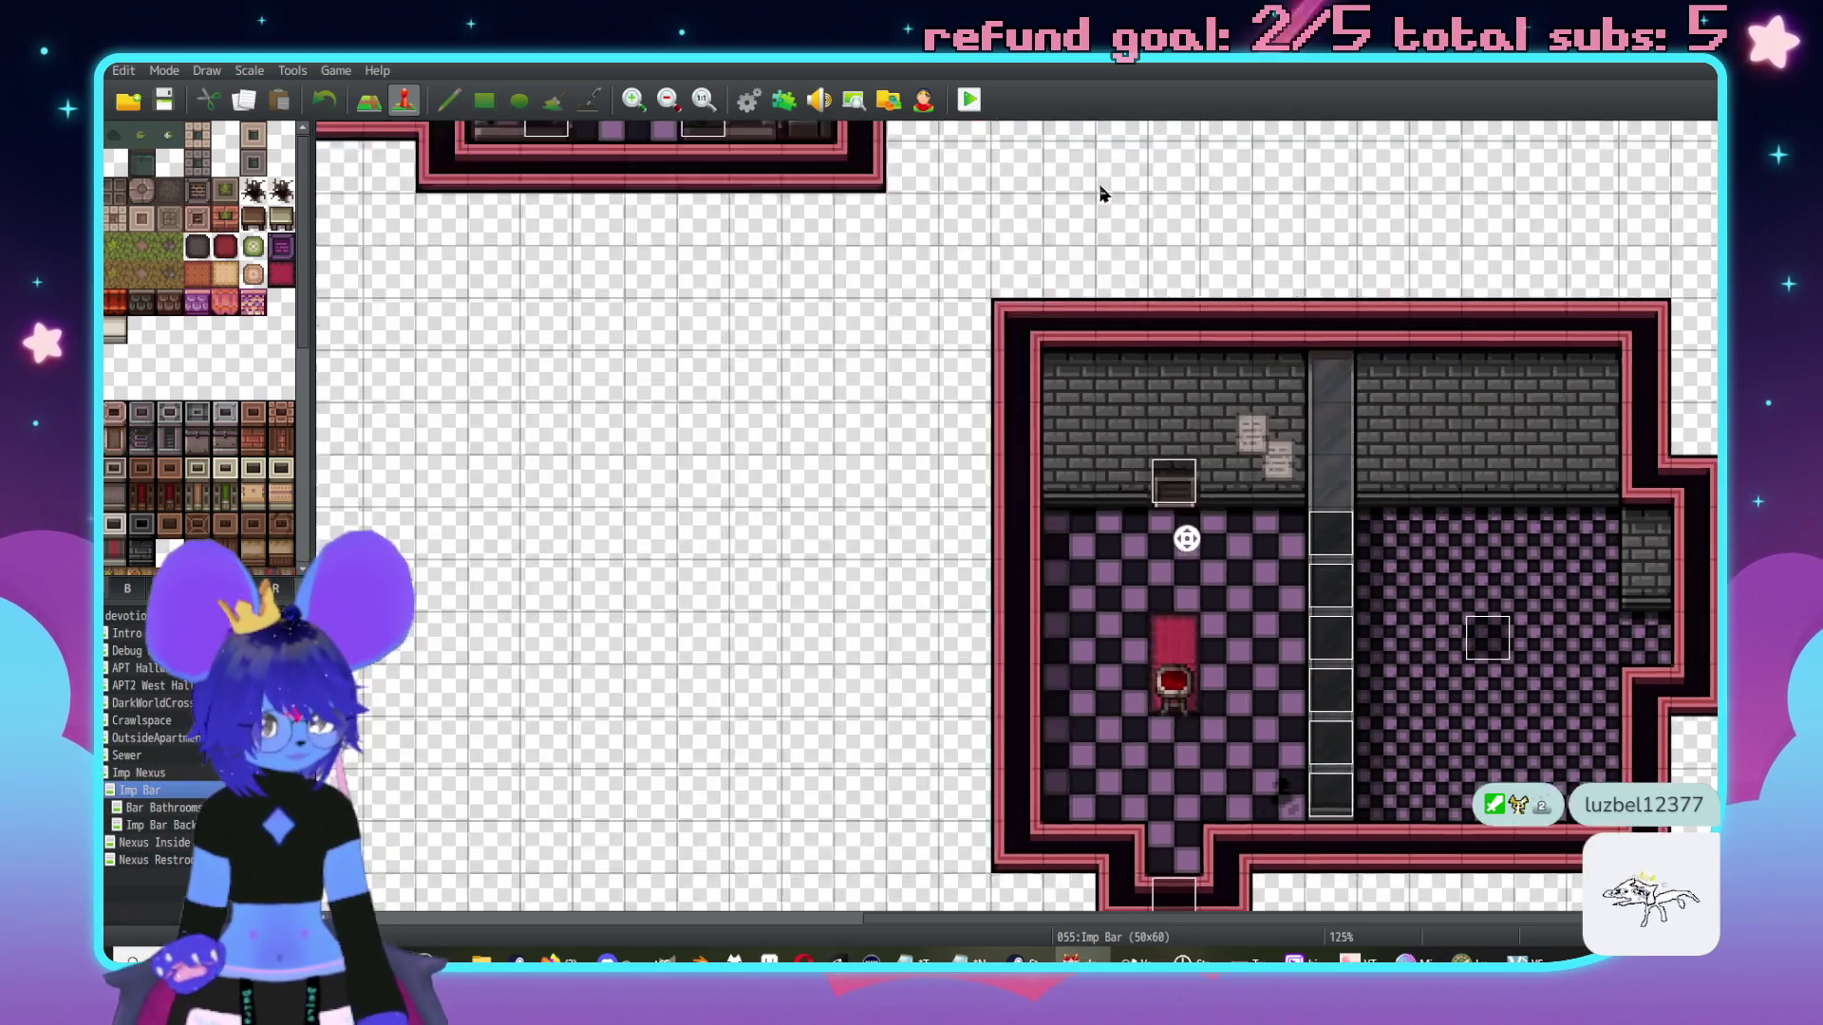
scroll(1278, 419, left, 5)
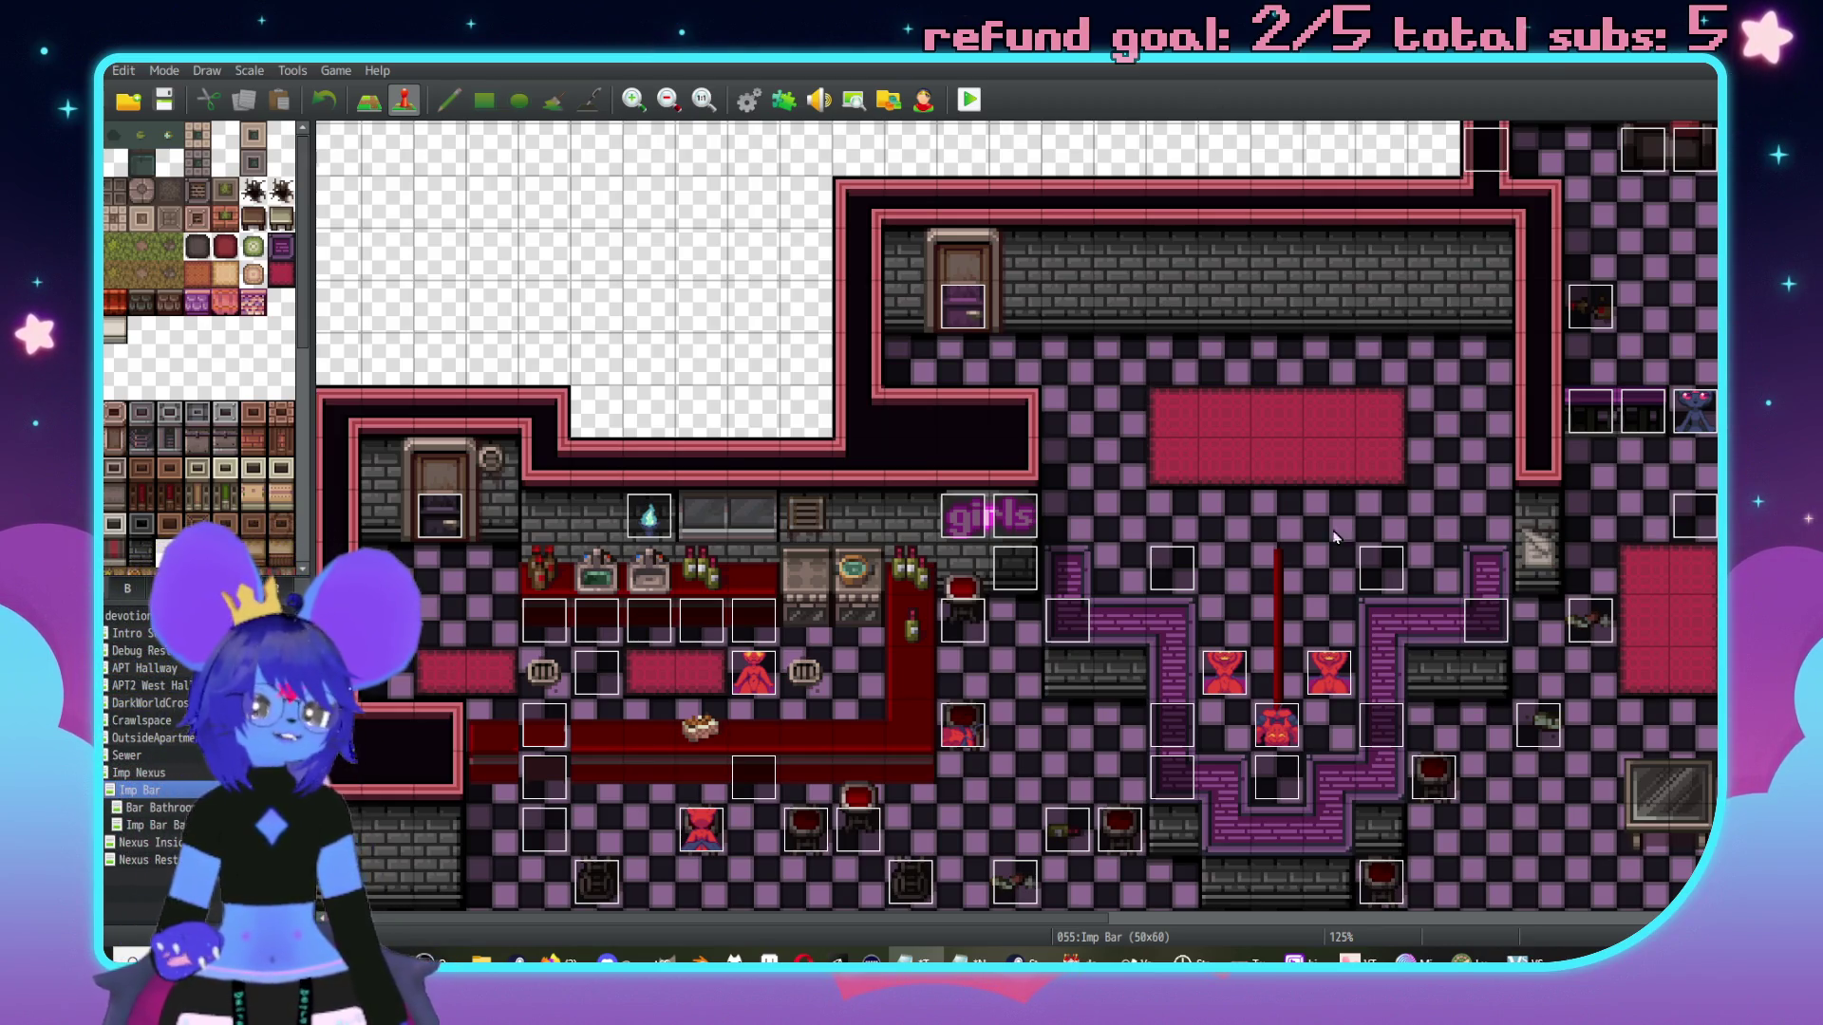
middle_click(1464, 602)
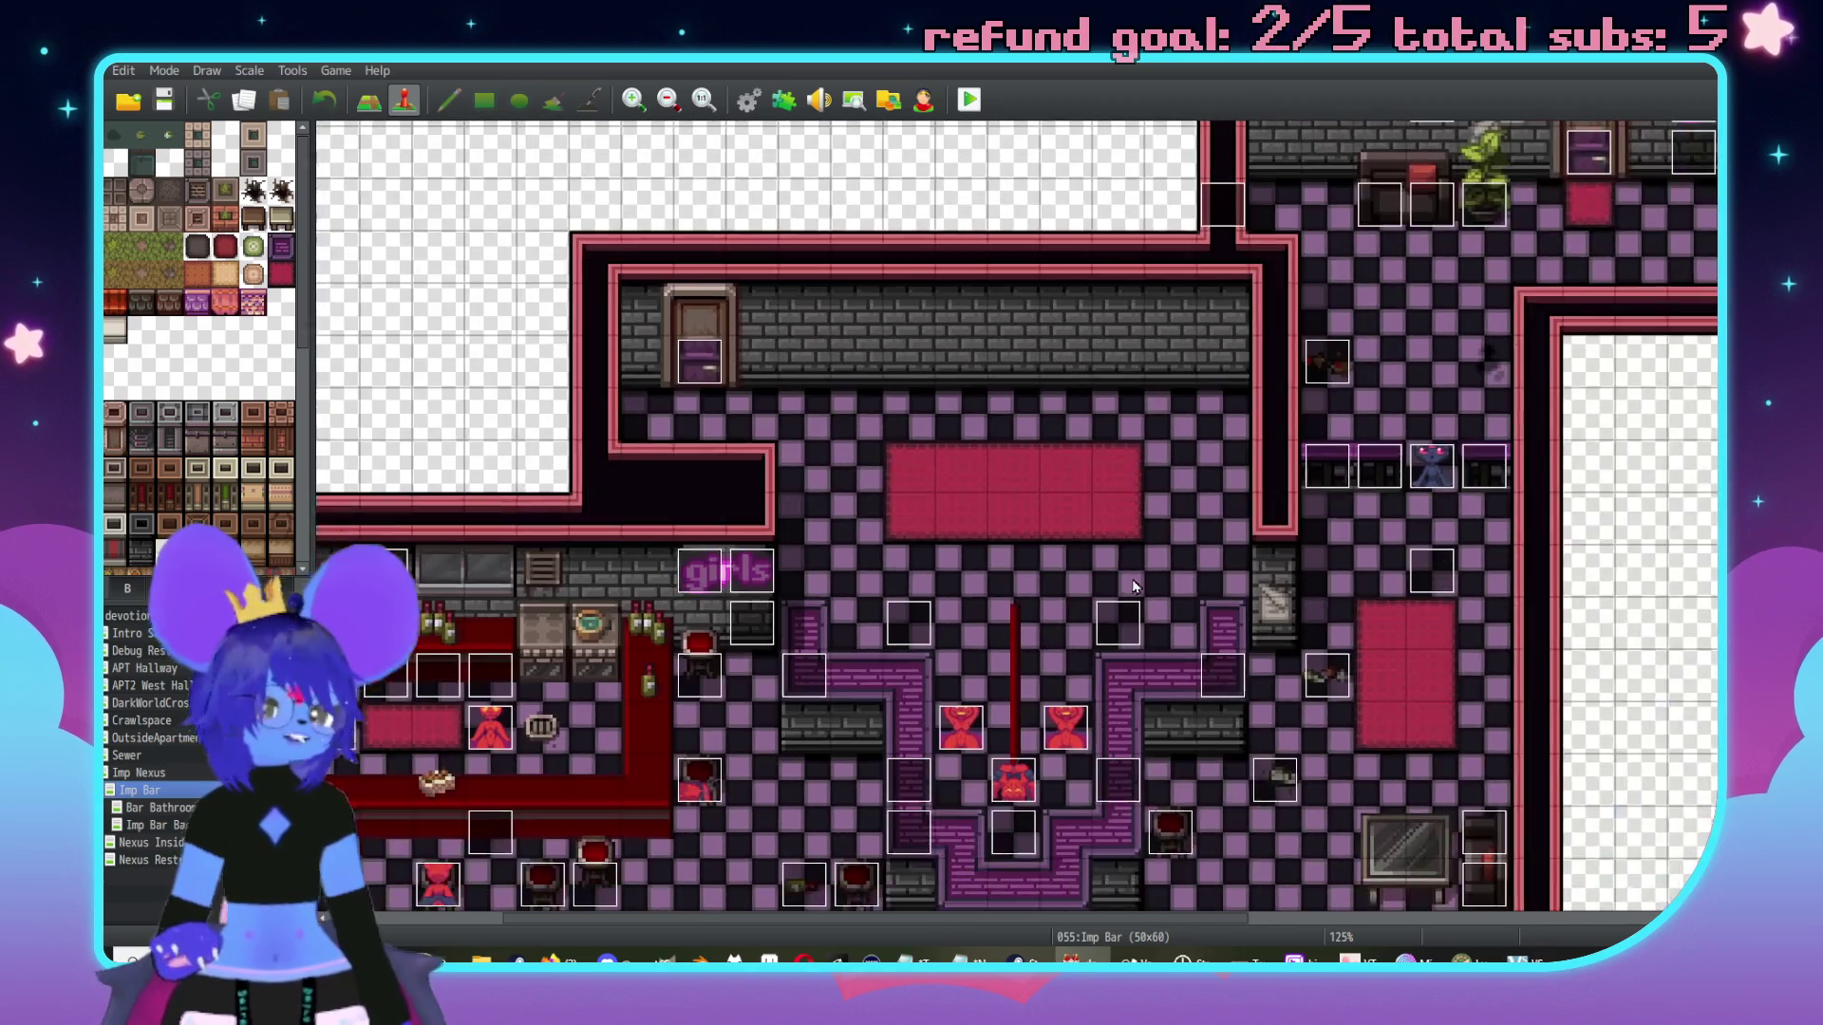
middle_click(1066, 388)
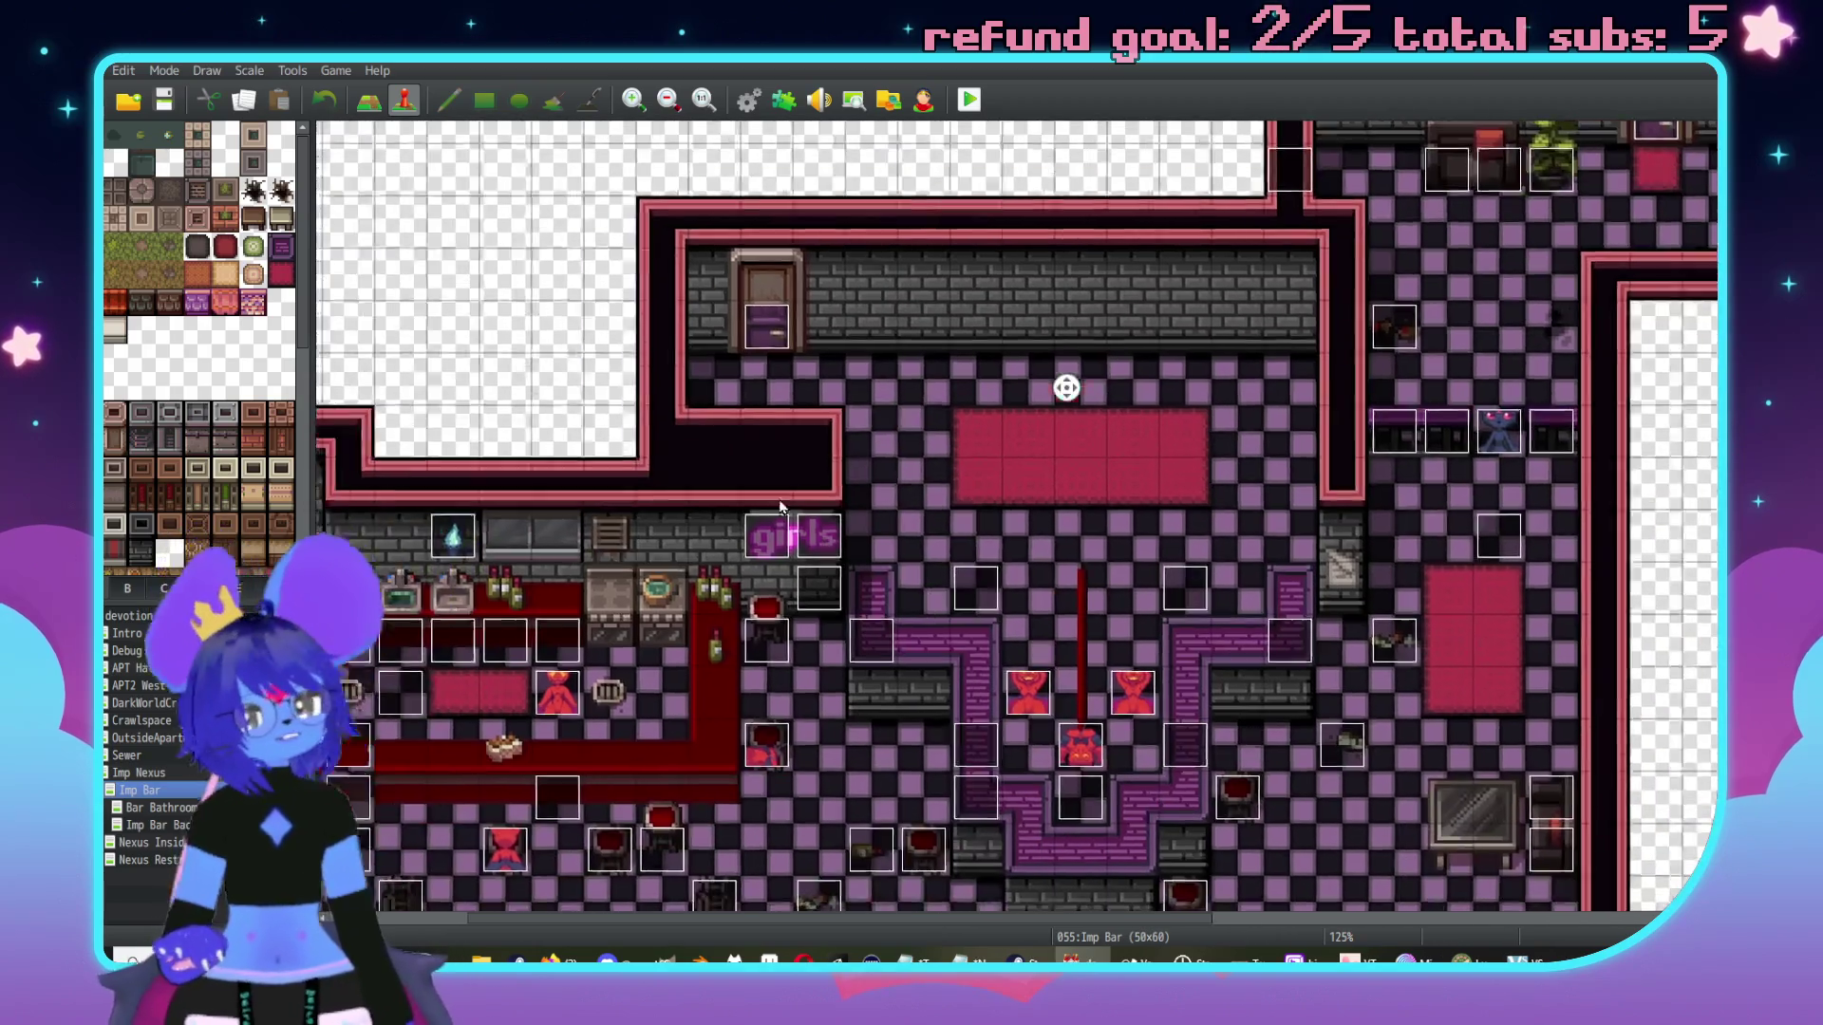
middle_click(752, 568)
click(804, 588)
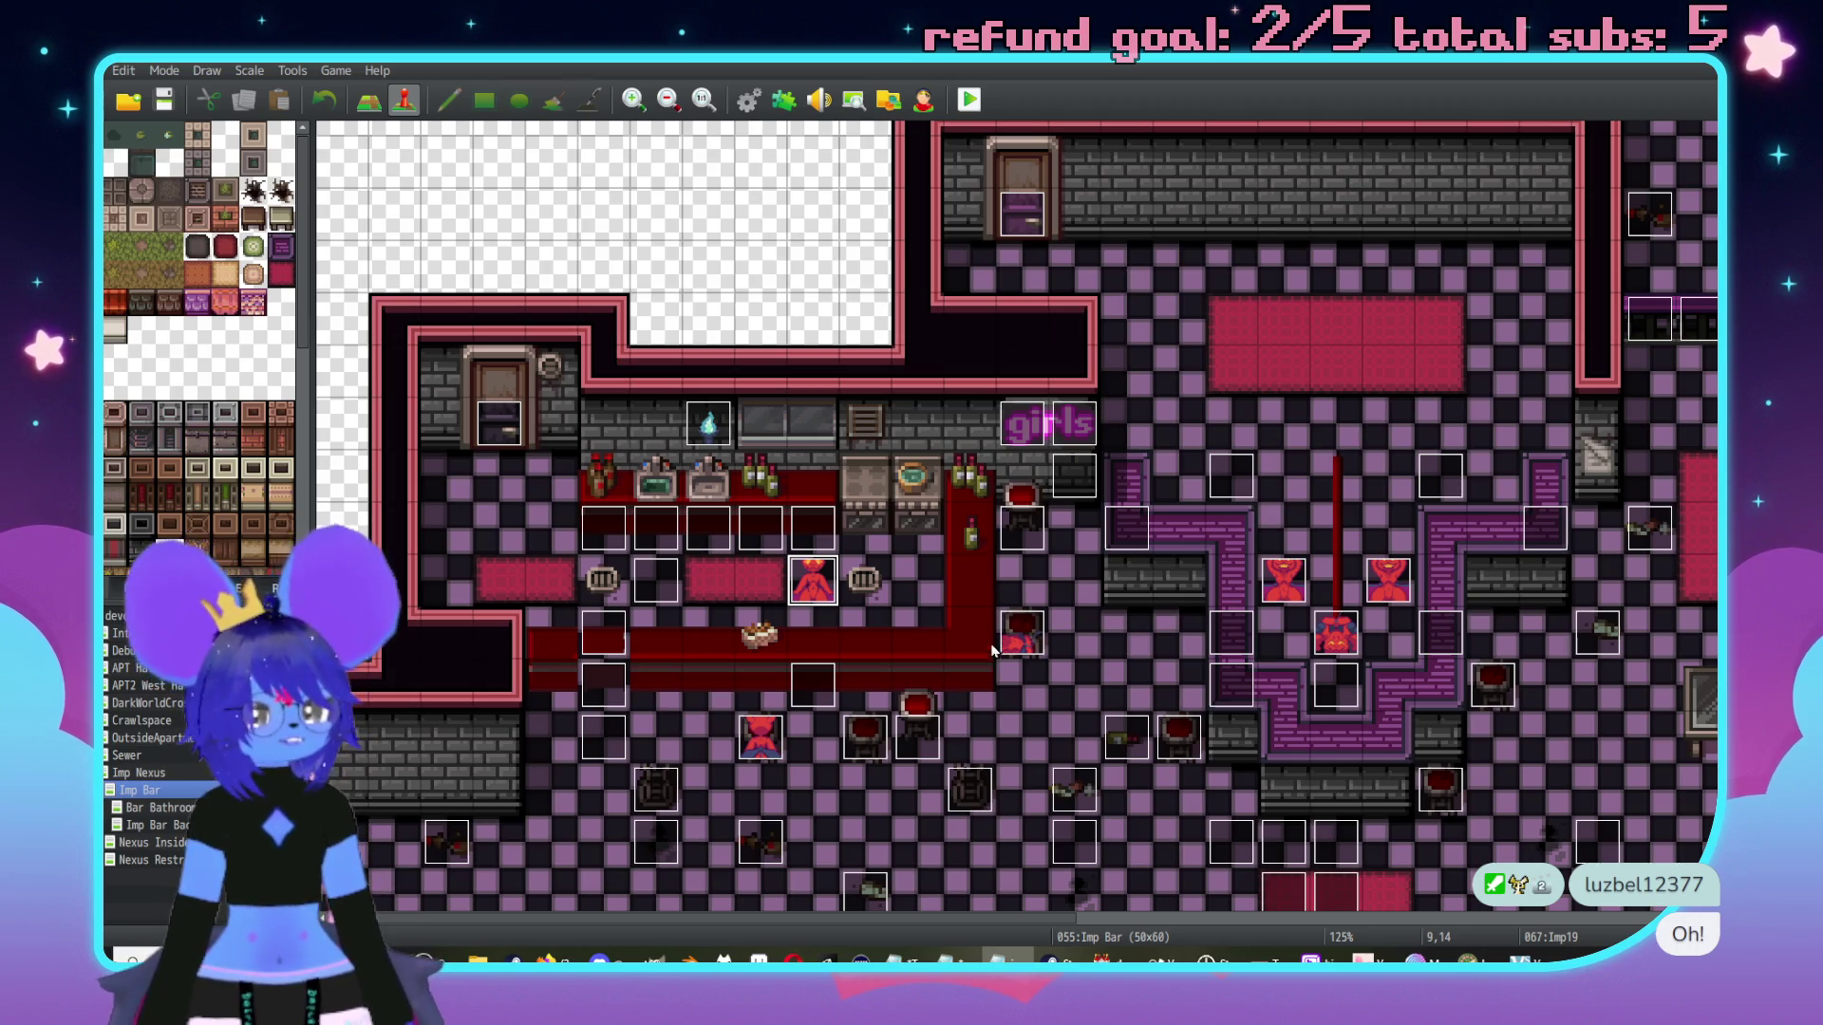
double_click(1025, 646)
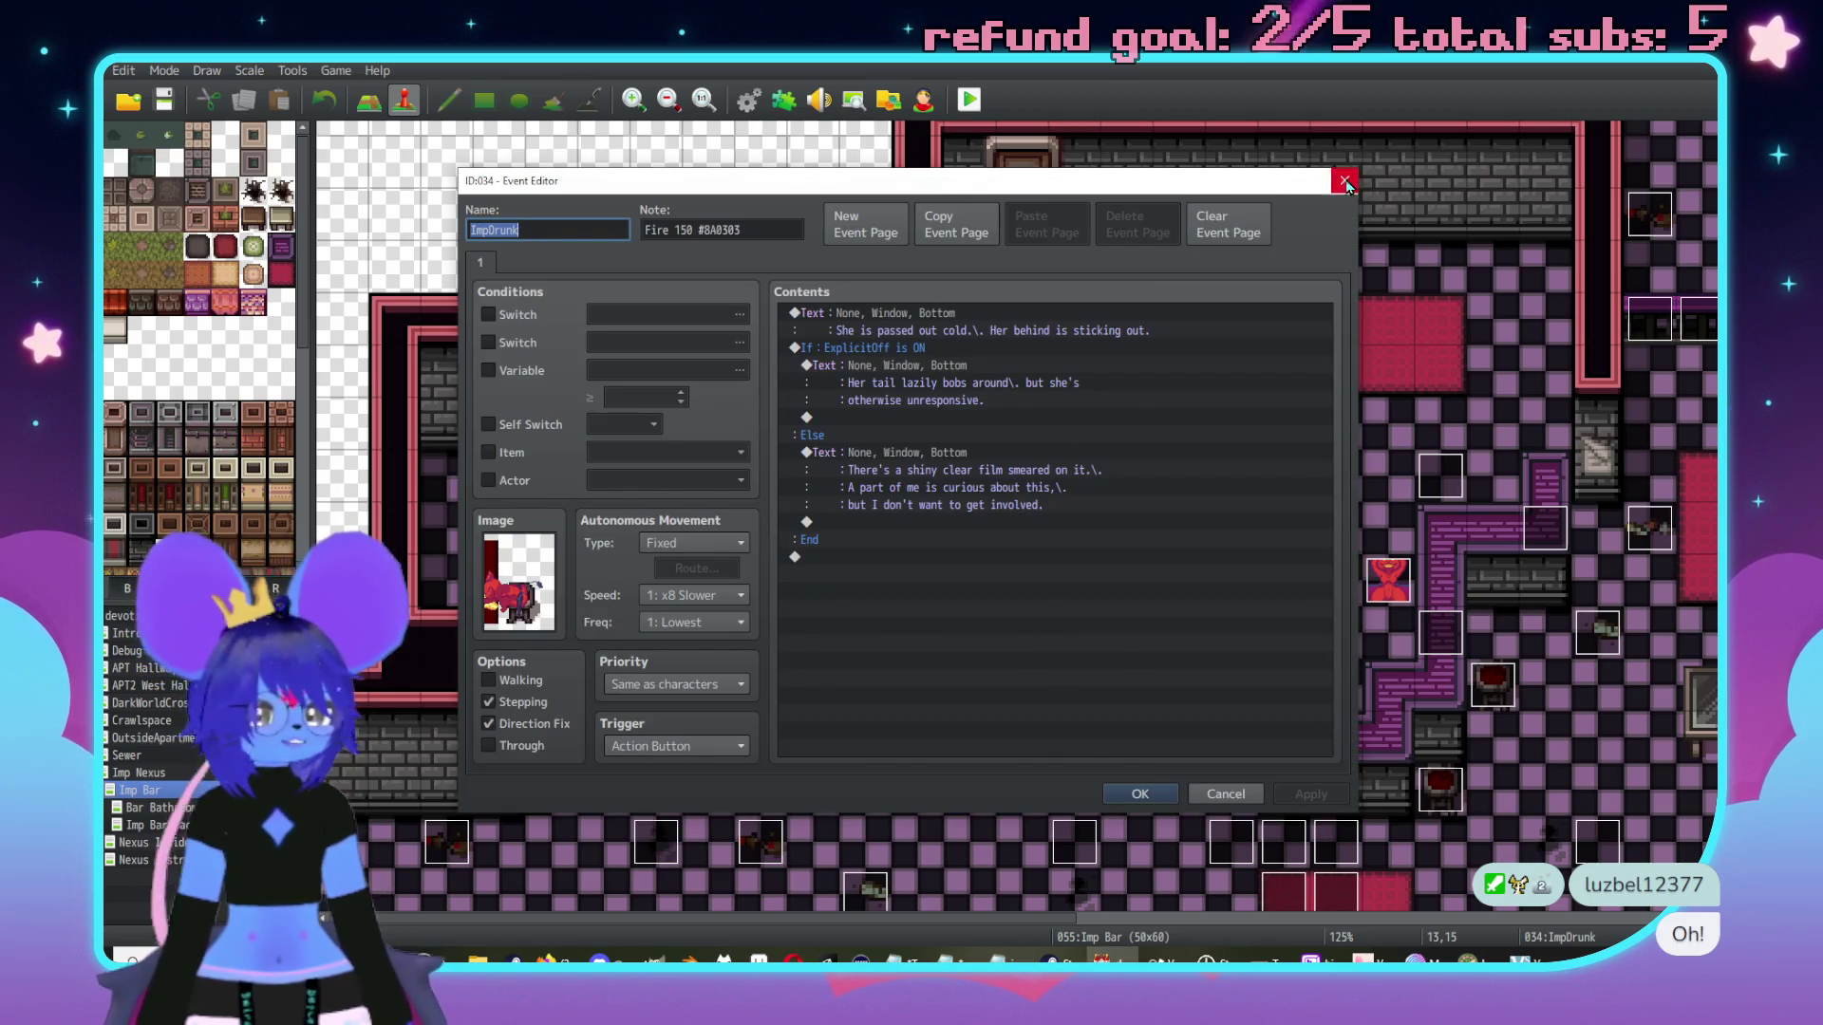
click(1344, 181)
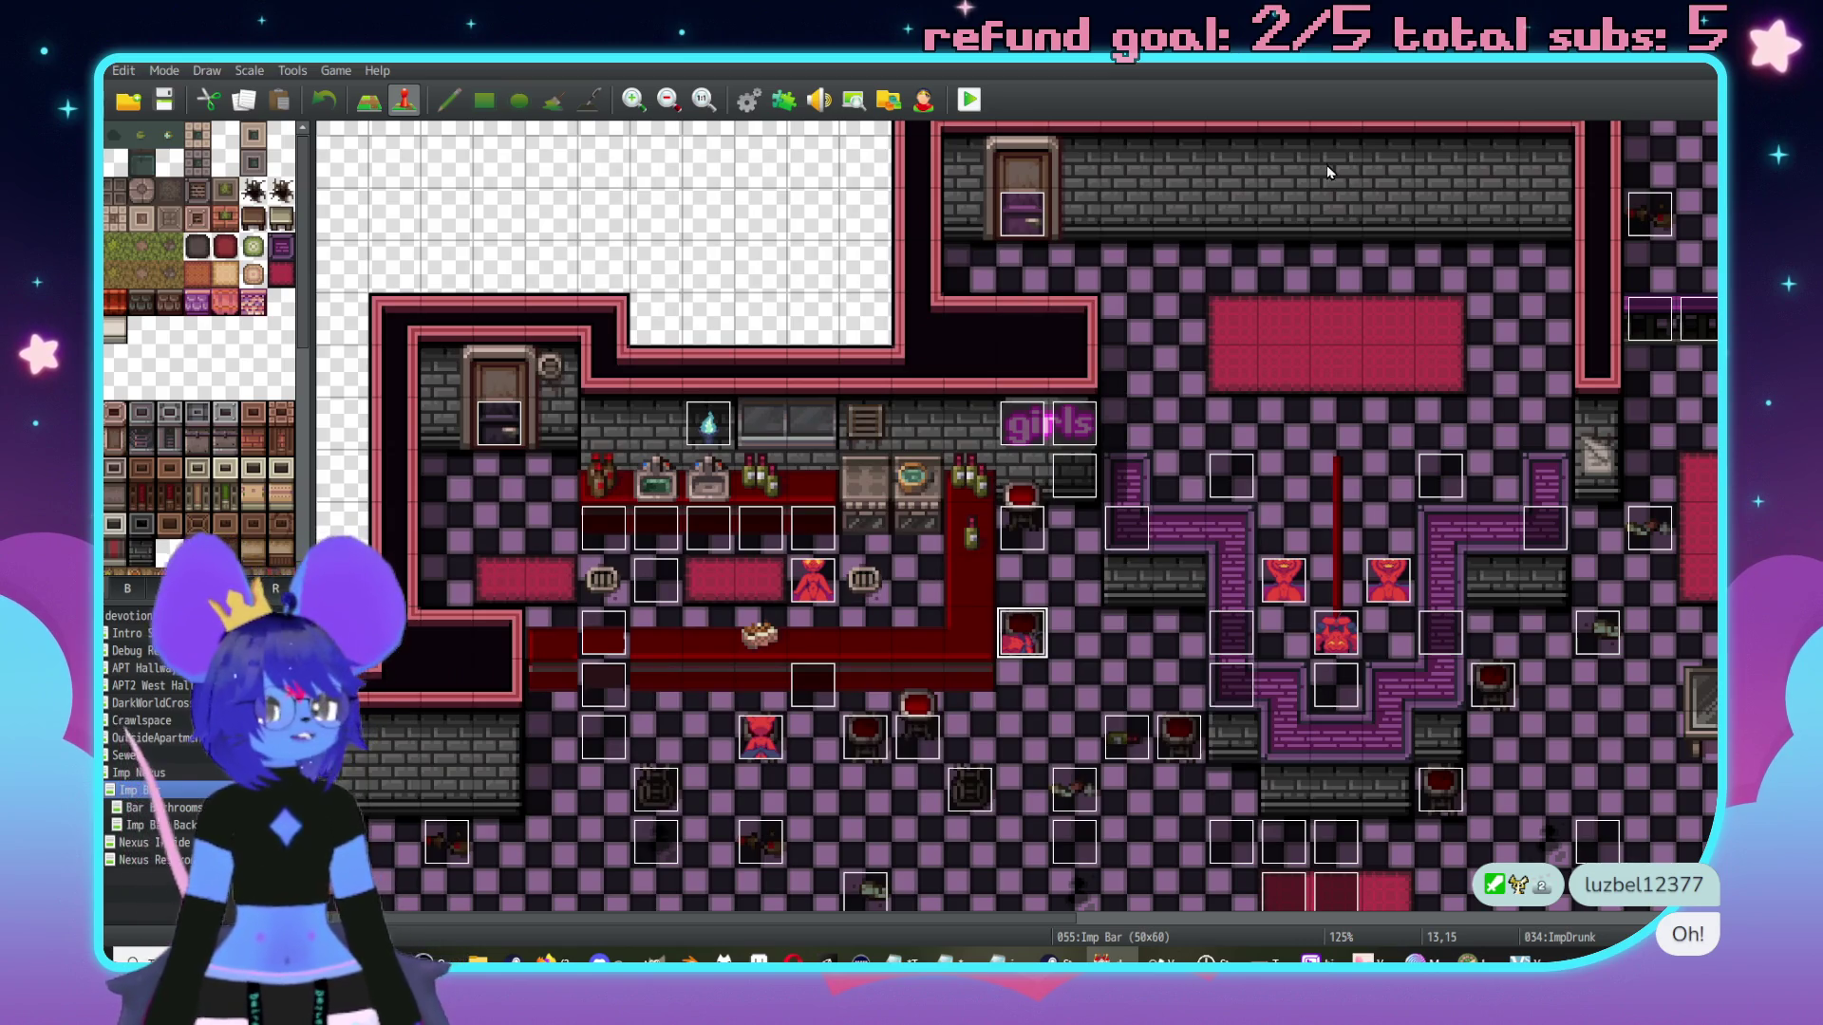